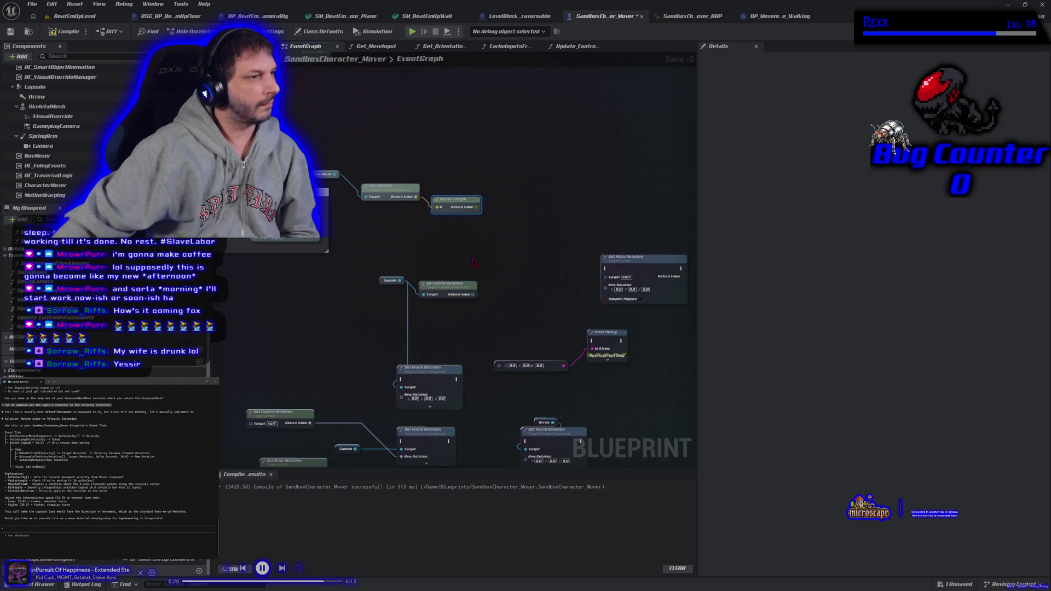
- Add a Make Rot From X node wired from the Get Velocity return value
{"action": "mouse_move", "coordinate": [473, 263]}
{"action": "left_mouse_down"}
{"action": "mouse_move", "coordinate": [446, 251]}
{"action": "mouse_move", "coordinate": [405, 257]}
{"action": "left_mouse_up"}
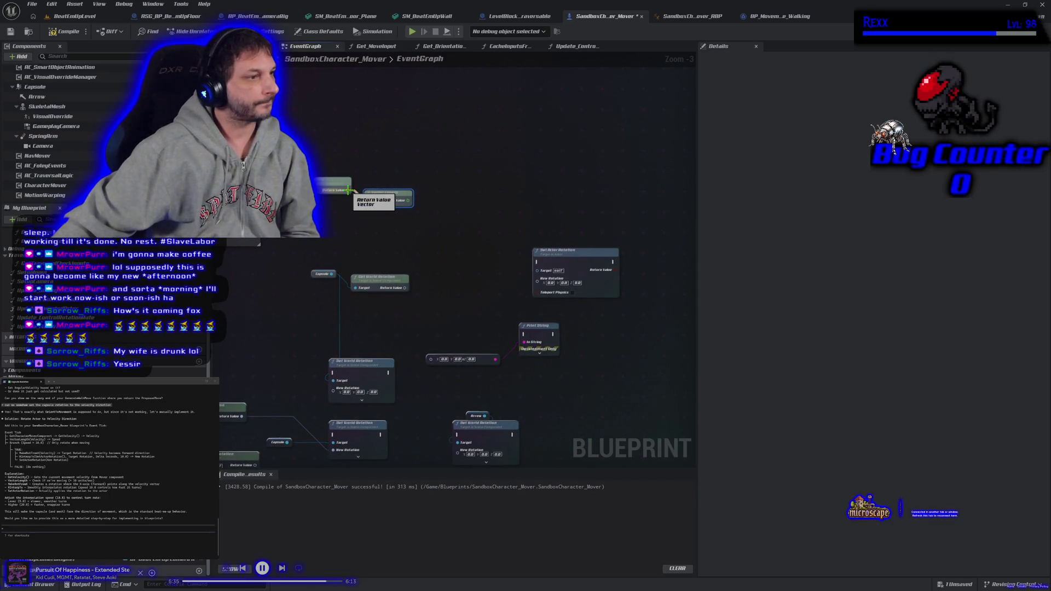
{"action": "left_click_drag", "start_coordinate": [348, 190], "coordinate": [395, 149]}
{"action": "type", "text": "make rot from"}
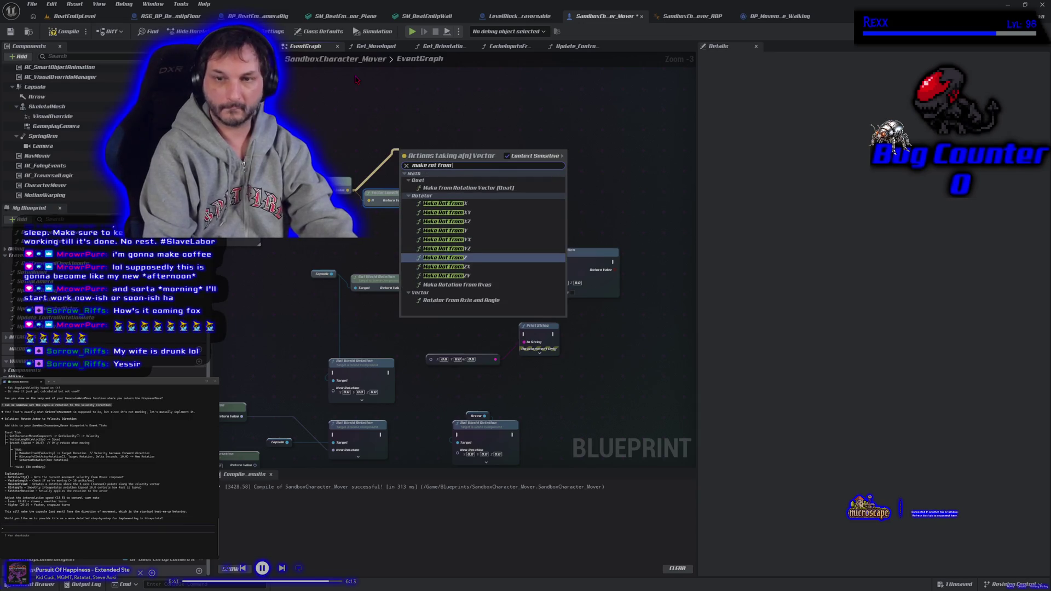
{"action": "type", "text": " x"}
{"action": "key", "text": "Return"}
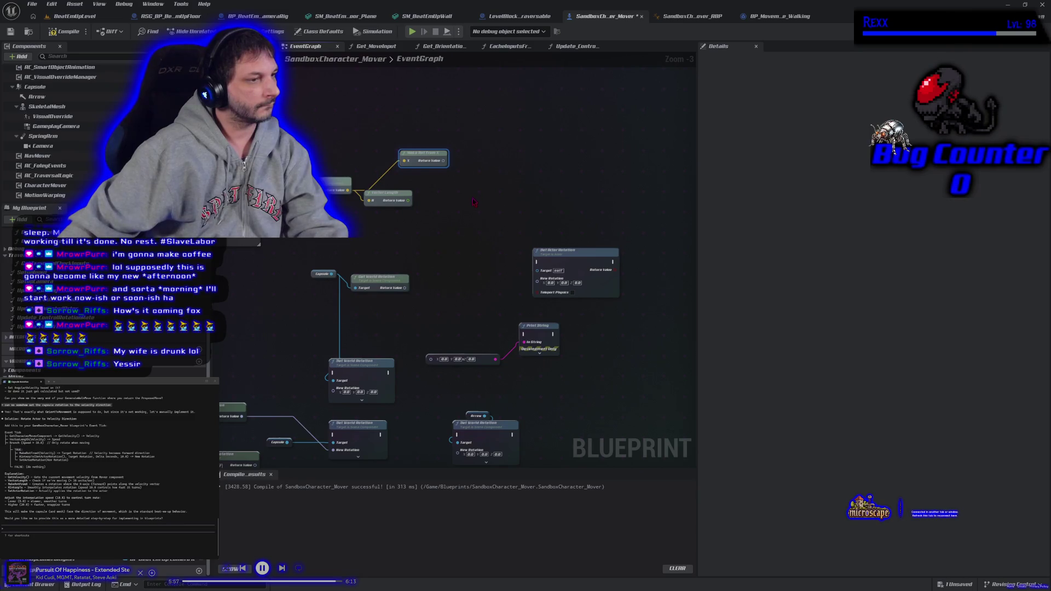
{"action": "scroll", "coordinate": [449, 210], "scroll_direction": "up", "scroll_amount": 2}
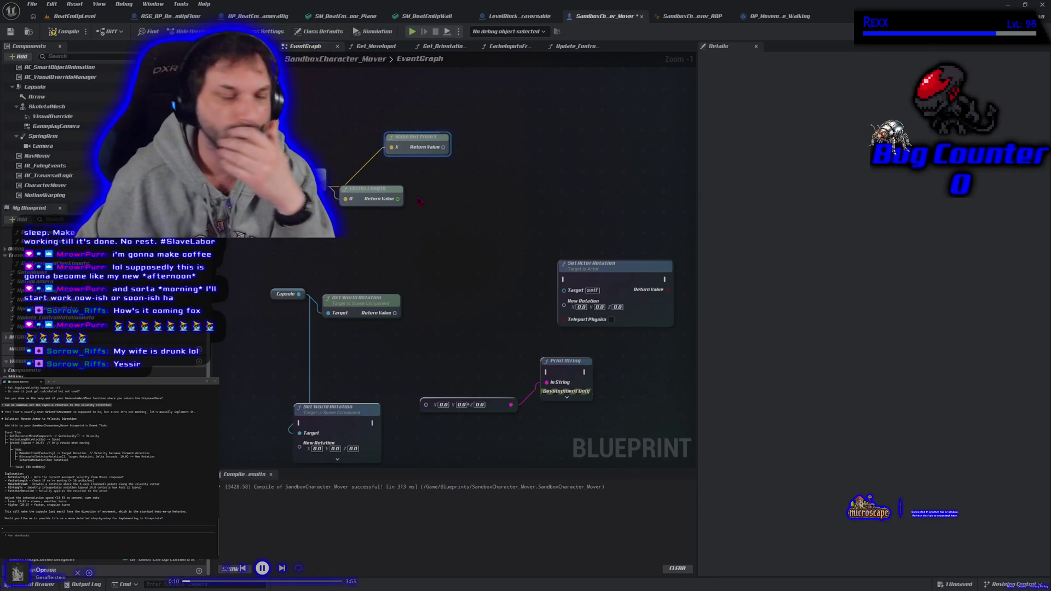
- Rearrange the nodes and feed Make Rot From X into Set World Rotation's New Rotation
{"action": "left_click_drag", "start_coordinate": [374, 191], "coordinate": [355, 230]}
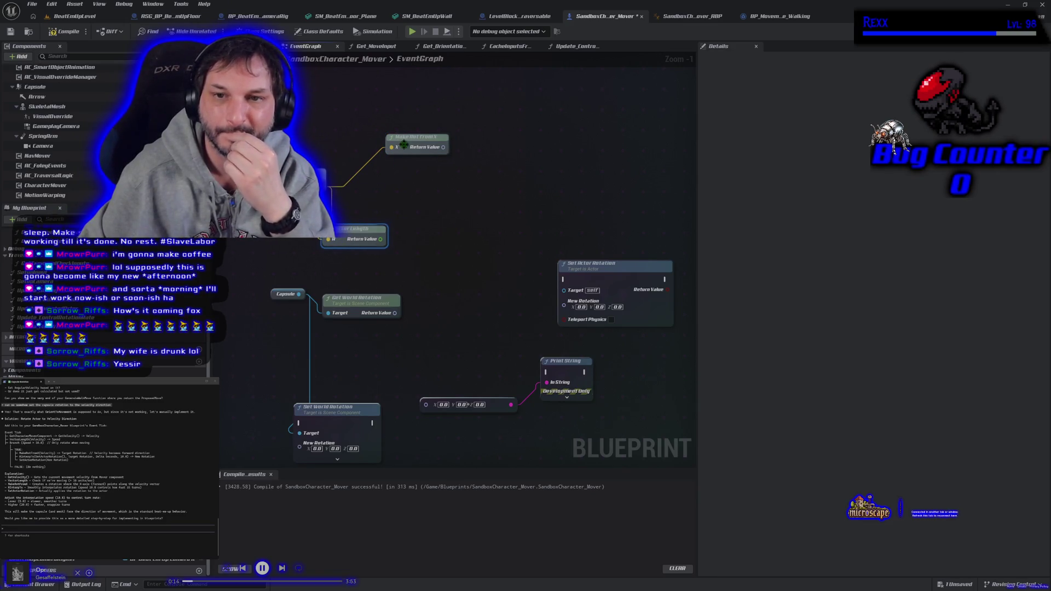
{"action": "left_click_drag", "start_coordinate": [404, 144], "coordinate": [390, 181]}
{"action": "mouse_move", "coordinate": [427, 277]}
{"action": "left_mouse_down"}
{"action": "mouse_move", "coordinate": [414, 208]}
{"action": "mouse_move", "coordinate": [448, 172]}
{"action": "mouse_move", "coordinate": [435, 253]}
{"action": "left_mouse_up"}
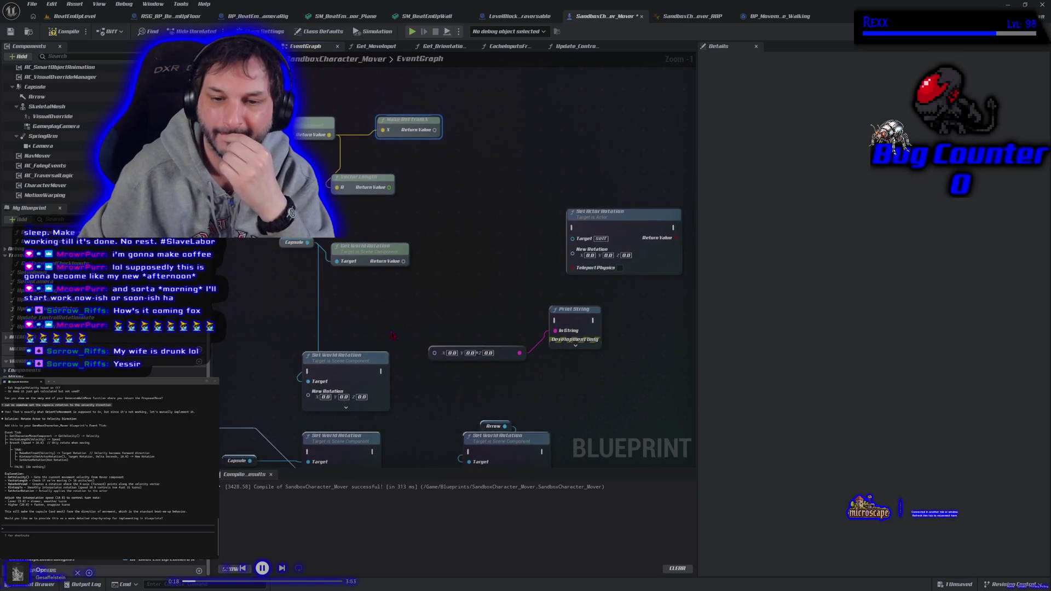
{"action": "mouse_move", "coordinate": [358, 355]}
{"action": "left_mouse_down"}
{"action": "mouse_move", "coordinate": [383, 307]}
{"action": "mouse_move", "coordinate": [548, 159]}
{"action": "mouse_move", "coordinate": [534, 125]}
{"action": "left_mouse_up"}
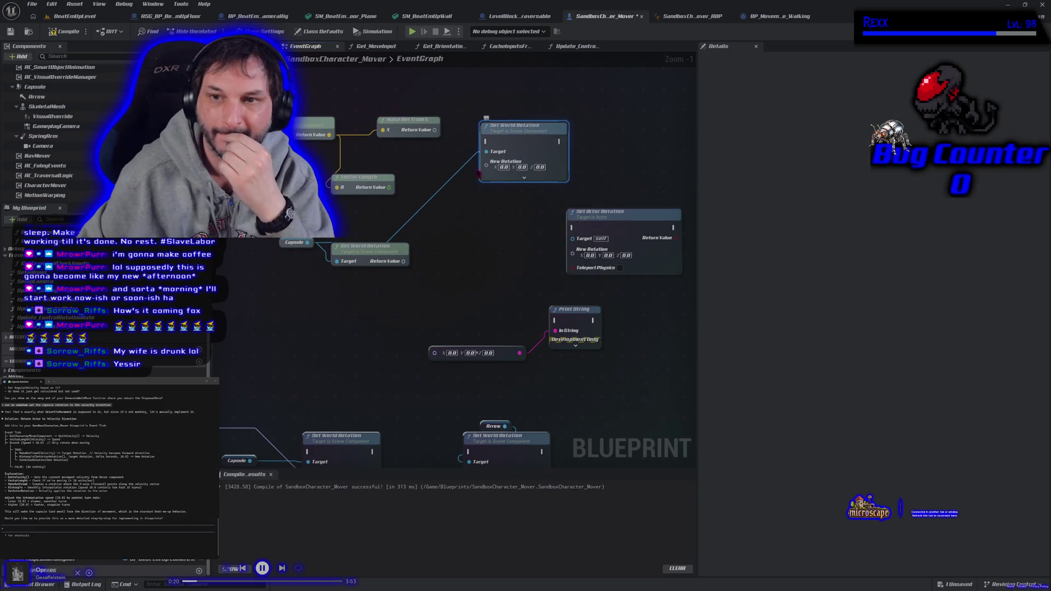
{"action": "left_click_drag", "start_coordinate": [434, 131], "coordinate": [486, 161]}
- Wire the execution flow into Set World Rotation and return to the level
{"action": "left_click_drag", "start_coordinate": [416, 191], "coordinate": [475, 216]}
{"action": "left_click_drag", "start_coordinate": [326, 201], "coordinate": [544, 167]}
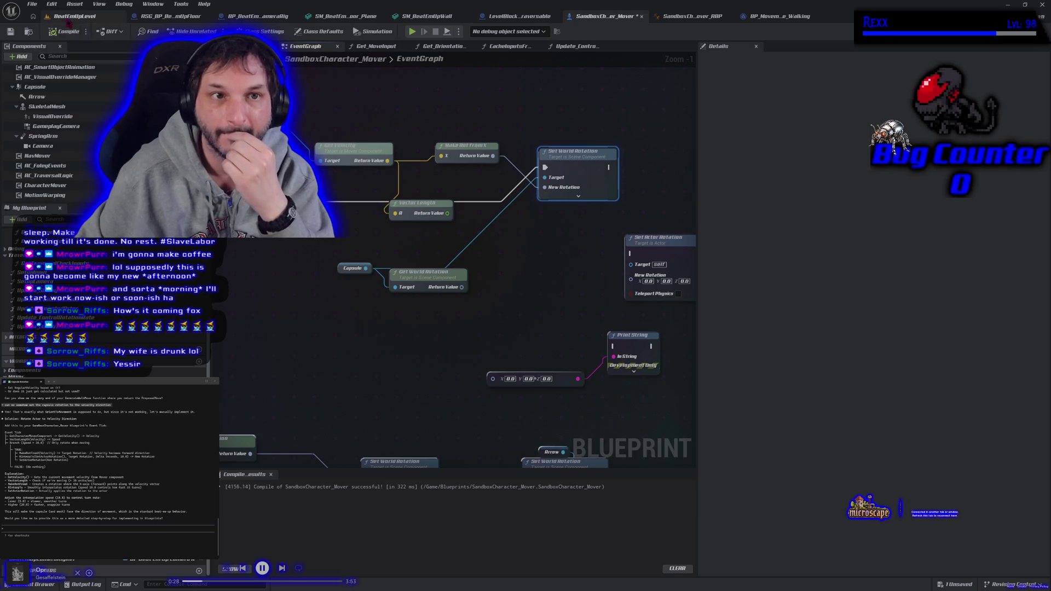
{"action": "left_click", "coordinate": [74, 16]}
- Start Play in Editor and run the character in every direction to check its facing
{"action": "key", "text": "alt+p"}
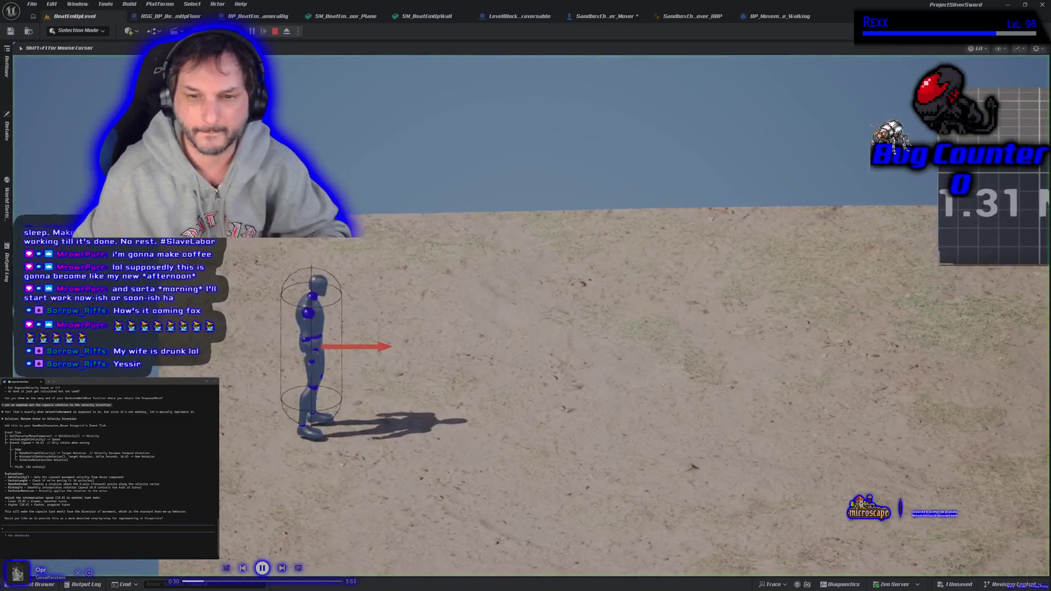
{"action": "key", "text": "a"}
{"action": "key", "text": "d"}
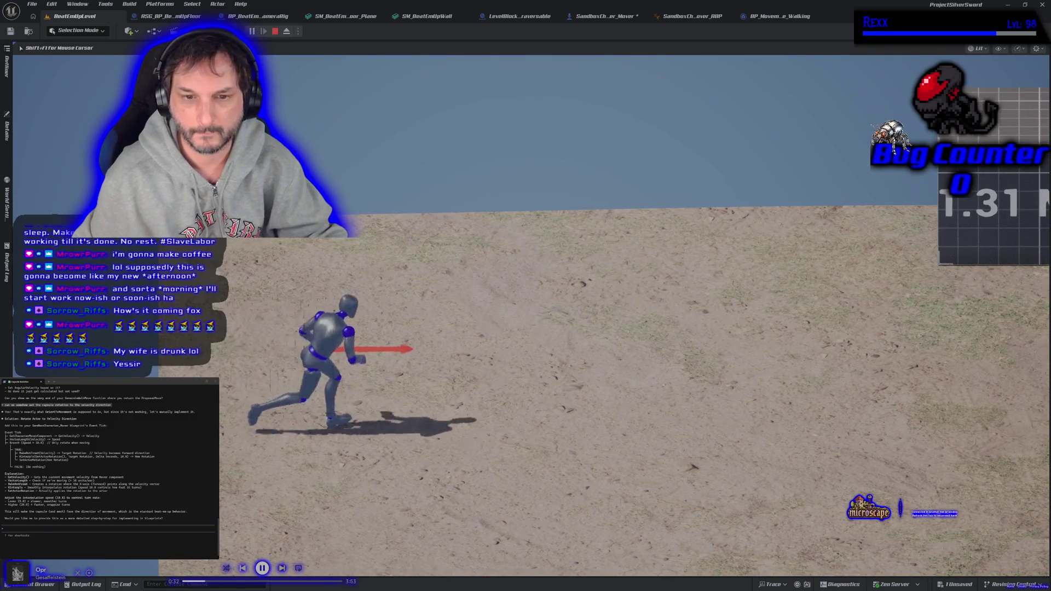
{"action": "key", "text": "w"}
{"action": "key", "text": "s"}
{"action": "key", "text": "d"}
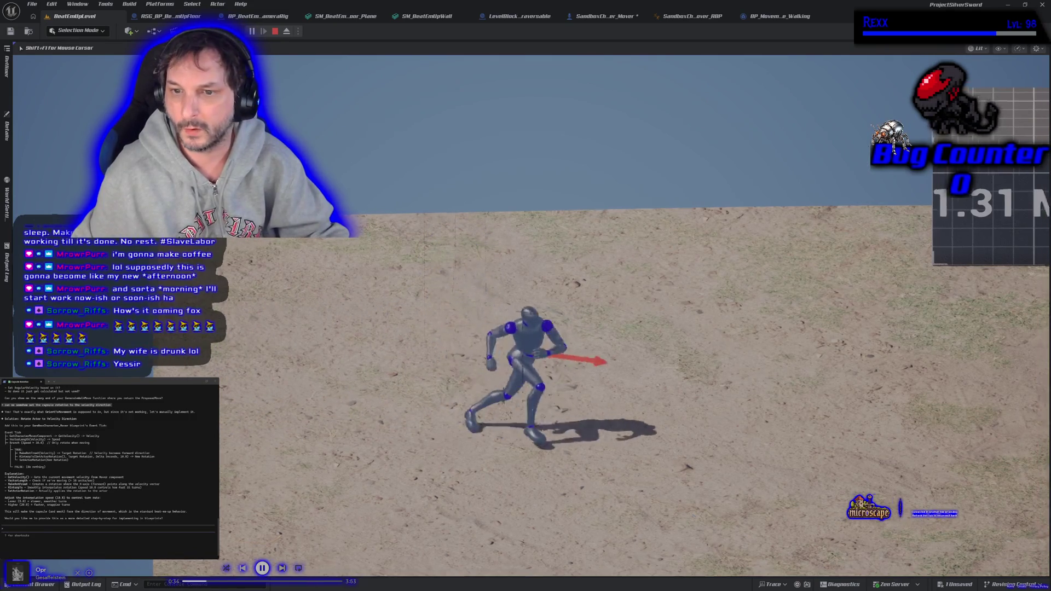
{"action": "key", "text": "w"}
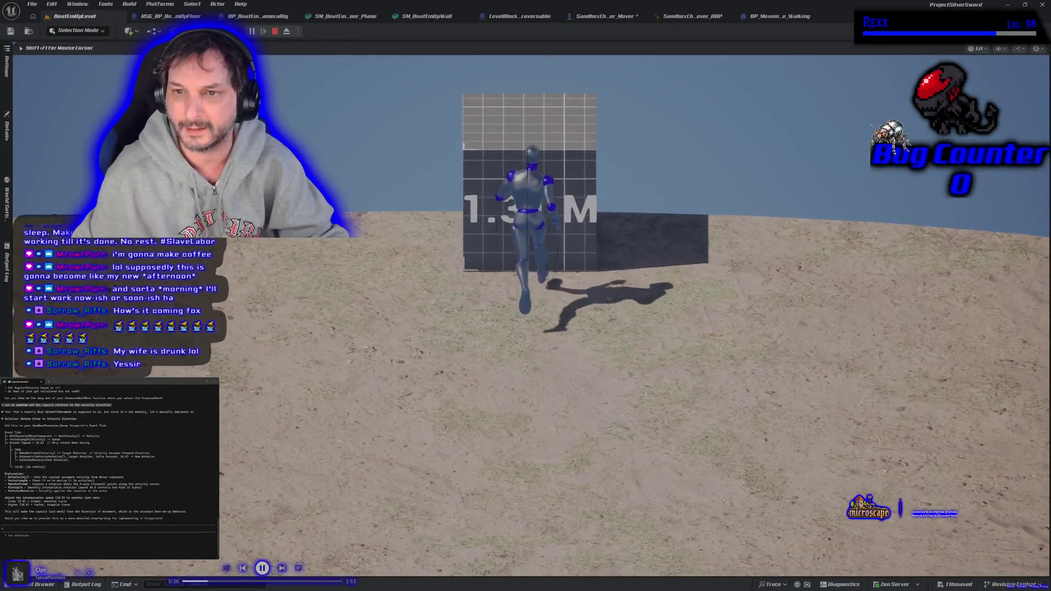
{"action": "key", "text": "d"}
- Jump the character repeatedly around the block, then end the play session
{"action": "key", "text": "space"}
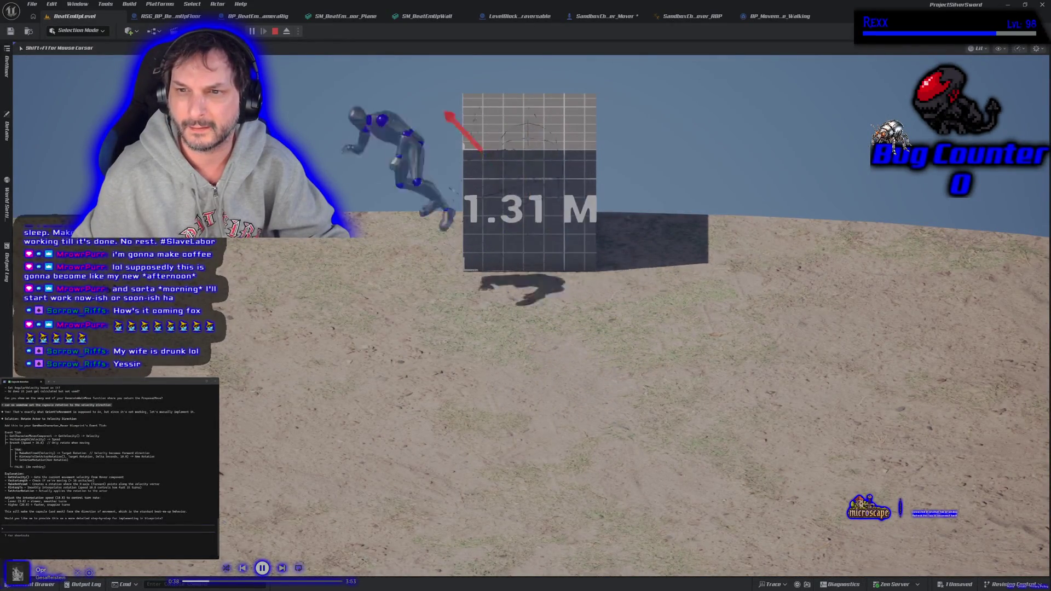
{"action": "key", "text": "d"}
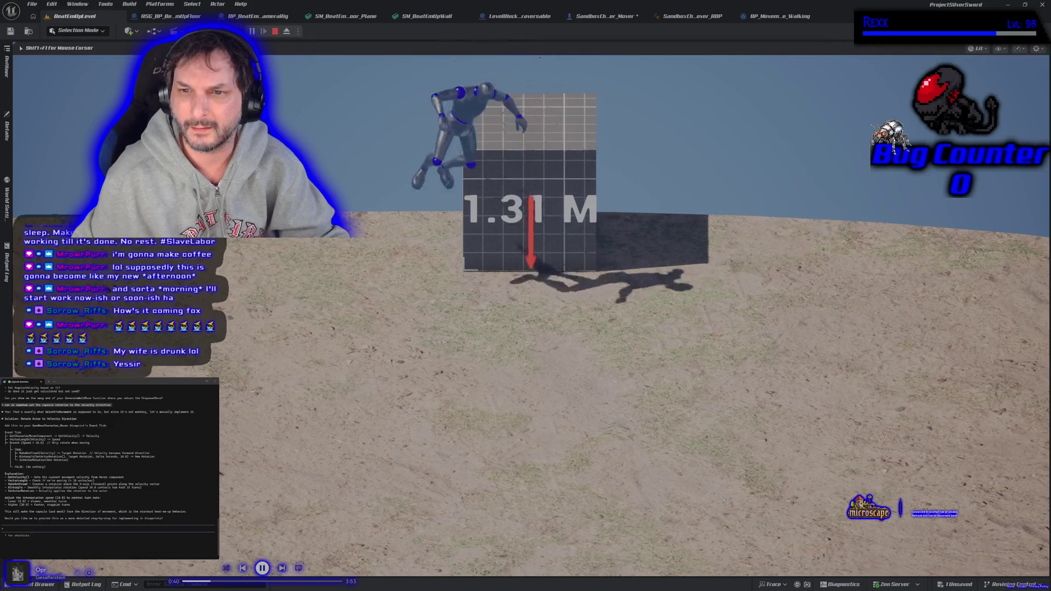
{"action": "key", "text": "s"}
{"action": "key", "text": "d"}
{"action": "key", "text": "w"}
{"action": "key", "text": "space"}
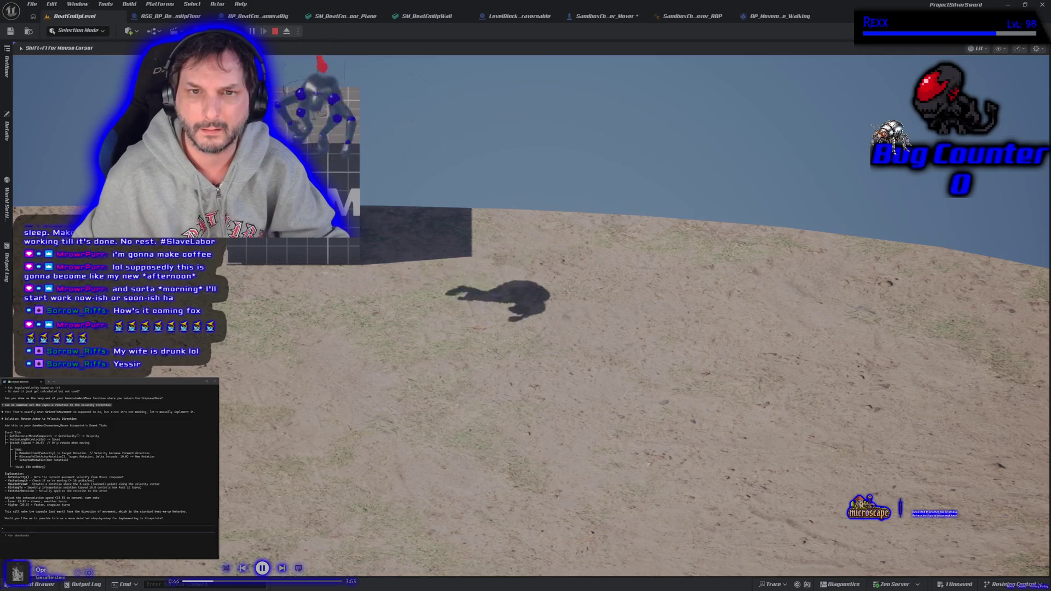
{"action": "key", "text": "a"}
{"action": "key", "text": "space"}
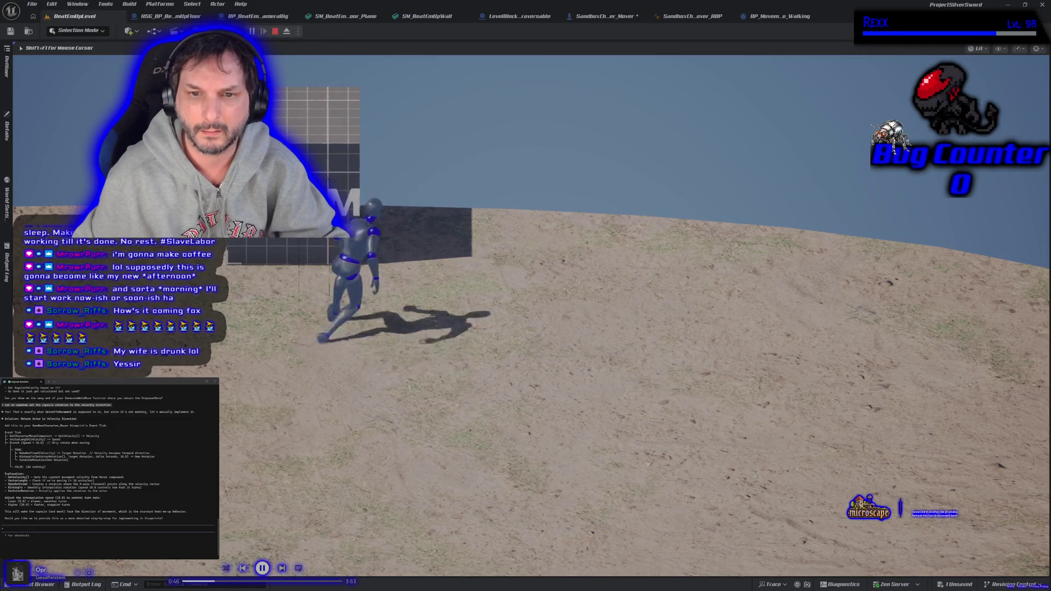
{"action": "key", "text": "d"}
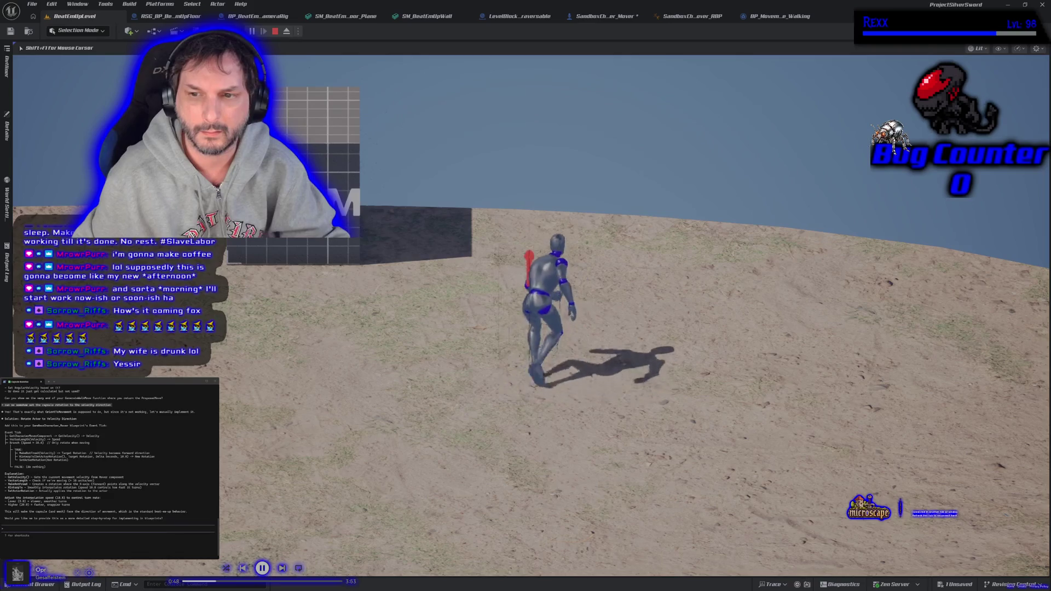
{"action": "key", "text": "w"}
{"action": "key", "text": "space"}
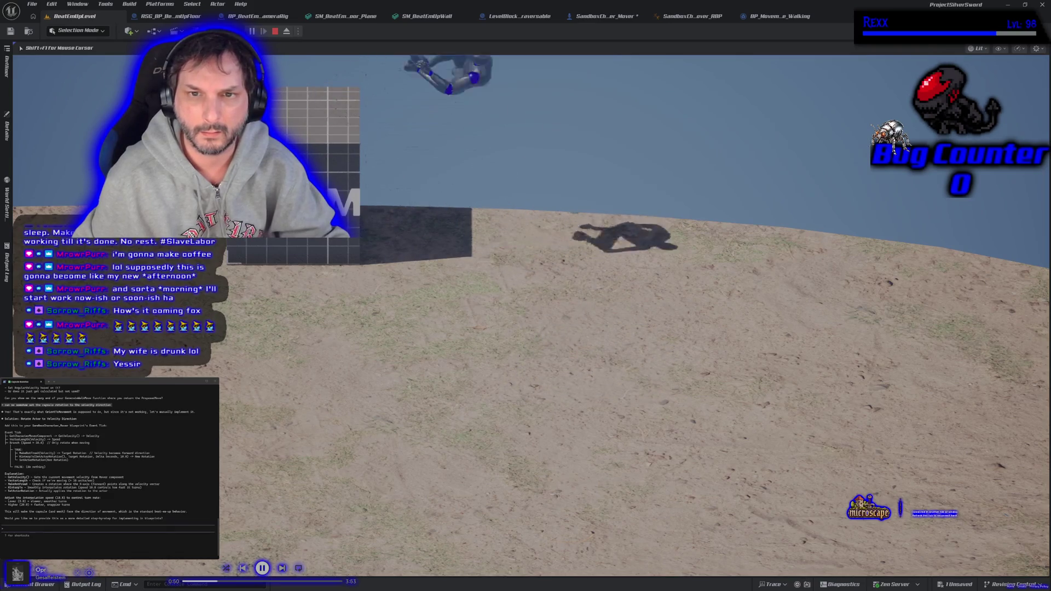
{"action": "key", "text": "Escape"}
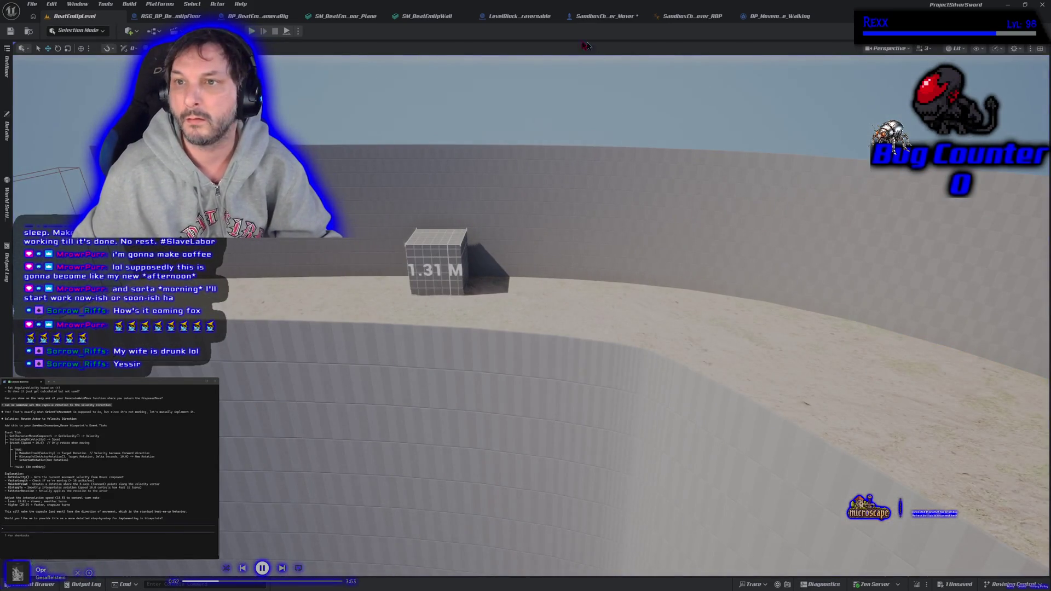
{"action": "left_click", "coordinate": [585, 16]}
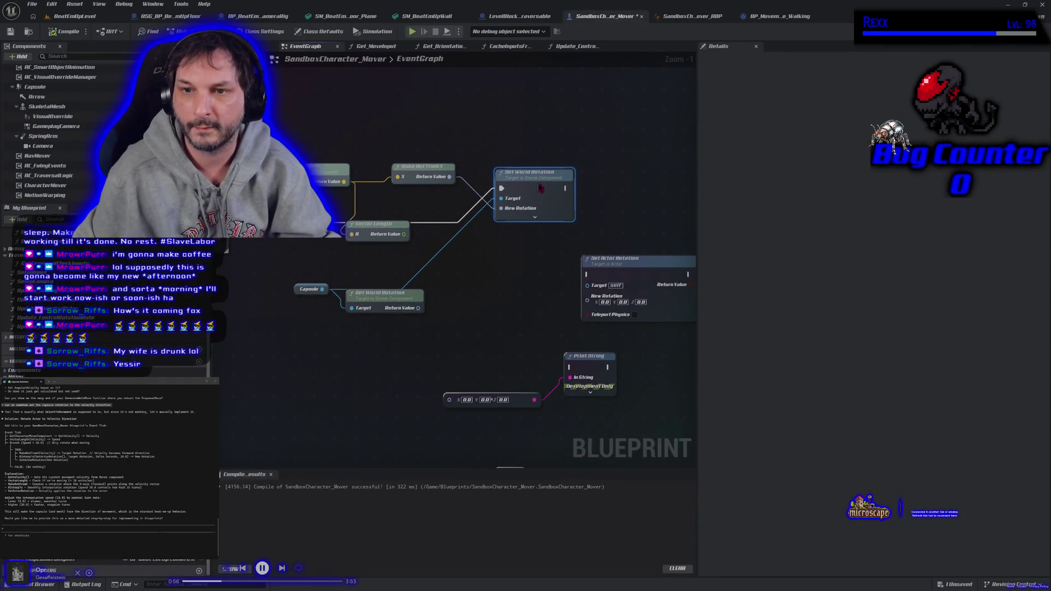
- Delete the Set World Rotation node and add a Set Actor Rotation node
{"action": "left_click_drag", "start_coordinate": [540, 188], "coordinate": [595, 193]}
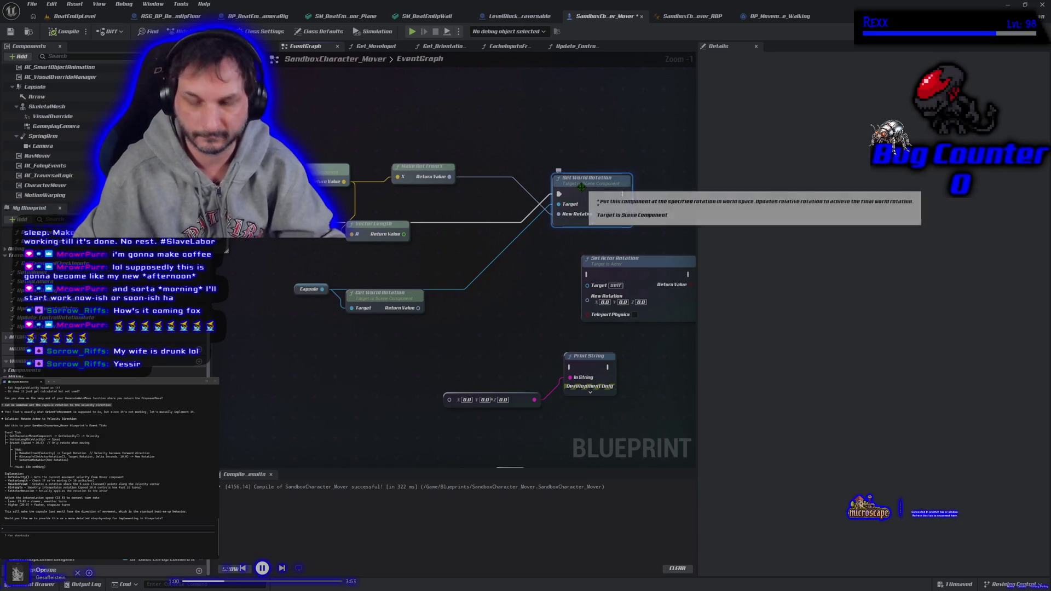
{"action": "key", "text": "Delete"}
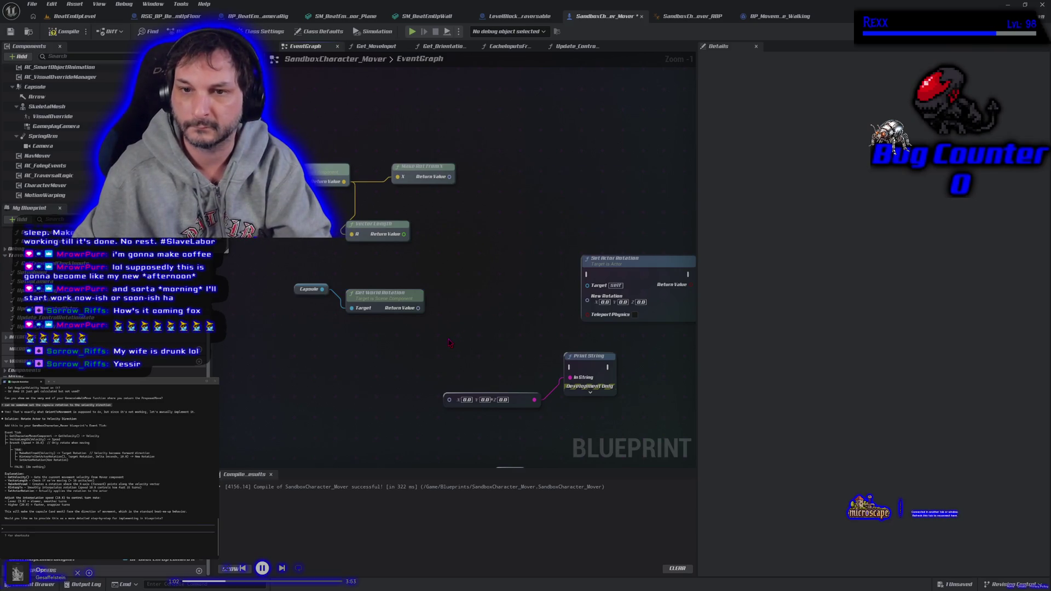
{"action": "right_click", "coordinate": [472, 257]}
{"action": "type", "text": "set actor rot"}
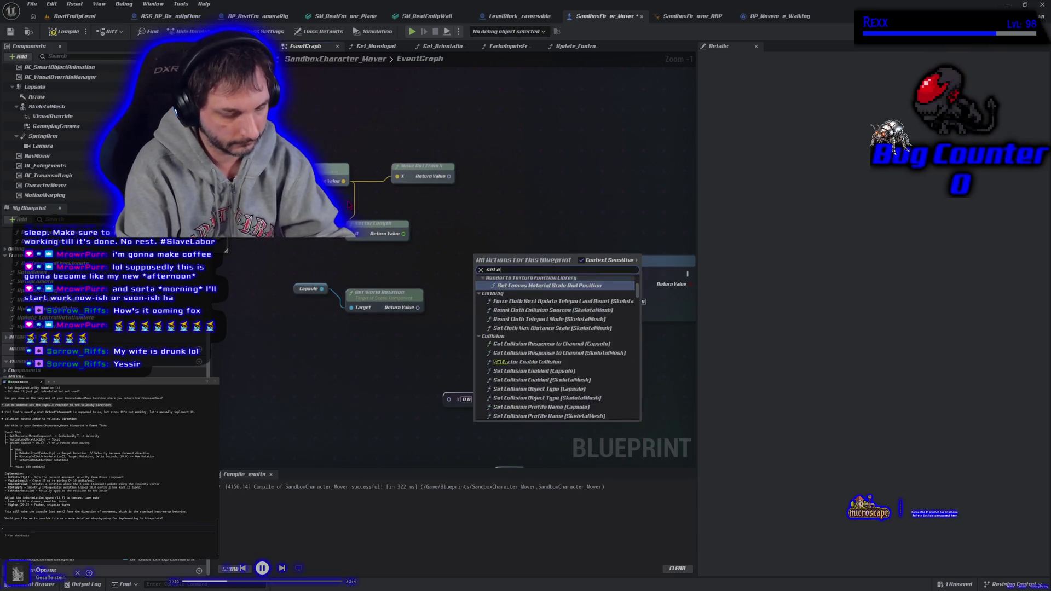
{"action": "key", "text": "Return"}
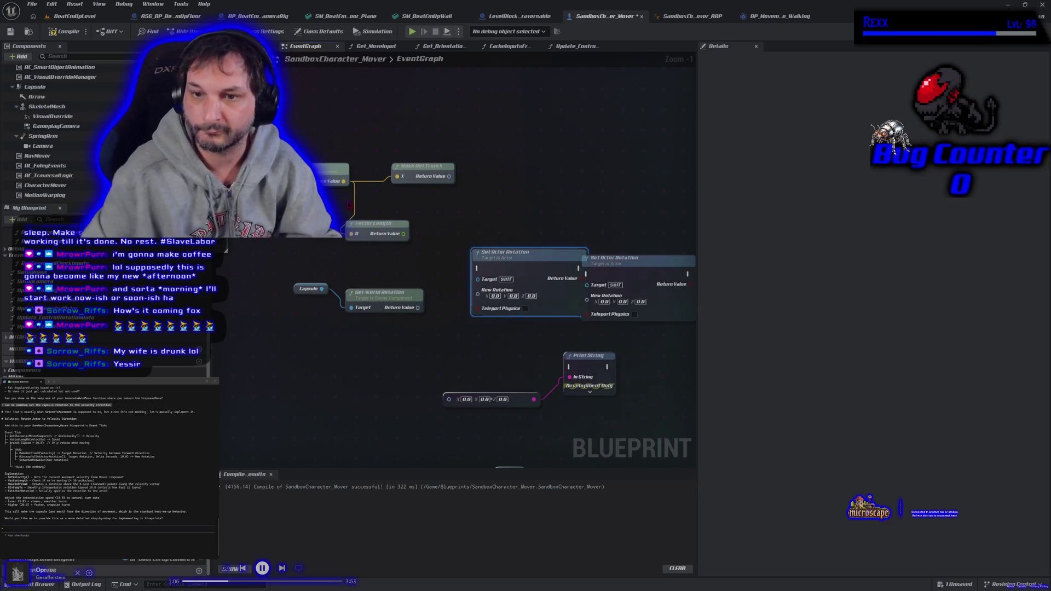
- Position Set Actor Rotation, wire execution into it, and return to the level
{"action": "left_click_drag", "start_coordinate": [521, 253], "coordinate": [521, 190]}
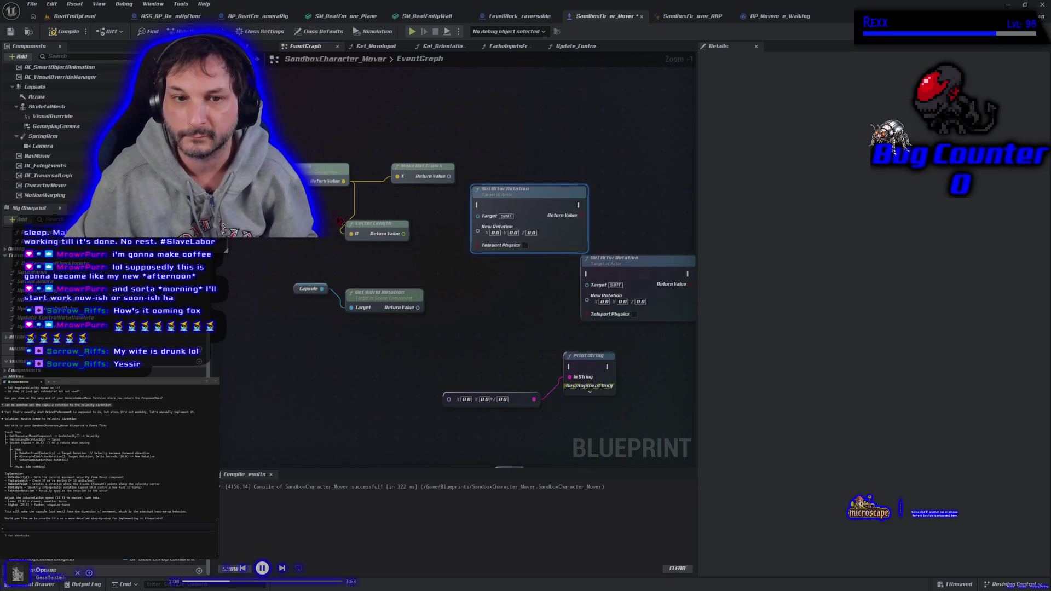
{"action": "mouse_move", "coordinate": [274, 222]}
{"action": "left_mouse_down"}
{"action": "mouse_move", "coordinate": [526, 208]}
{"action": "mouse_move", "coordinate": [515, 208]}
{"action": "mouse_move", "coordinate": [526, 226]}
{"action": "left_mouse_up"}
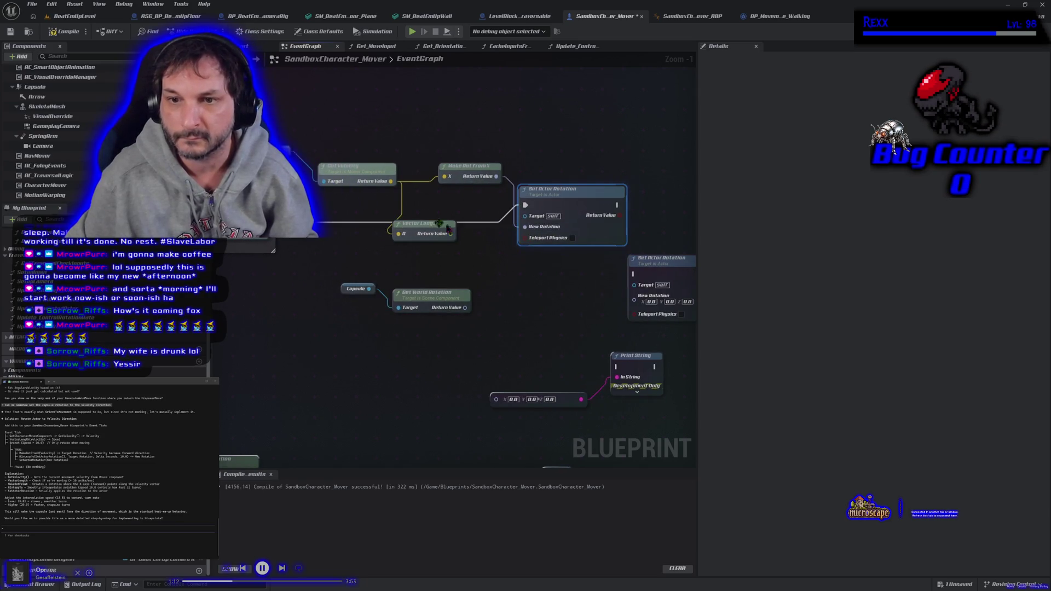
{"action": "left_click", "coordinate": [73, 18]}
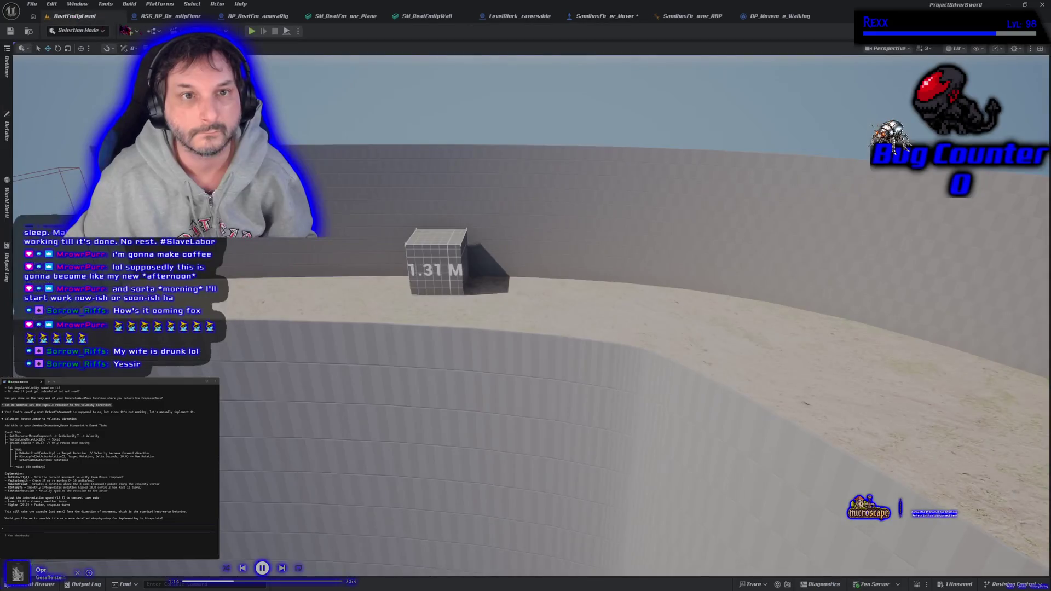
- Play-test the character running left, right and forward, jumping toward the block
{"action": "key", "text": "alt+p"}
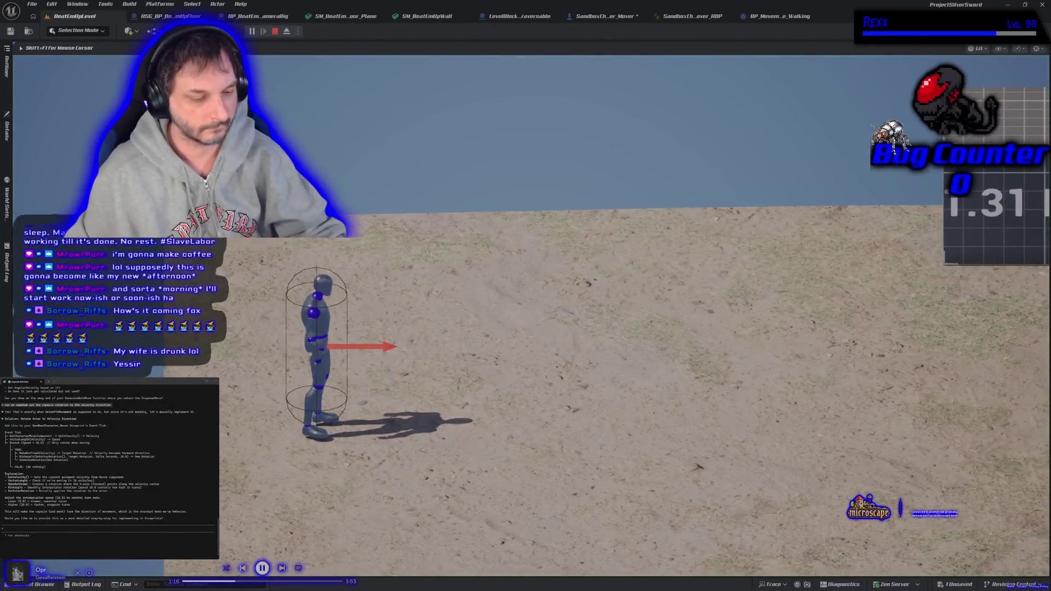
{"action": "key", "text": "d"}
{"action": "key", "text": "w"}
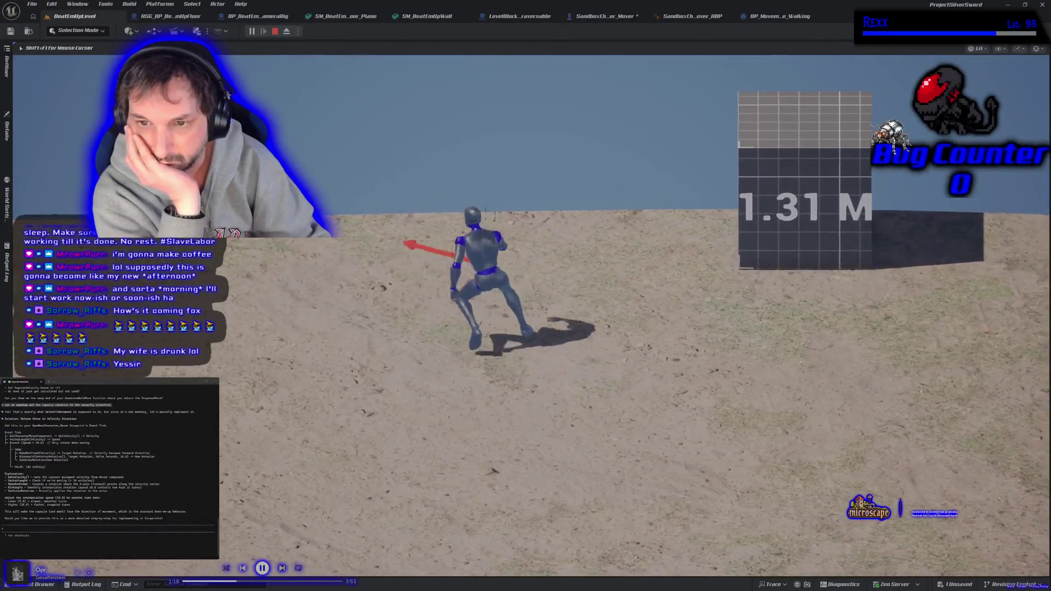
{"action": "key", "text": "a"}
{"action": "key", "text": "d"}
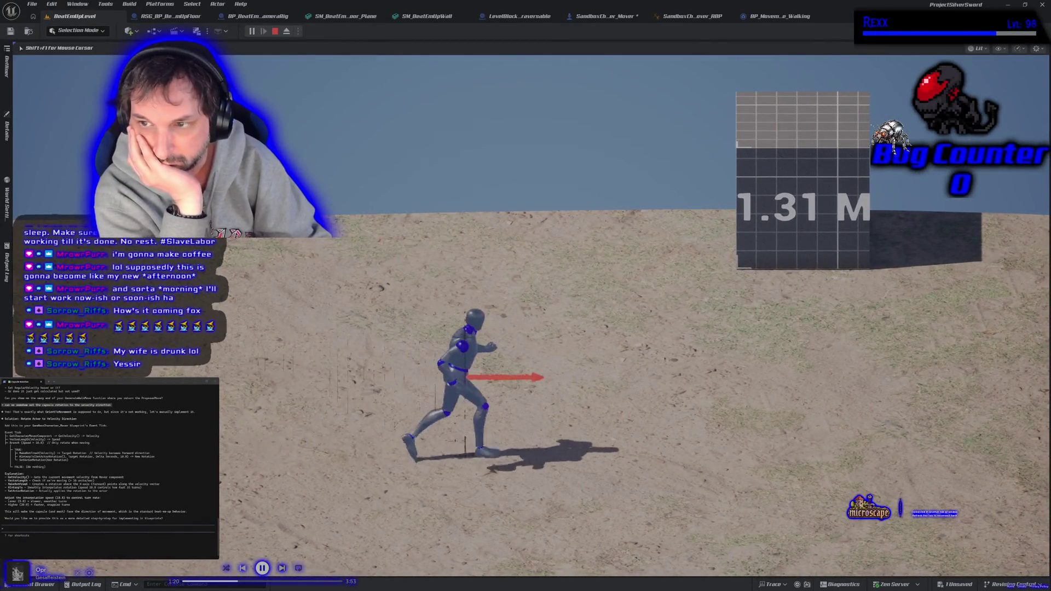
{"action": "key", "text": "w"}
{"action": "key", "text": "space"}
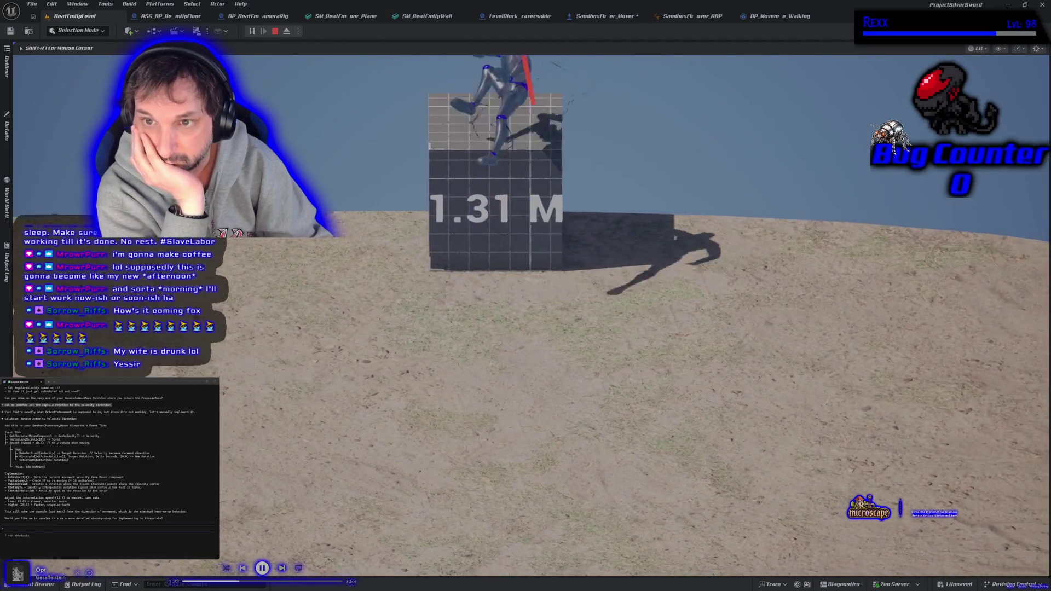
{"action": "key", "text": "d"}
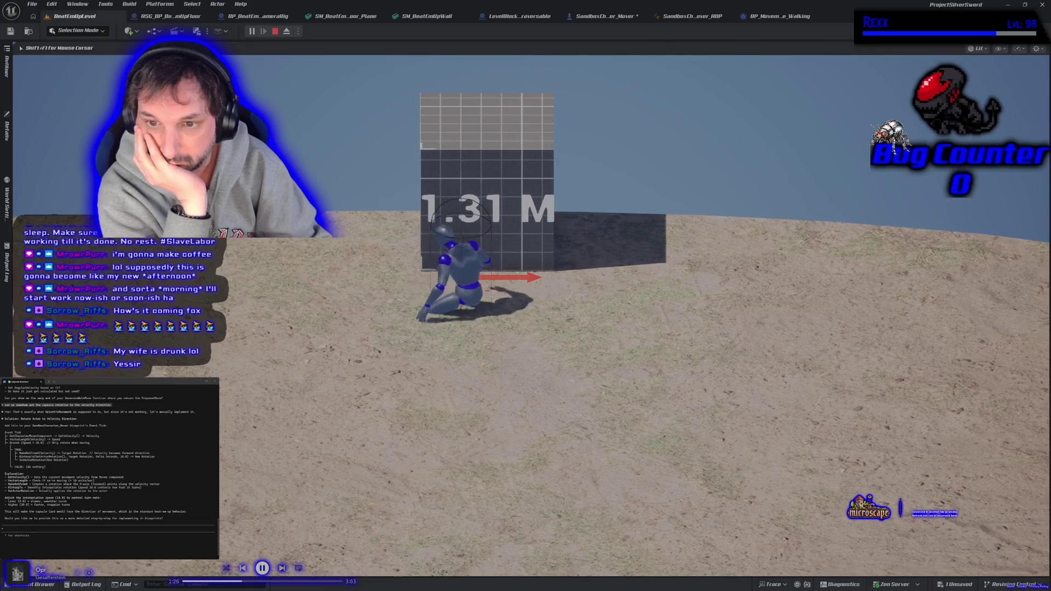
{"action": "key", "text": "Escape"}
- Replay and jump the mannequin onto the 1.31 M block, then check the EventGraph
{"action": "key", "text": "alt+p"}
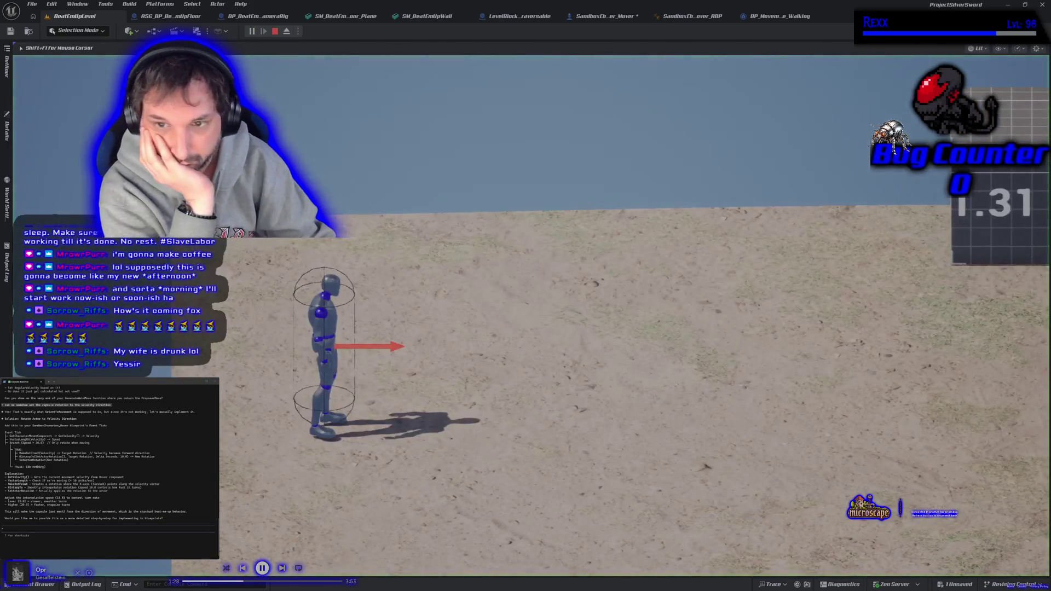
{"action": "key", "text": "d"}
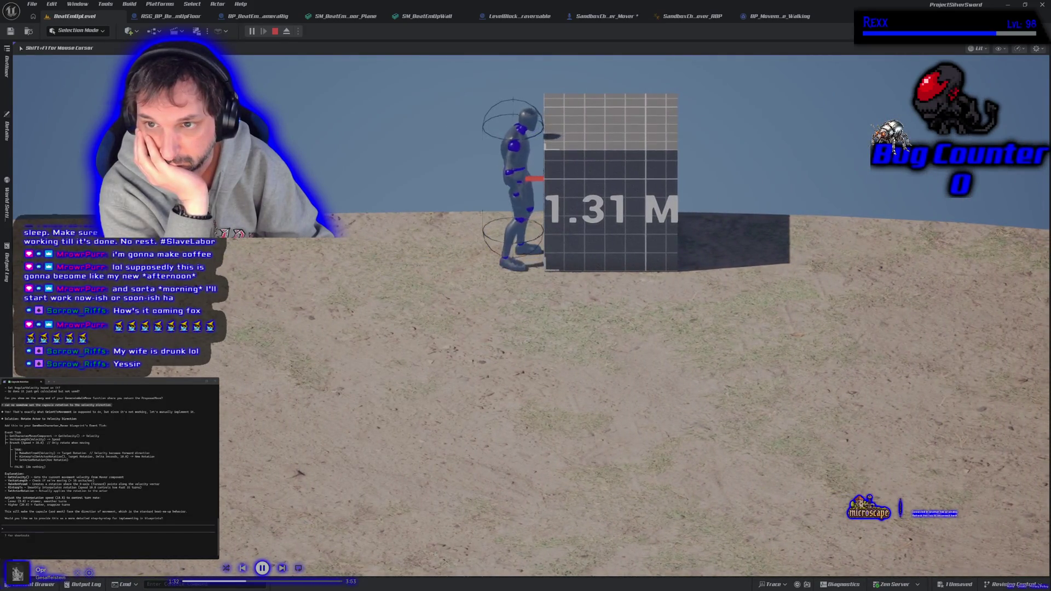
{"action": "key", "text": "space"}
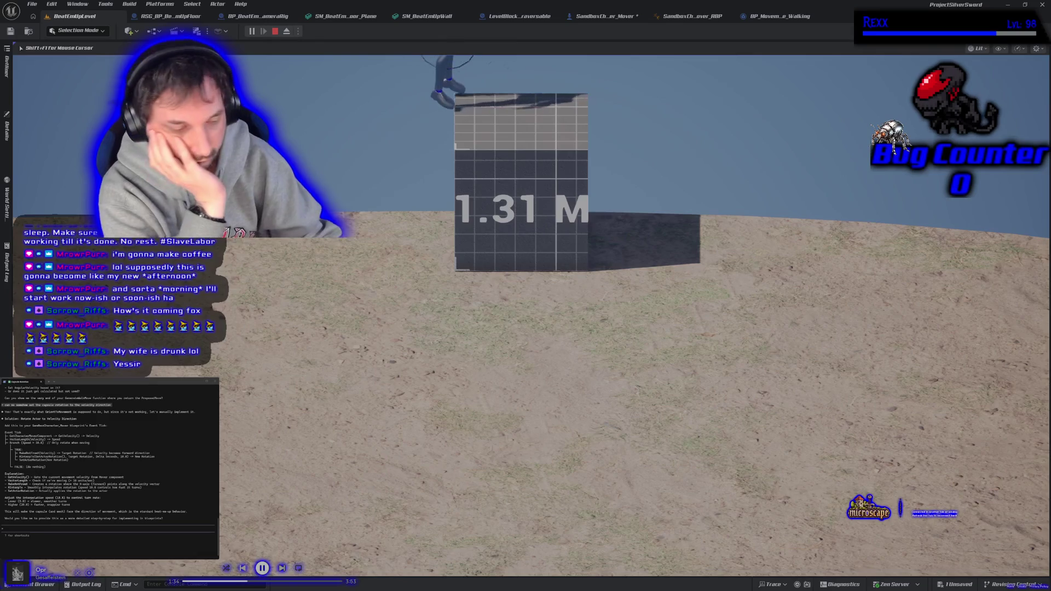
{"action": "key", "text": "Escape"}
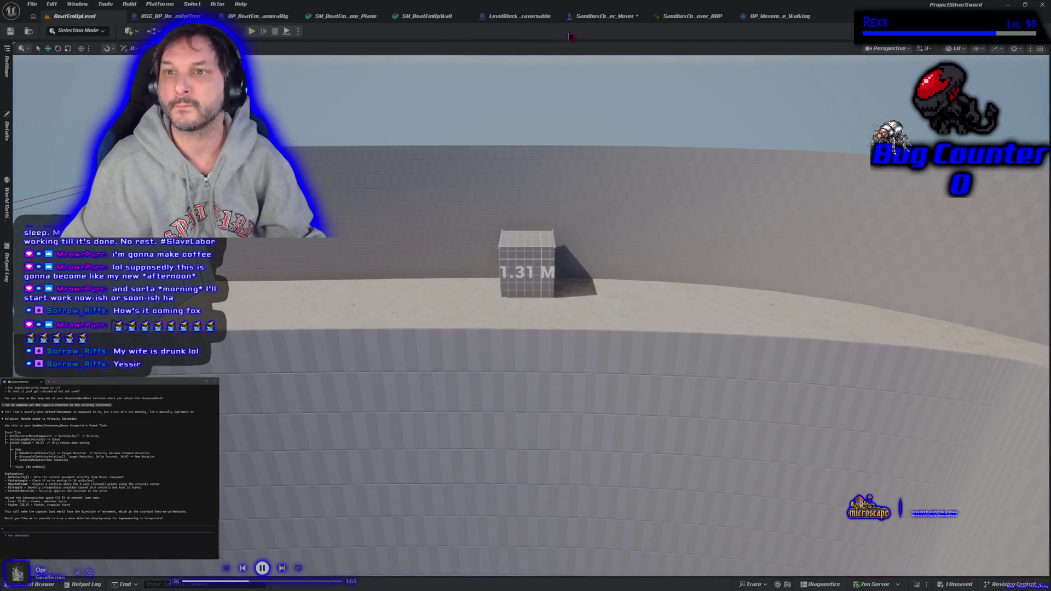
{"action": "left_click", "coordinate": [605, 18]}
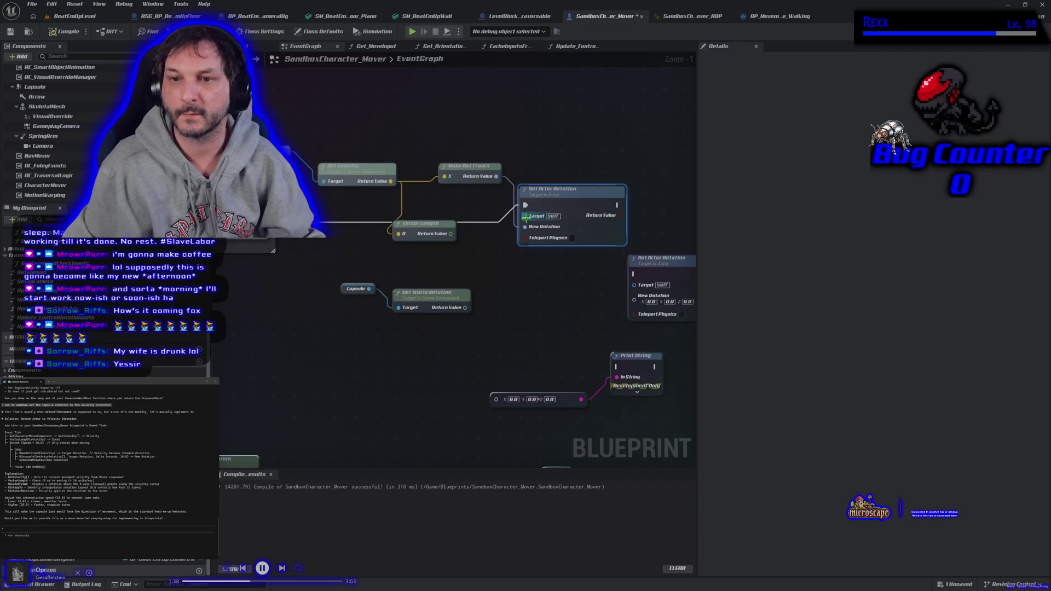
{"action": "left_click", "coordinate": [74, 16]}
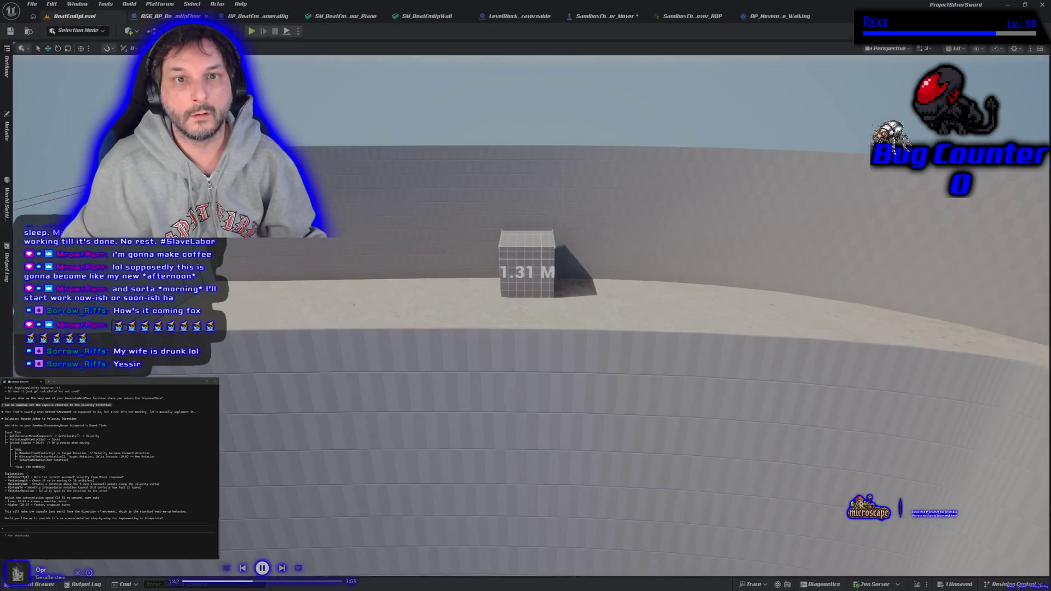
- Play again, climbing the 1.31 M block, dropping off and climbing back
{"action": "left_click", "coordinate": [251, 31]}
{"action": "key", "text": "d"}
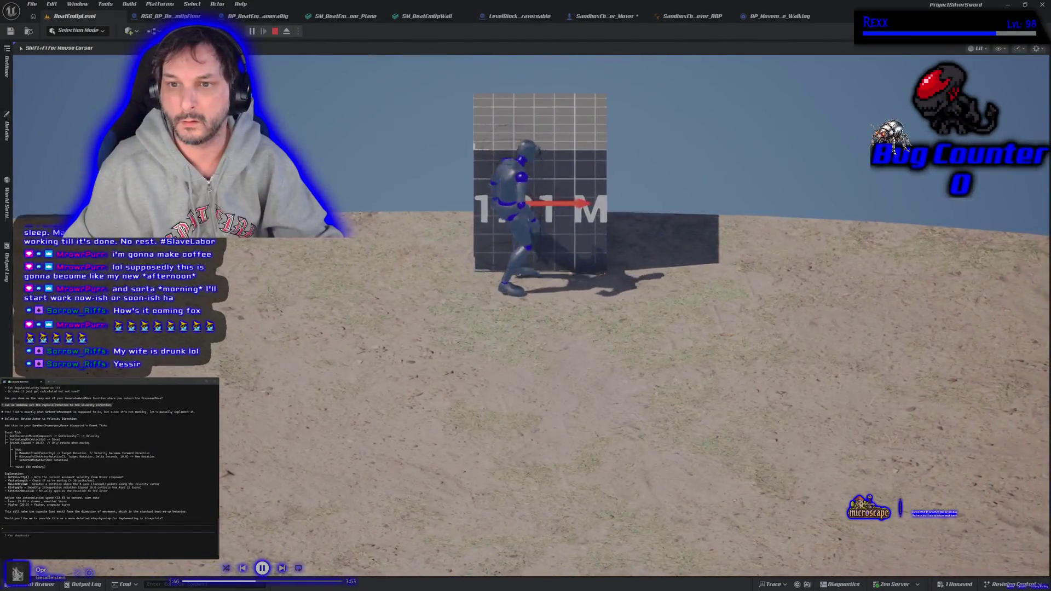
{"action": "key", "text": "space"}
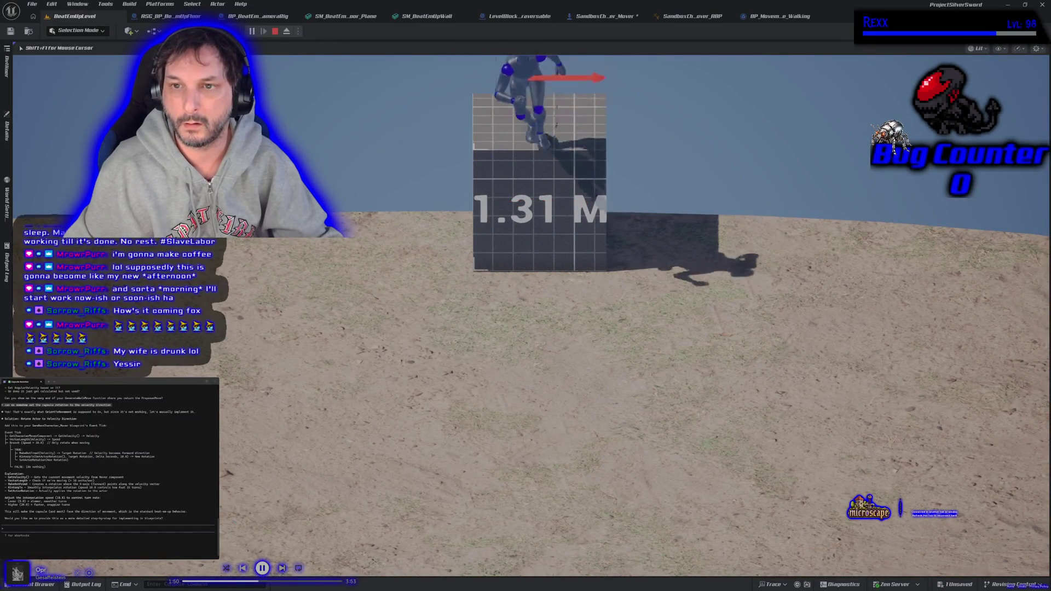
{"action": "key", "text": "s"}
{"action": "key", "text": "w"}
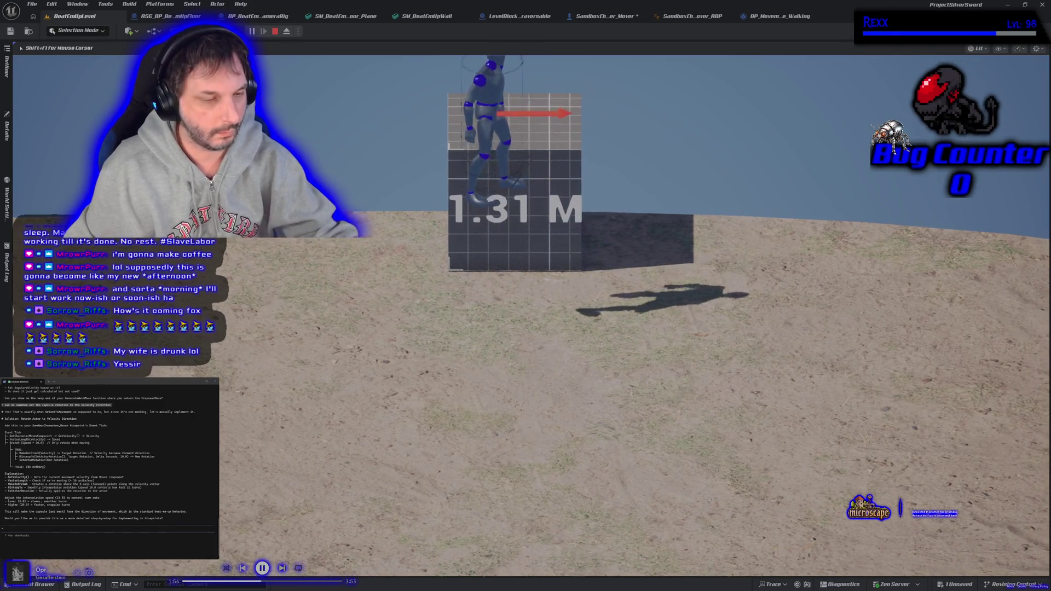
{"action": "key", "text": "Escape"}
{"action": "left_click", "coordinate": [165, 16]}
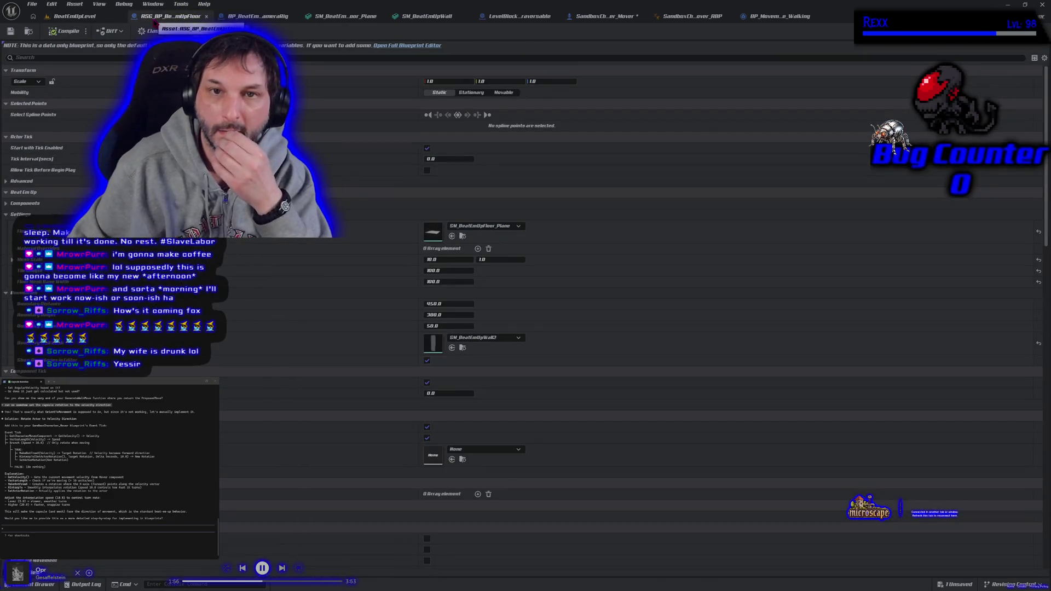
- In the character EventGraph, delete the Make Rot From X and Vector Length nodes
{"action": "left_click", "coordinate": [606, 16]}
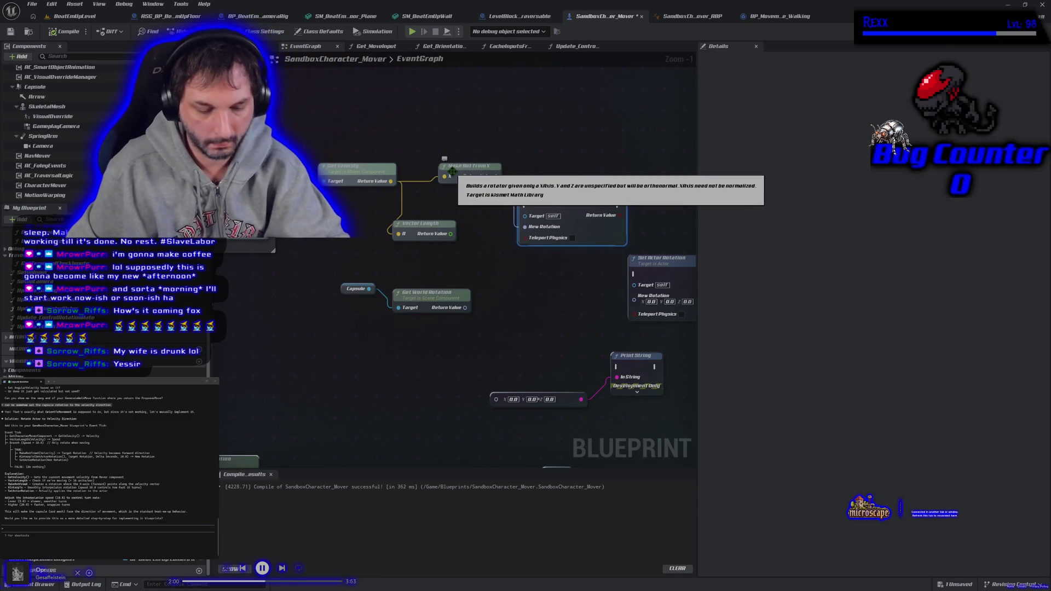
{"action": "left_click", "coordinate": [452, 171]}
{"action": "key", "text": "Delete"}
{"action": "left_click", "coordinate": [419, 224]}
{"action": "key", "text": "Delete"}
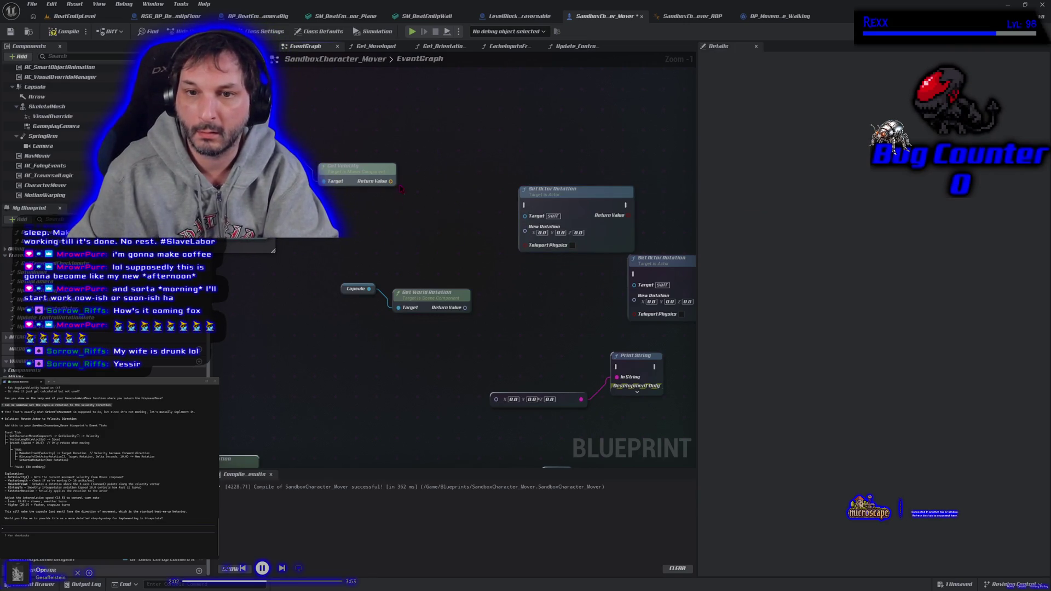
- Add a Make Rot From Z node fed from Get Velocity
{"action": "left_click_drag", "start_coordinate": [394, 184], "coordinate": [407, 185]}
{"action": "type", "text": "mak"}
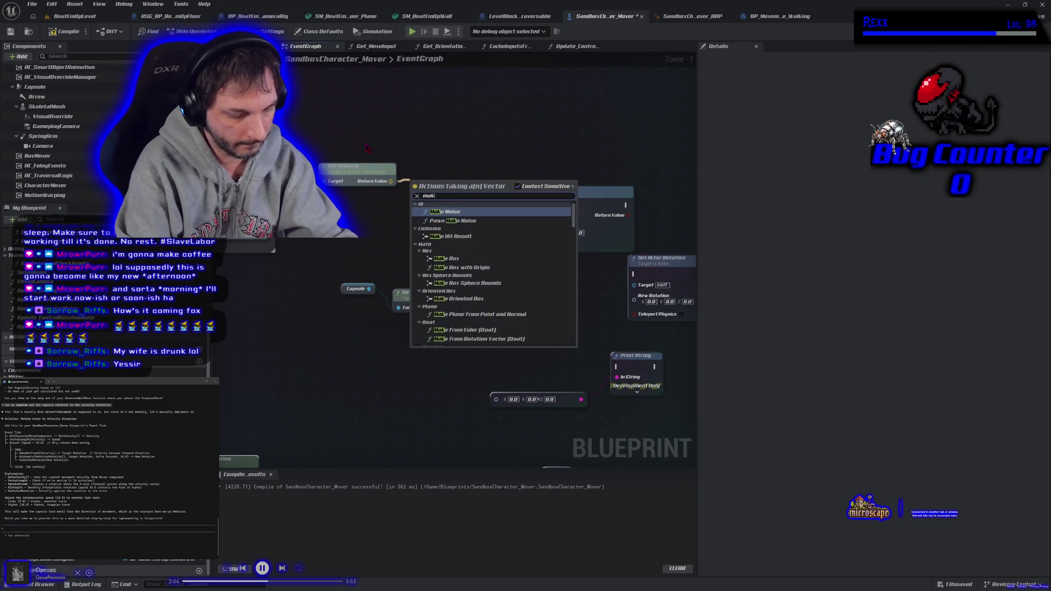
{"action": "type", "text": "e rot"}
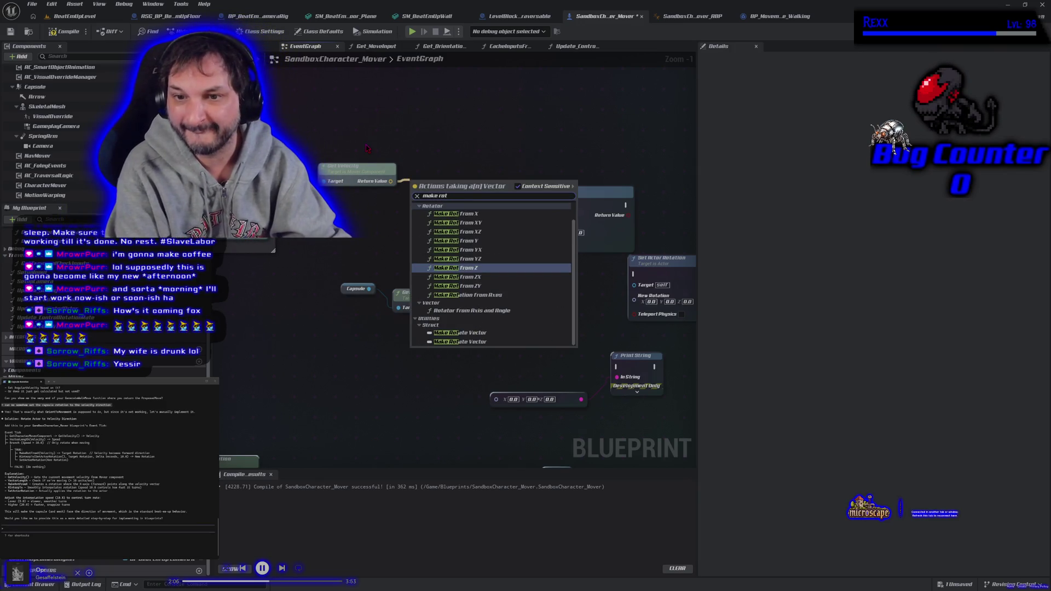
{"action": "key", "text": "Return"}
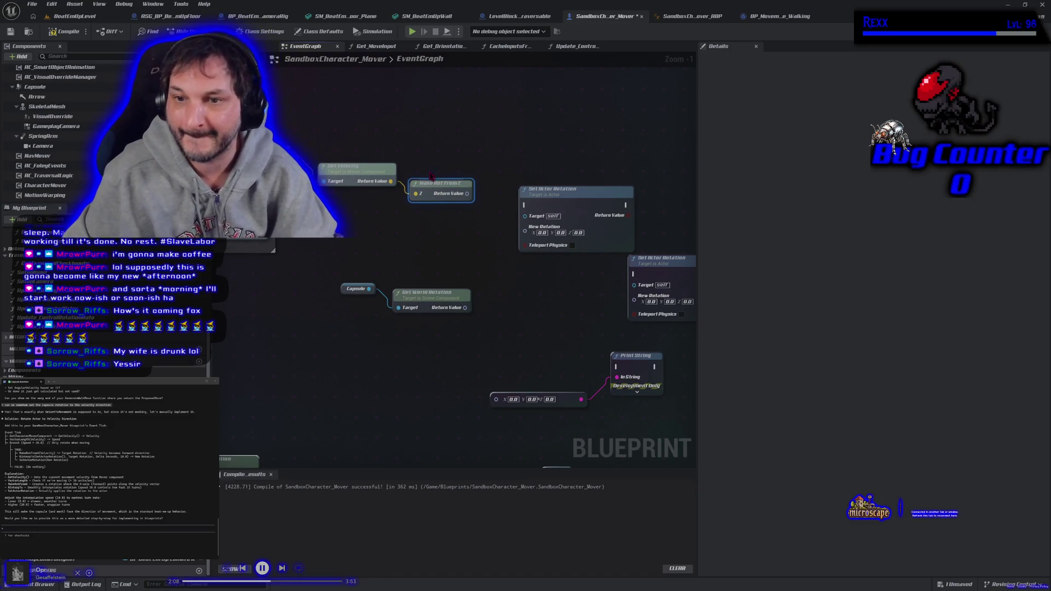
- Wire Make Rot From Z into Set Actor Rotation, test-play, then undo the link and node
{"action": "mouse_move", "coordinate": [467, 193]}
{"action": "left_mouse_down"}
{"action": "mouse_move", "coordinate": [512, 231]}
{"action": "mouse_move", "coordinate": [525, 226]}
{"action": "left_mouse_up"}
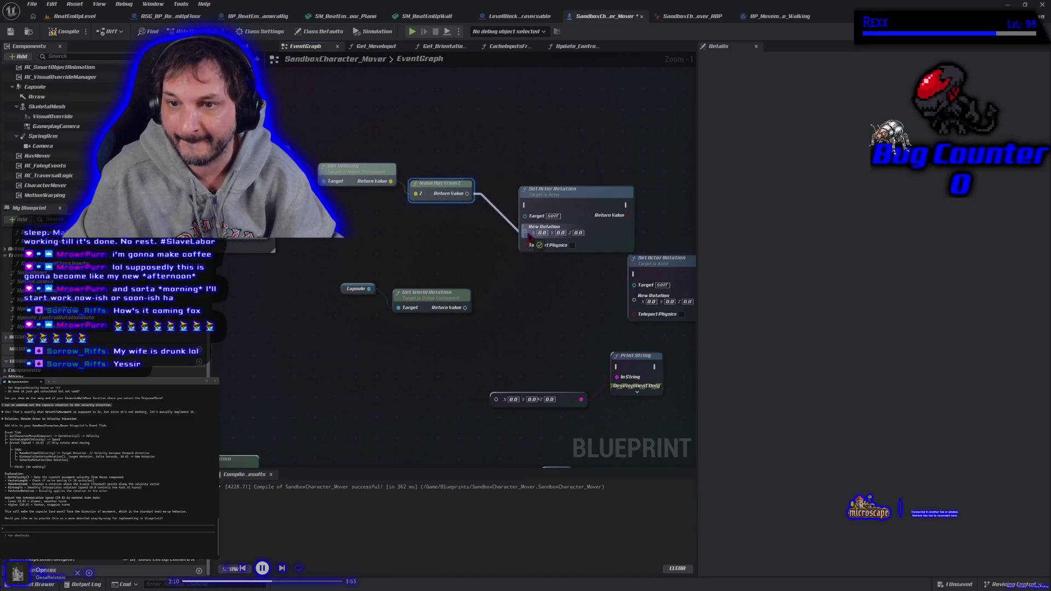
{"action": "mouse_move", "coordinate": [328, 222]}
{"action": "left_mouse_down"}
{"action": "mouse_move", "coordinate": [517, 225]}
{"action": "mouse_move", "coordinate": [525, 205]}
{"action": "left_mouse_up"}
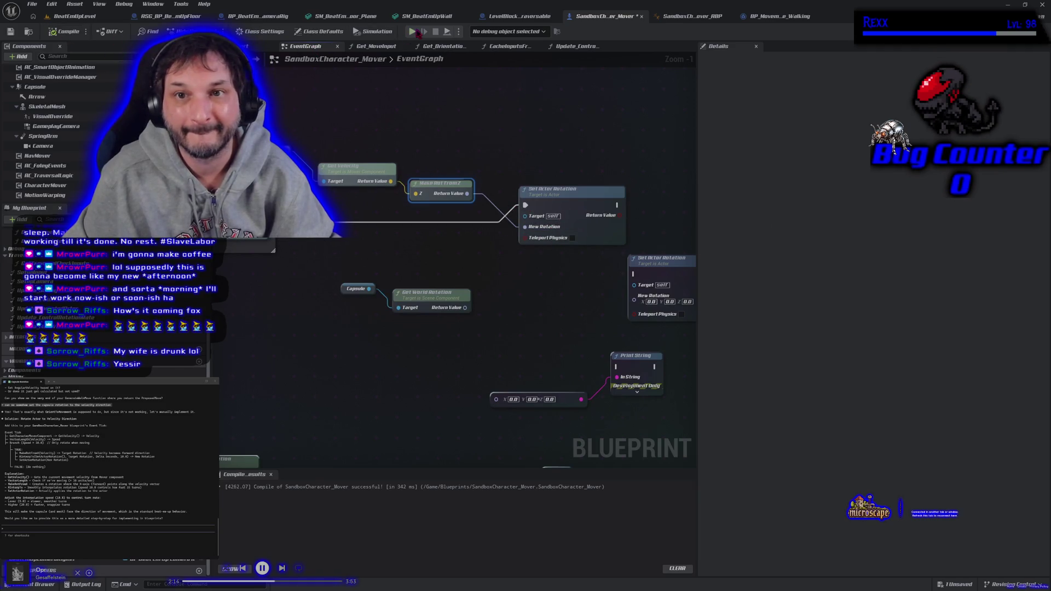
{"action": "left_click", "coordinate": [414, 32]}
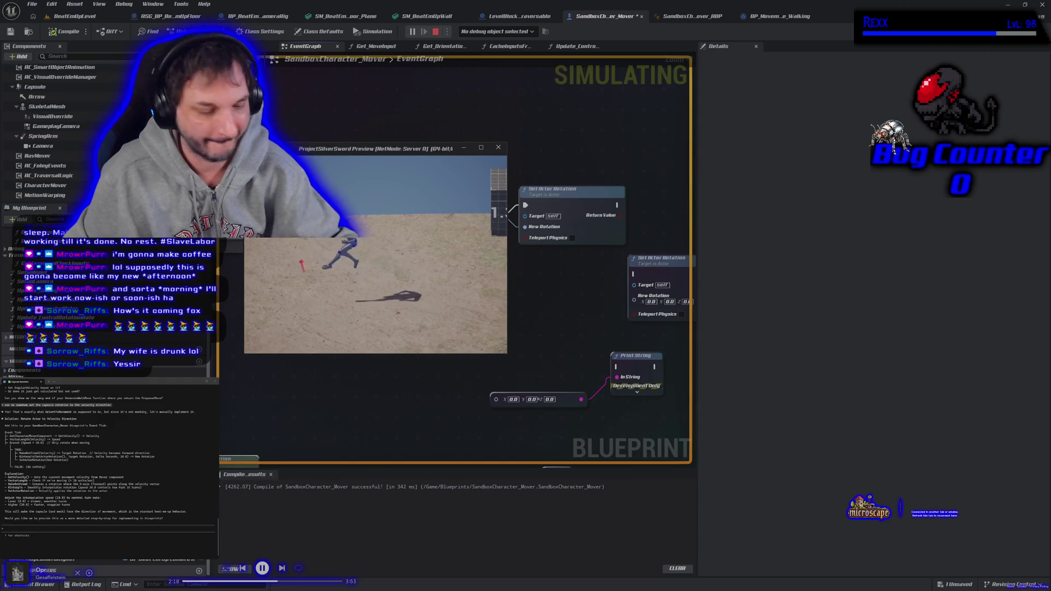
{"action": "key", "text": "Escape"}
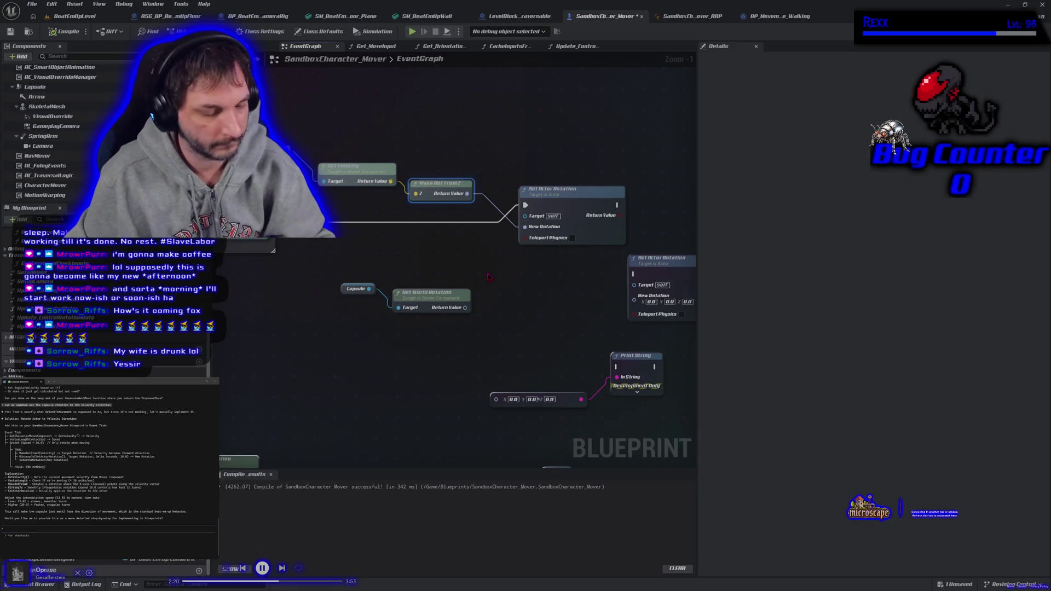
{"action": "key", "text": "ctrl+z"}
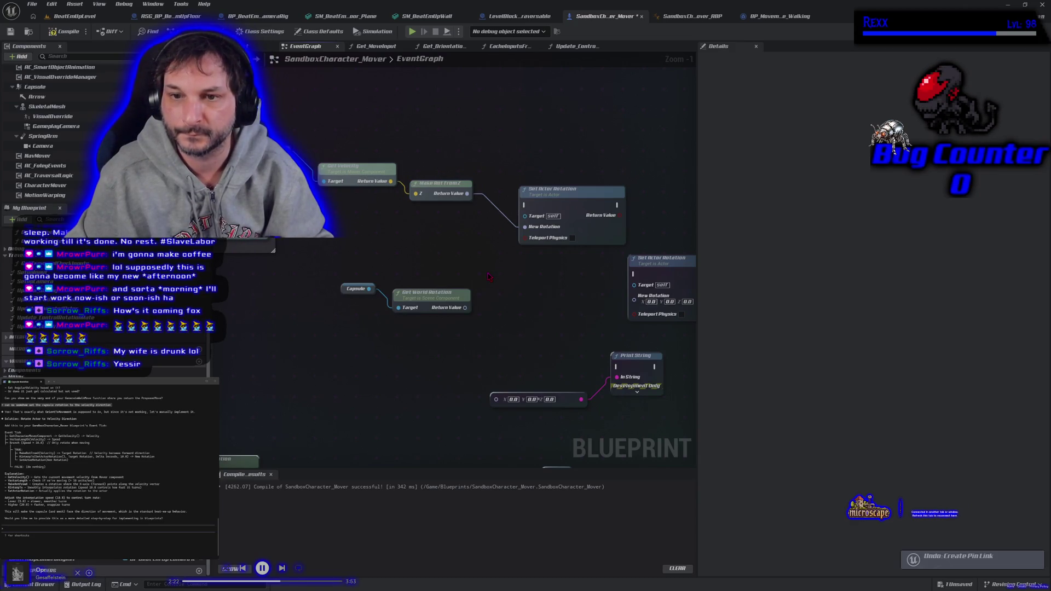
{"action": "key", "text": "ctrl+z"}
{"action": "key", "text": "ctrl+z"}
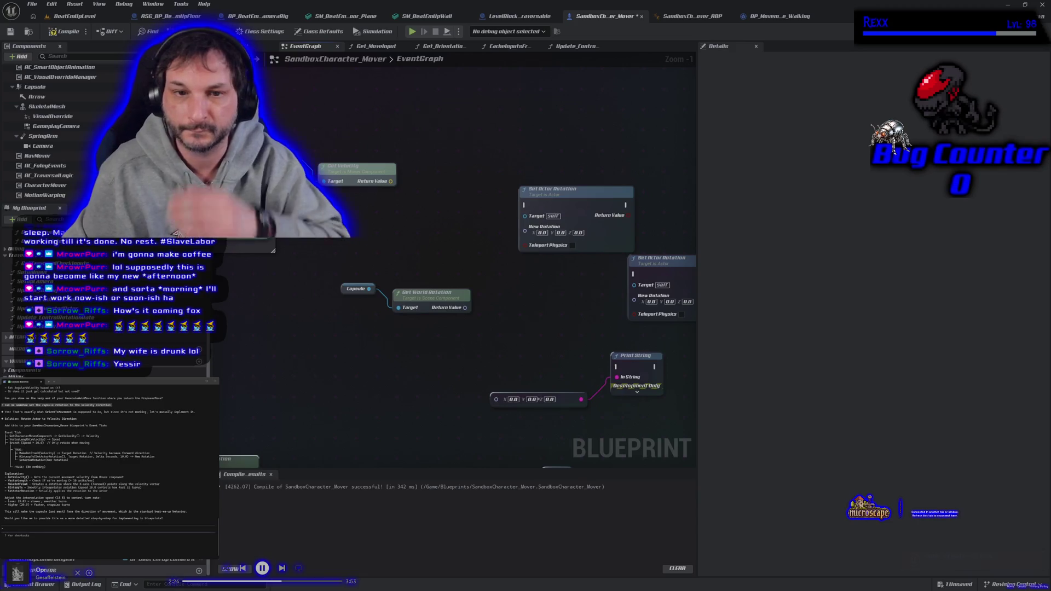
- Connect execution to Set Actor Rotation and feed velocity through a new Make Rot From X into New Rotation
{"action": "mouse_move", "coordinate": [306, 222]}
{"action": "left_mouse_down"}
{"action": "mouse_move", "coordinate": [471, 232]}
{"action": "mouse_move", "coordinate": [524, 206]}
{"action": "left_mouse_up"}
{"action": "left_click_drag", "start_coordinate": [408, 252], "coordinate": [440, 231]}
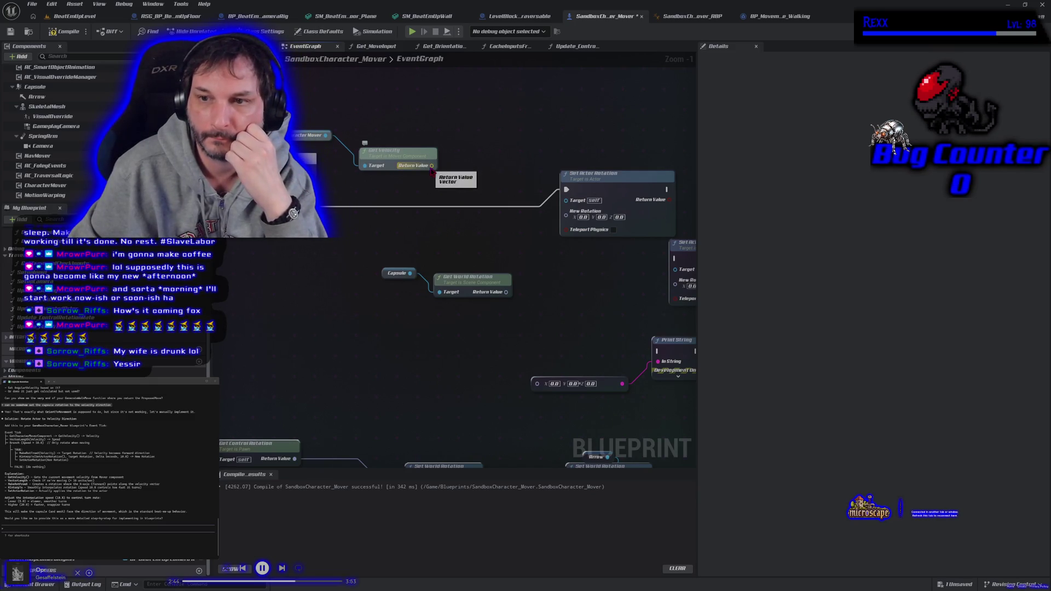
{"action": "left_click_drag", "start_coordinate": [432, 166], "coordinate": [457, 168]}
{"action": "type", "text": "rot from"}
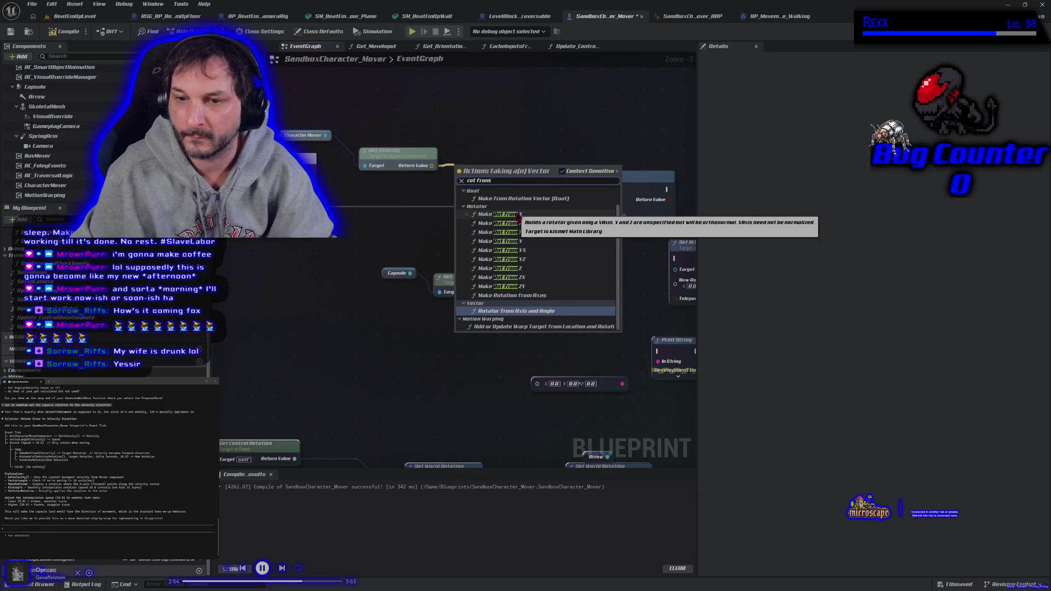
{"action": "left_click", "coordinate": [517, 215]}
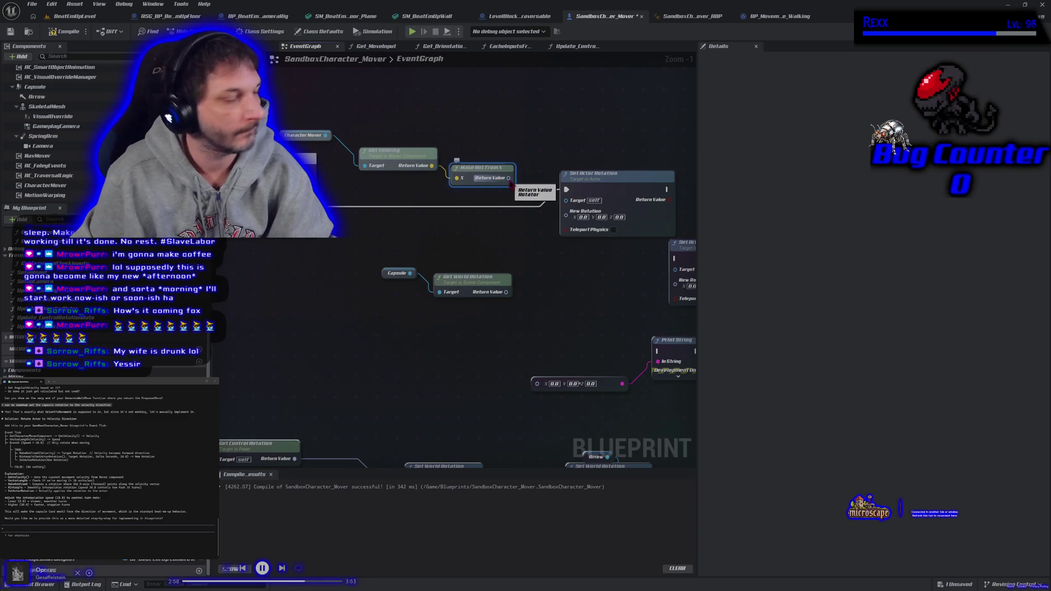
{"action": "mouse_move", "coordinate": [509, 183]}
{"action": "left_mouse_down"}
{"action": "mouse_move", "coordinate": [579, 218]}
{"action": "mouse_move", "coordinate": [567, 211]}
{"action": "left_mouse_up"}
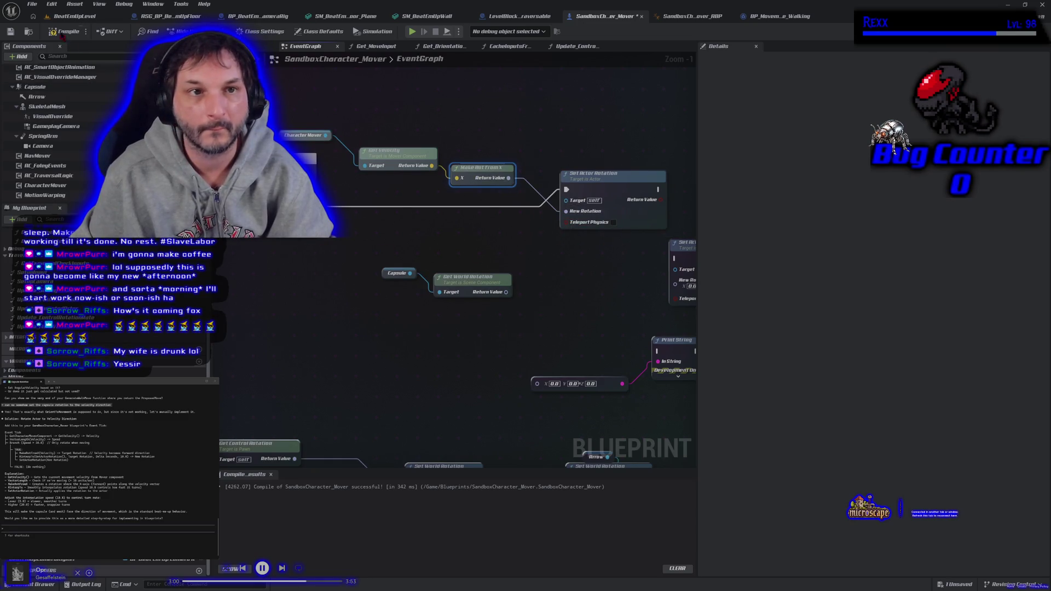
{"action": "left_click", "coordinate": [73, 16]}
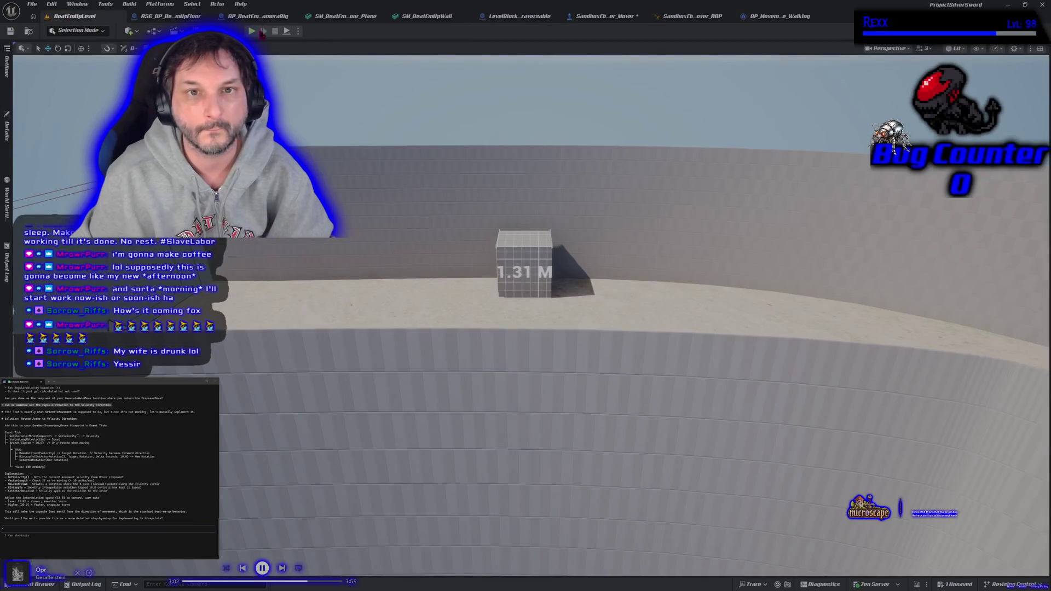
- Run the mannequin left and right, jump onto the 1.31 M wall and back down
{"action": "key", "text": "alt+p"}
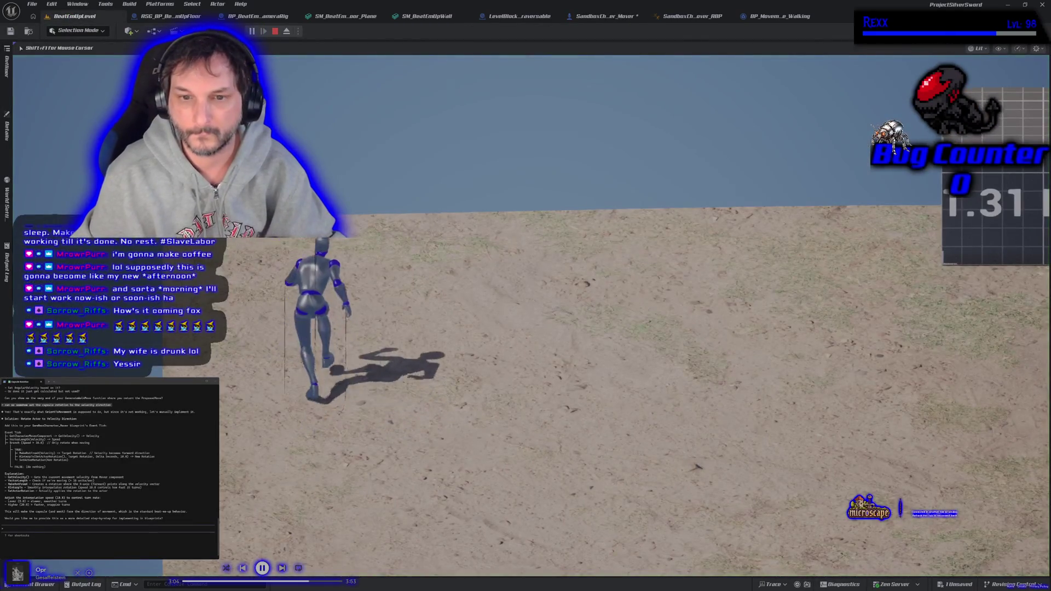
{"action": "key", "text": "a"}
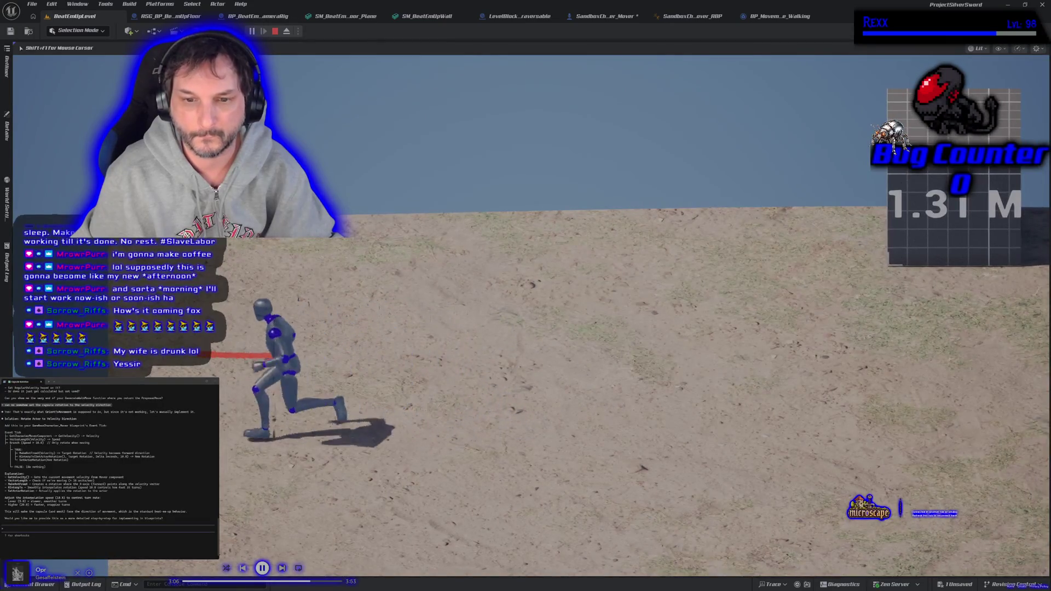
{"action": "key", "text": "d"}
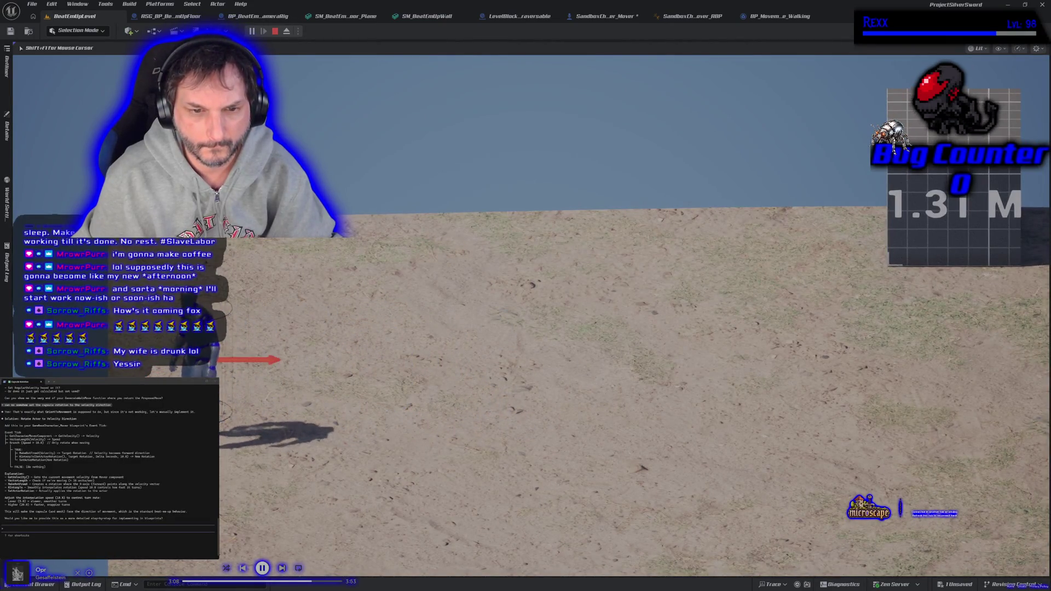
{"action": "key", "text": "w"}
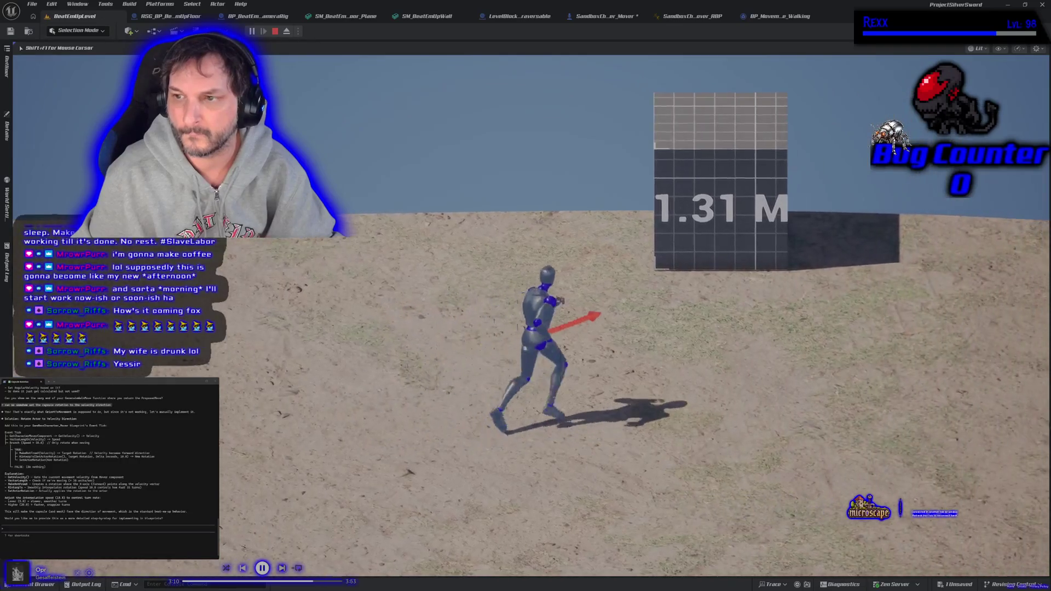
{"action": "key", "text": "space"}
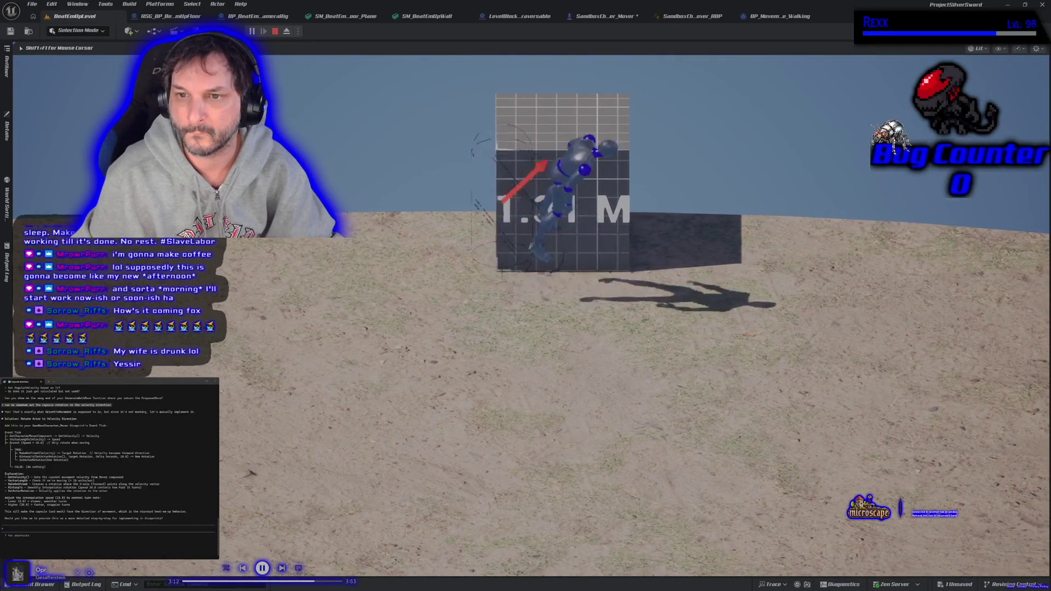
{"action": "key", "text": "a"}
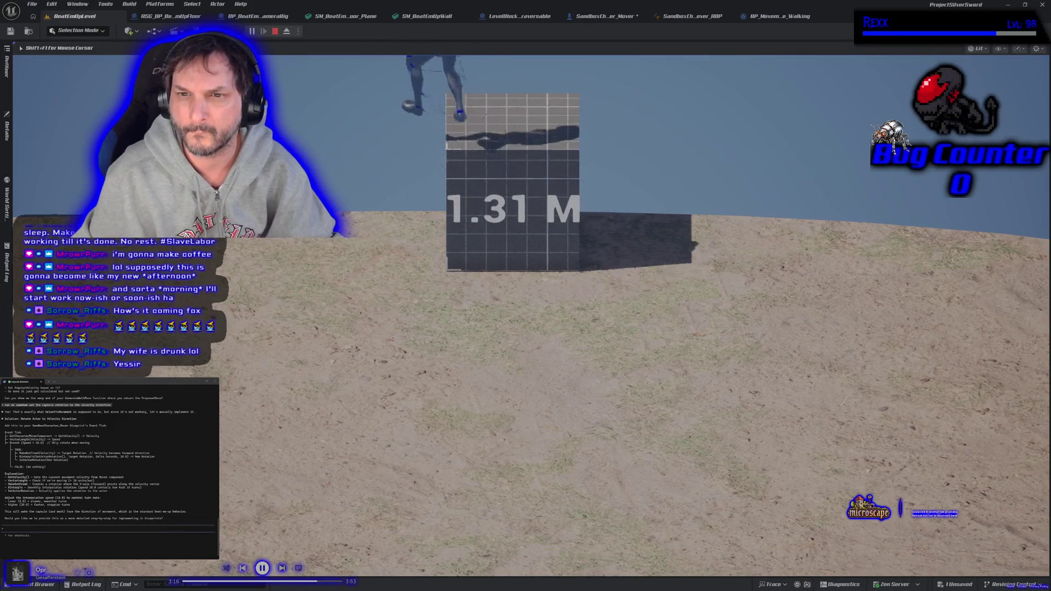
{"action": "key", "text": "Escape"}
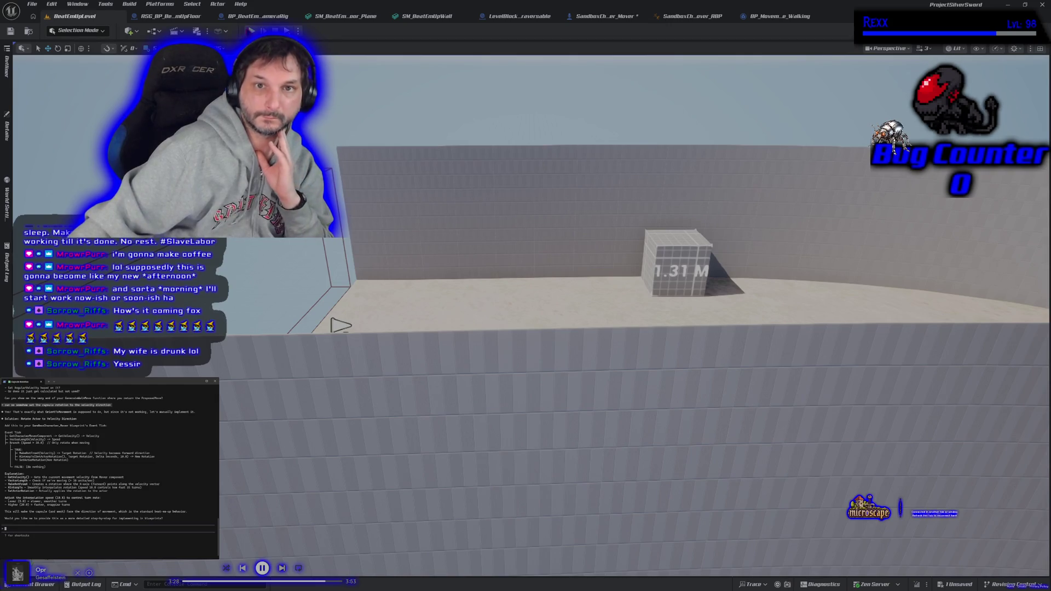
{"action": "left_click", "coordinate": [258, 16]}
- Open SandboxCharacter_Mover's Get_OrientationIntent function graph and pan through the orientation logic
{"action": "left_click", "coordinate": [174, 18]}
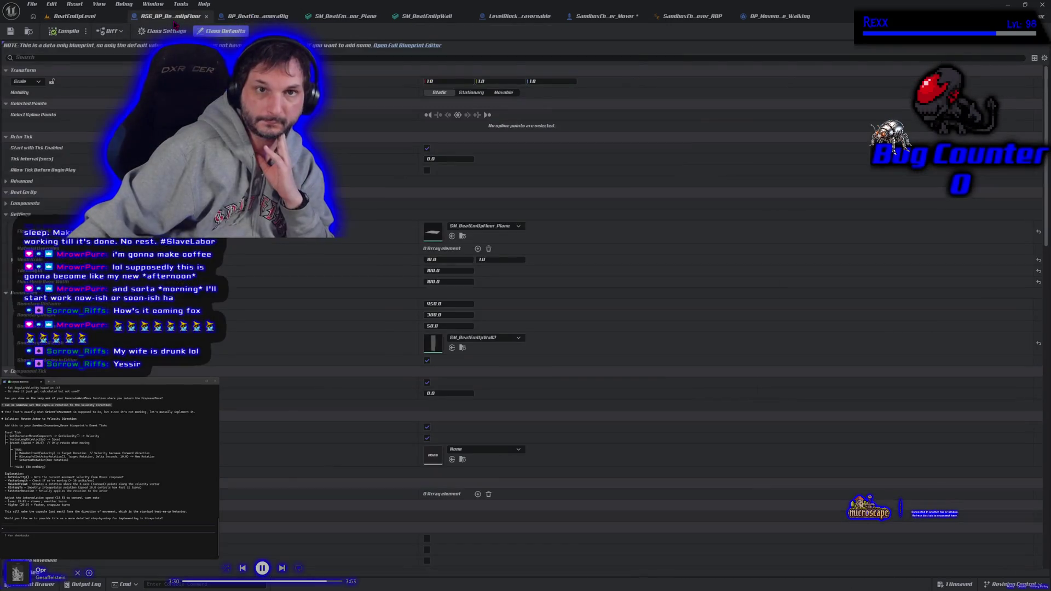
{"action": "left_click", "coordinate": [603, 16]}
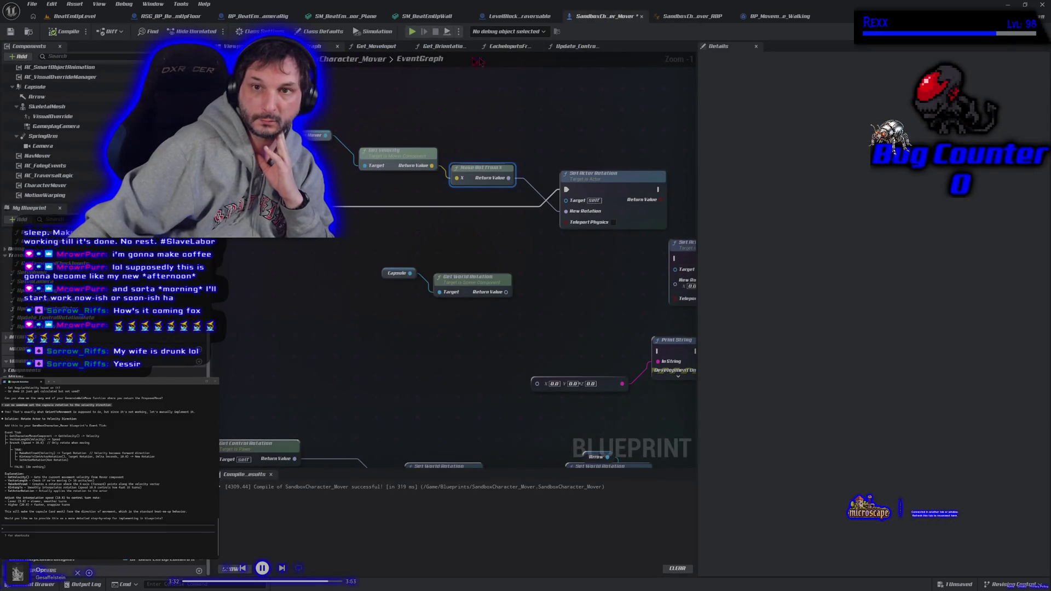
{"action": "left_click", "coordinate": [423, 51]}
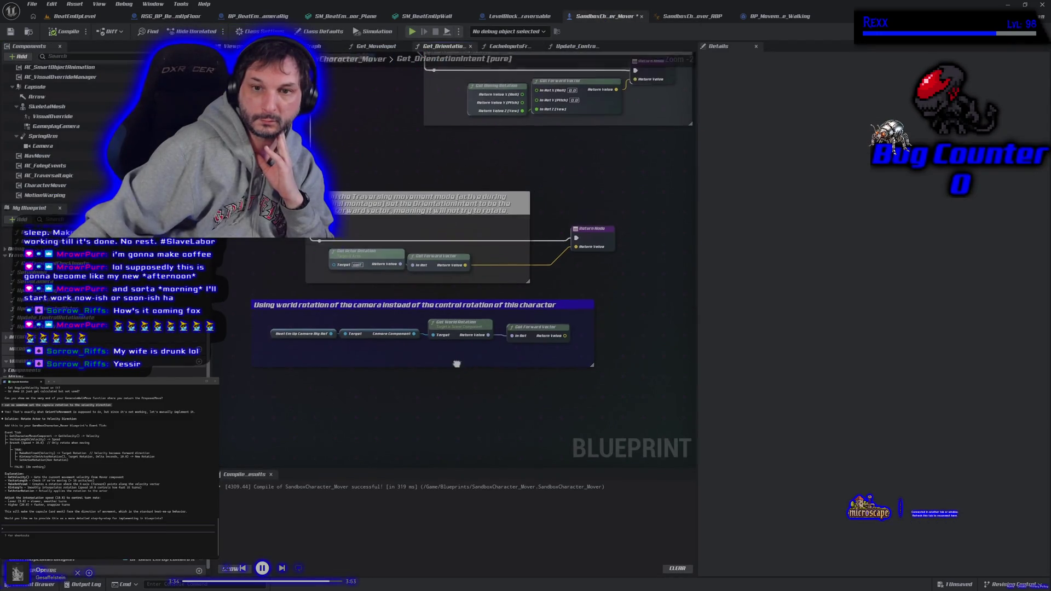
{"action": "scroll", "coordinate": [398, 414], "scroll_direction": "down", "scroll_amount": 1}
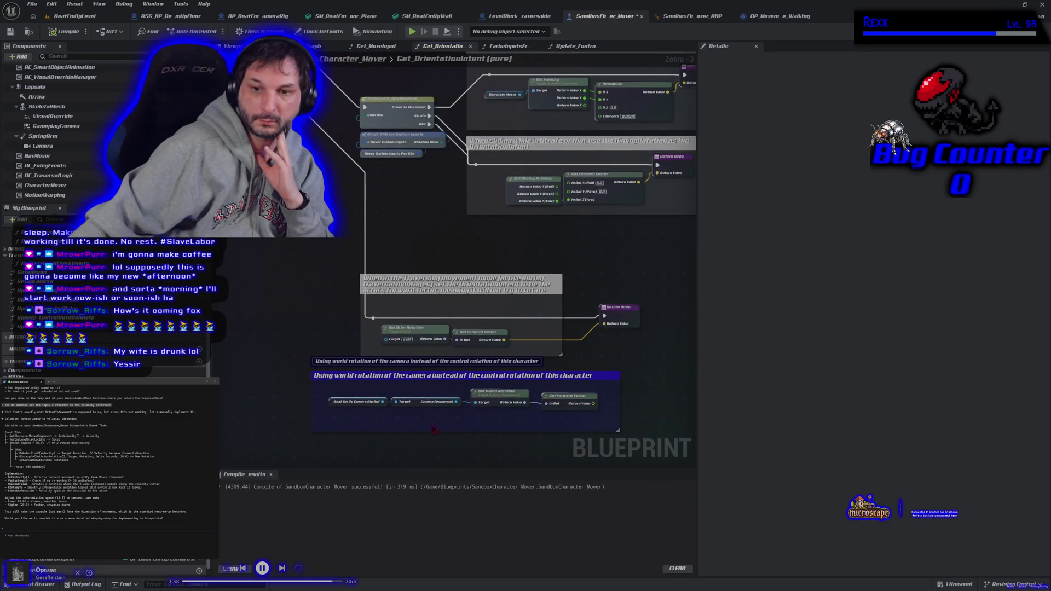
{"action": "scroll", "coordinate": [307, 292], "scroll_direction": "down", "scroll_amount": 1}
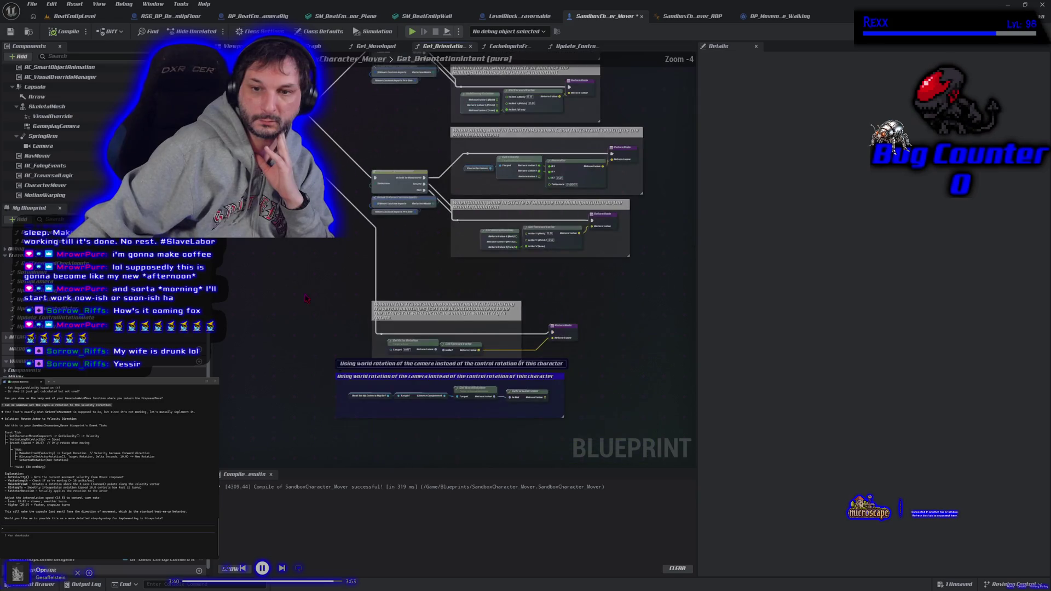
{"action": "left_click_drag", "start_coordinate": [307, 292], "coordinate": [304, 311]}
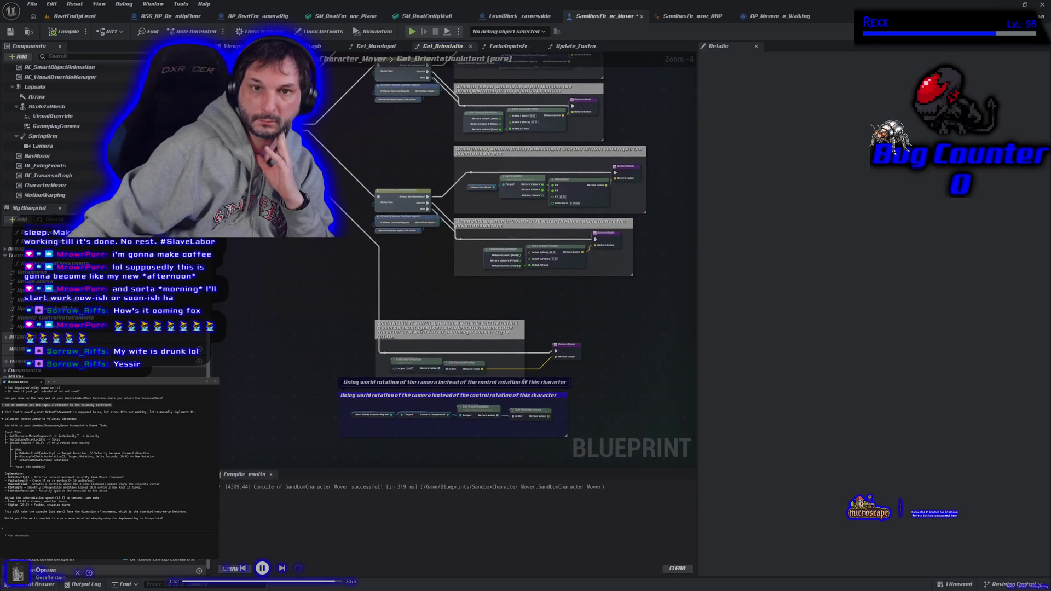
{"action": "left_click_drag", "start_coordinate": [523, 382], "coordinate": [525, 437]}
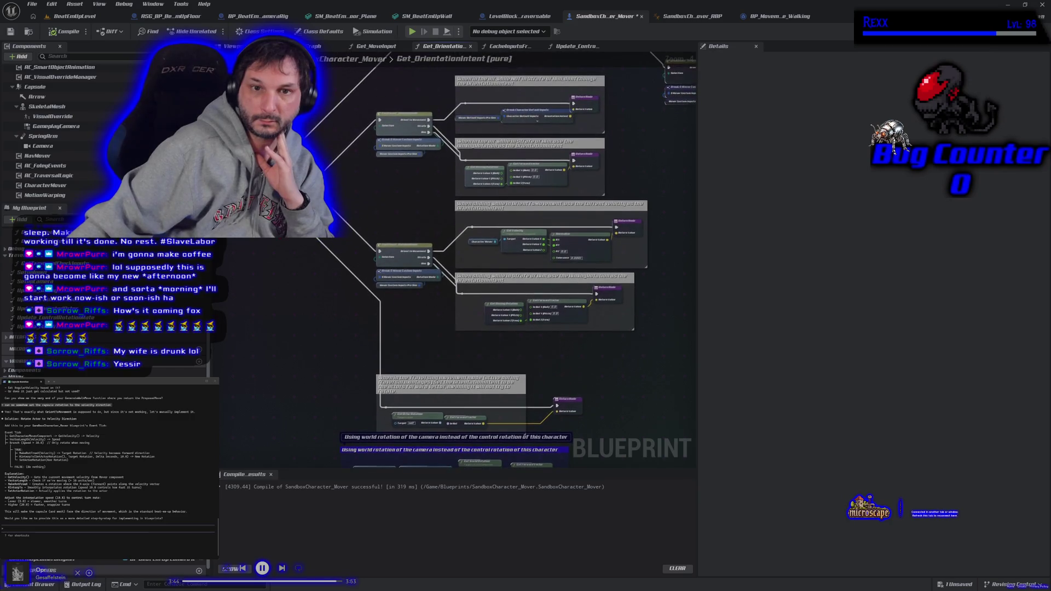
- Pull a new wire from a node pin, recompile the blueprint and start Simulate
{"action": "mouse_move", "coordinate": [266, 190]}
{"action": "left_mouse_down"}
{"action": "mouse_move", "coordinate": [315, 142]}
{"action": "mouse_move", "coordinate": [334, 63]}
{"action": "mouse_move", "coordinate": [359, 121]}
{"action": "mouse_move", "coordinate": [407, 147]}
{"action": "left_mouse_up"}
{"action": "left_click", "coordinate": [79, 33]}
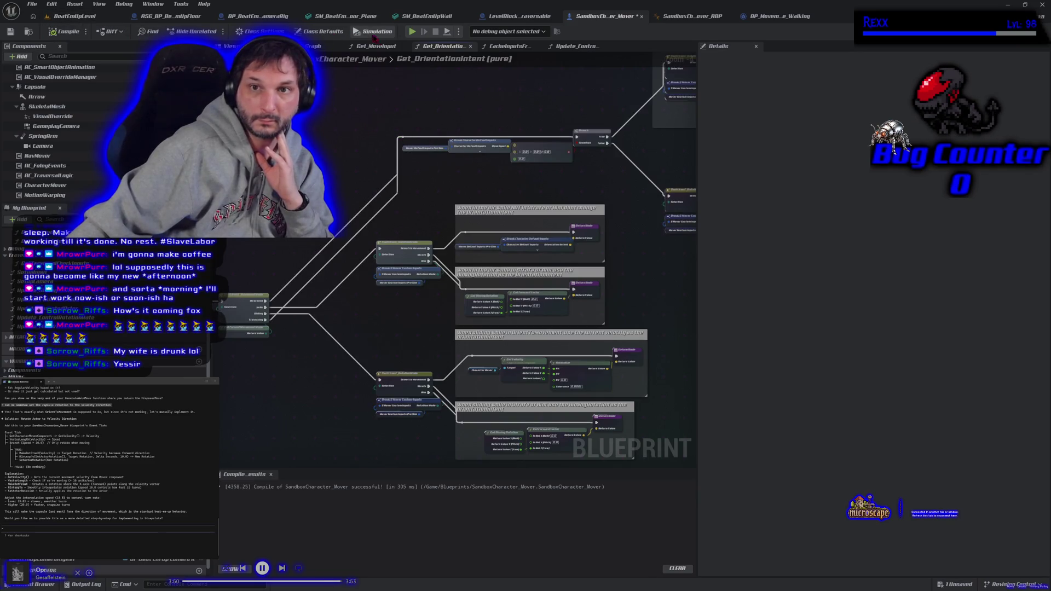
{"action": "left_click", "coordinate": [412, 31]}
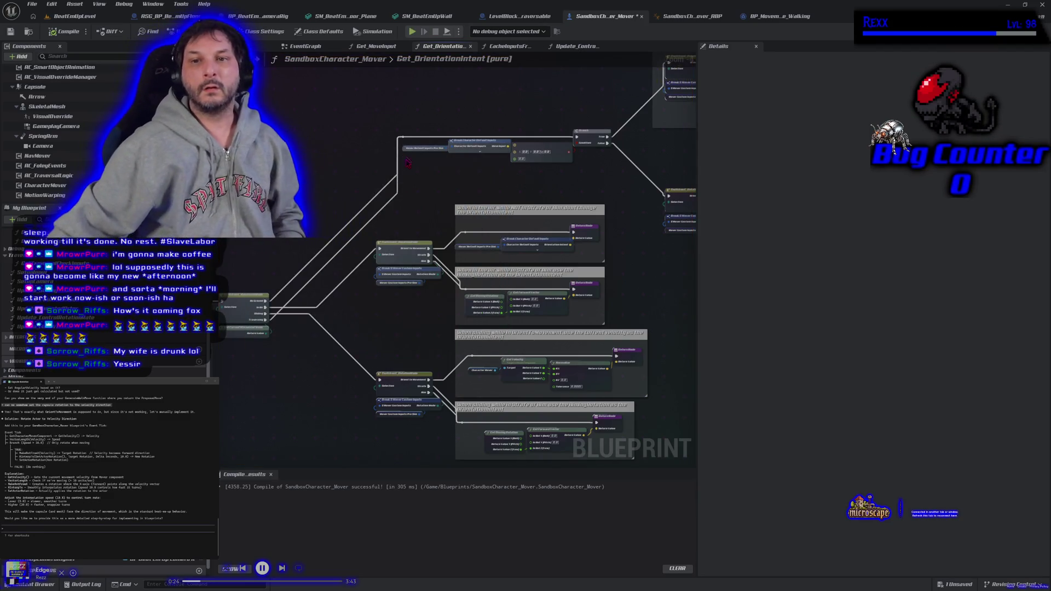
- Back on the EventGraph, break the execution link into Set Actor Rotation
{"action": "scroll", "coordinate": [415, 204], "scroll_direction": "up", "scroll_amount": 1}
{"action": "scroll", "coordinate": [415, 204], "scroll_direction": "down", "scroll_amount": 1}
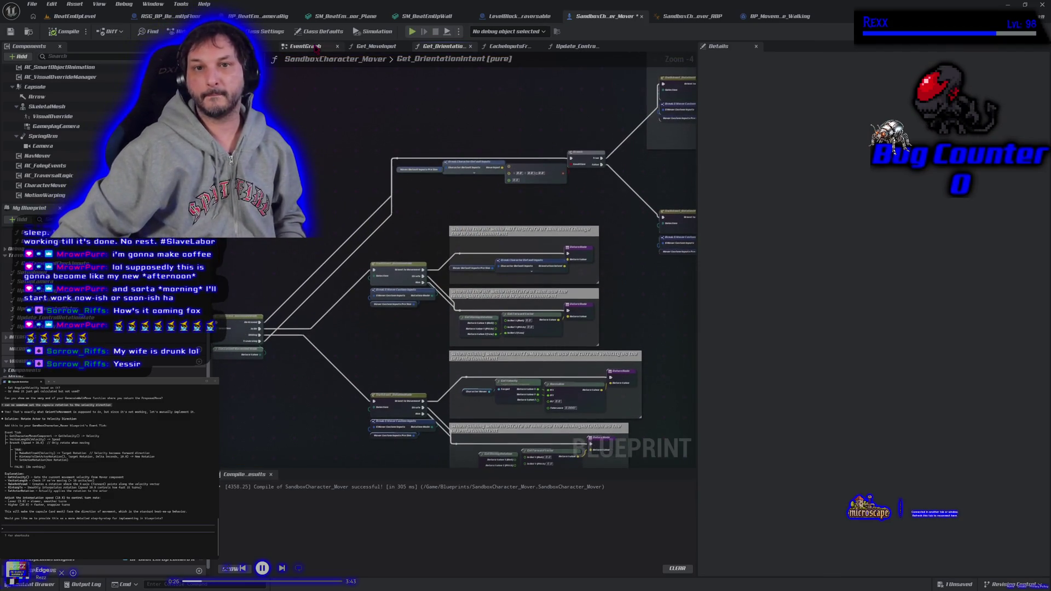
{"action": "left_click", "coordinate": [317, 47]}
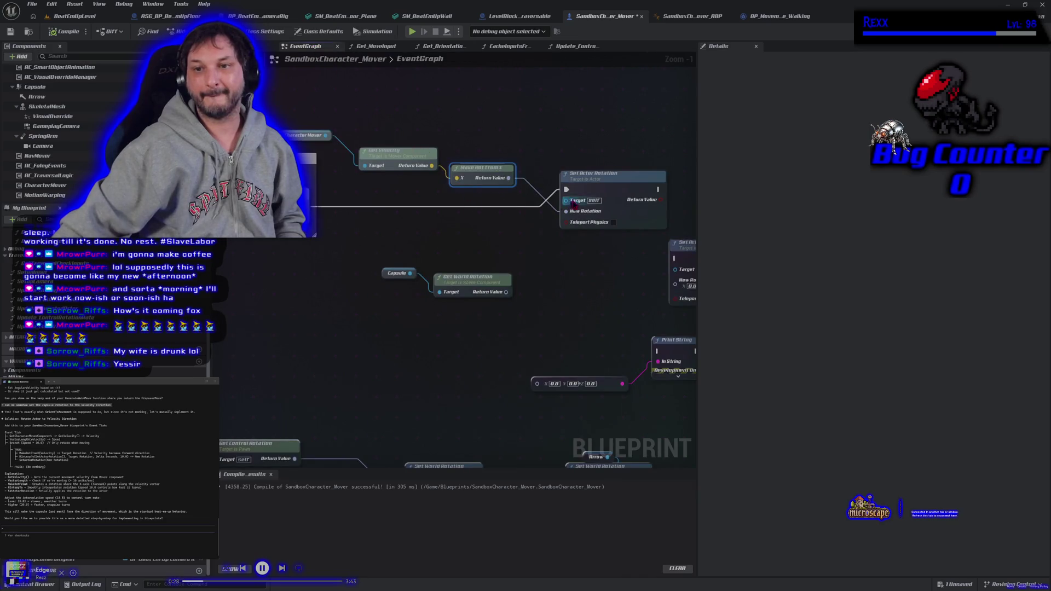
{"action": "left_click", "coordinate": [565, 184], "text": "alt"}
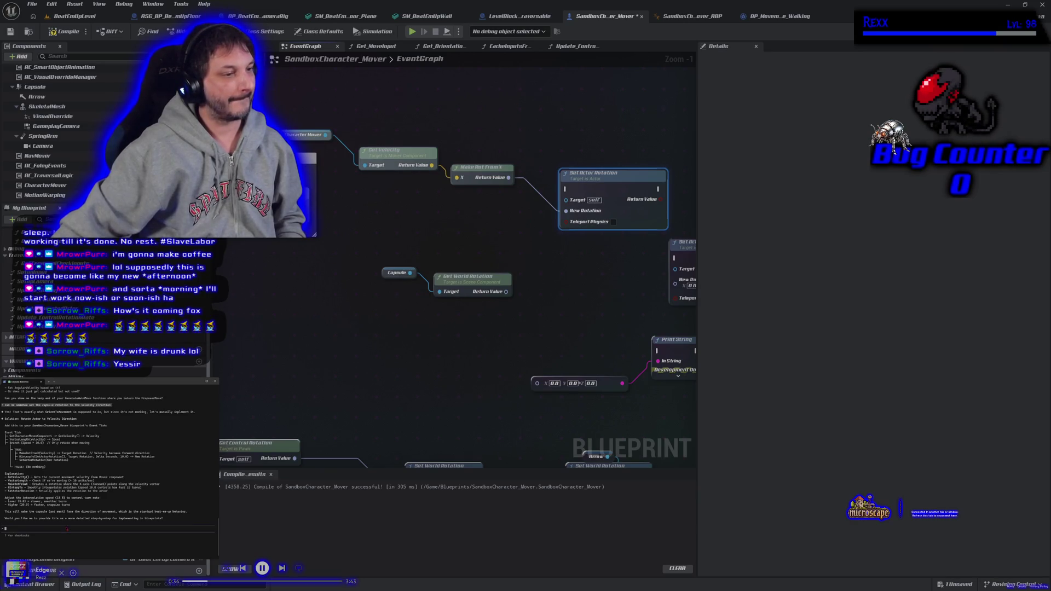
- Tell the AI assistant that all kinds of weird rotations happen, not just one case
{"action": "type", "text": "that"}
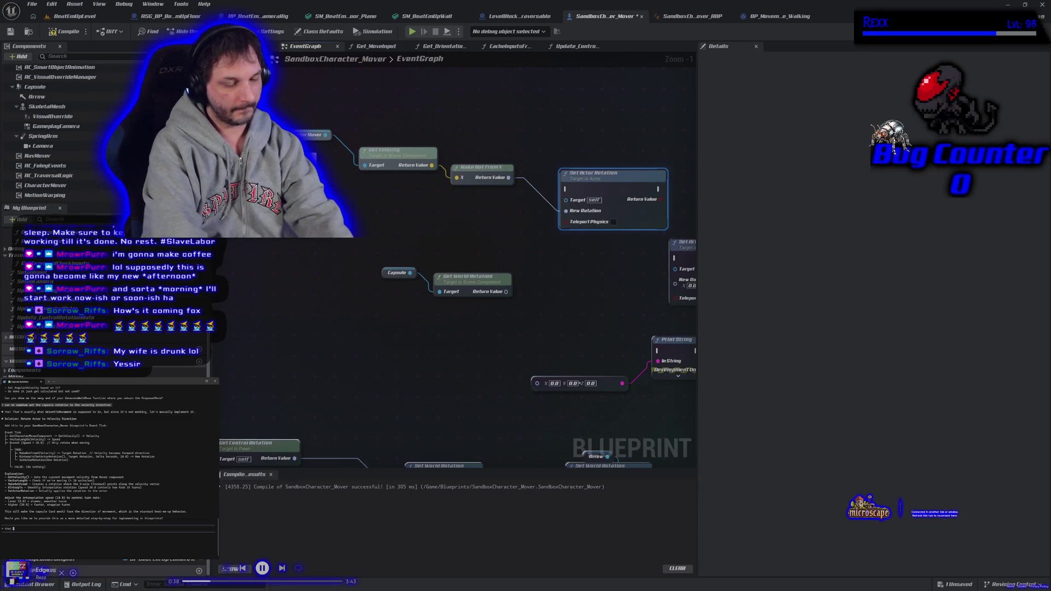
{"action": "type", "text": " happens"}
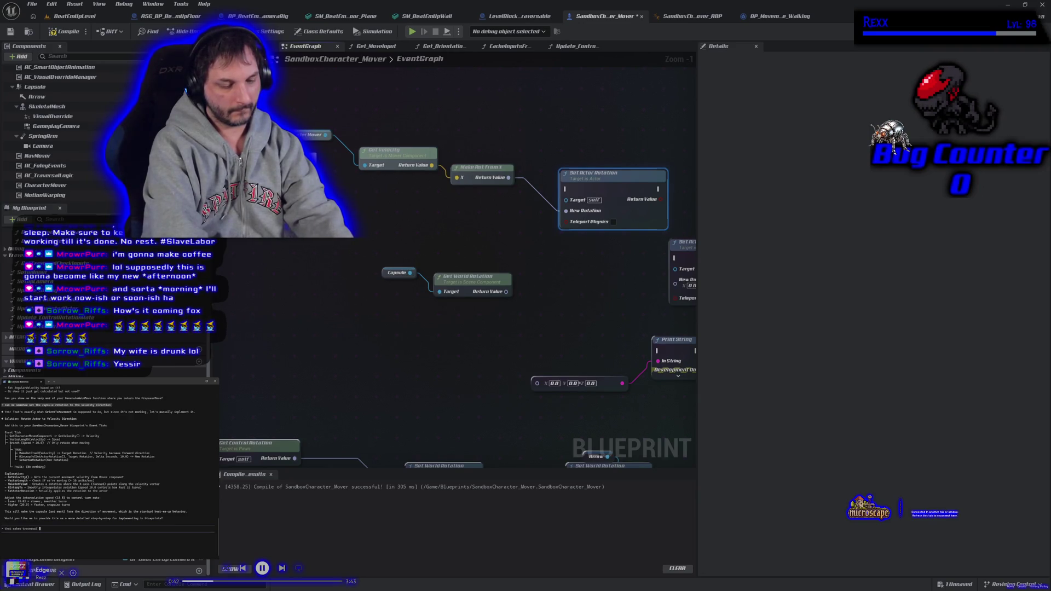
{"action": "type", "text": " to all kinds of wei"}
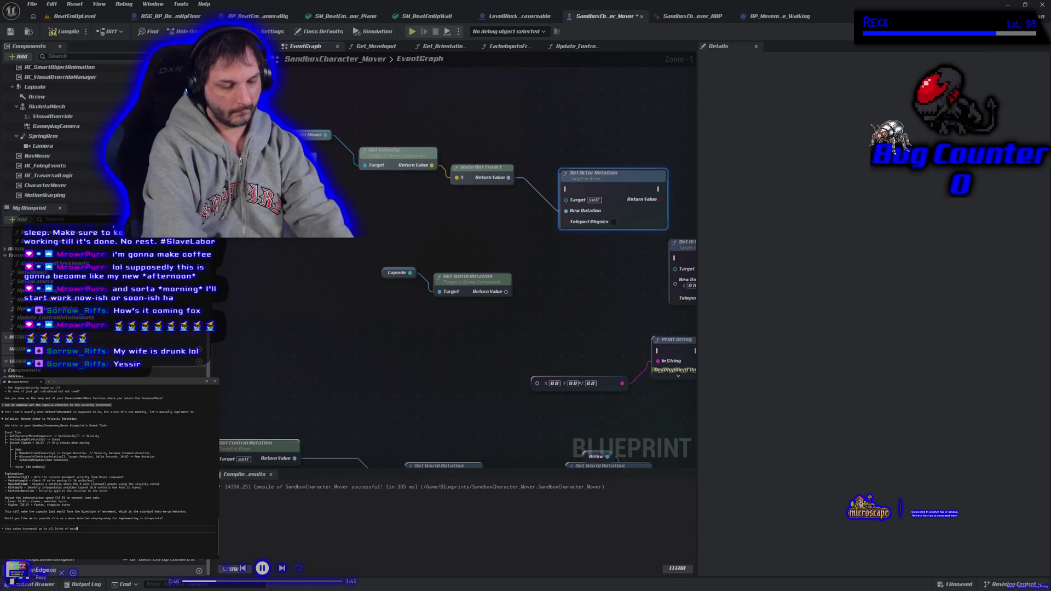
{"action": "type", "text": "rd rotations"}
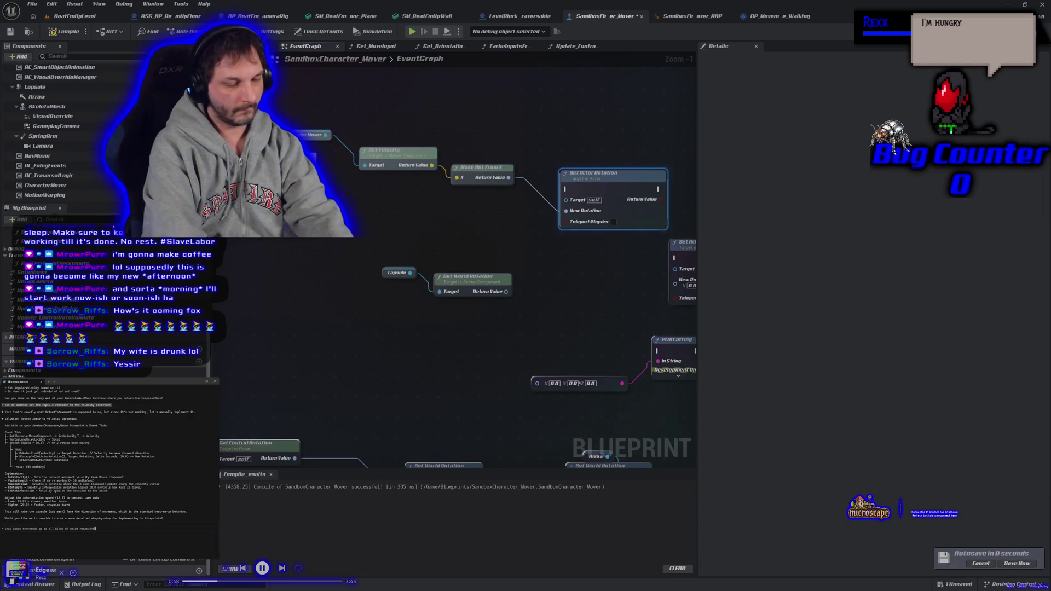
{"action": "type", "text": " not just in a eithe"}
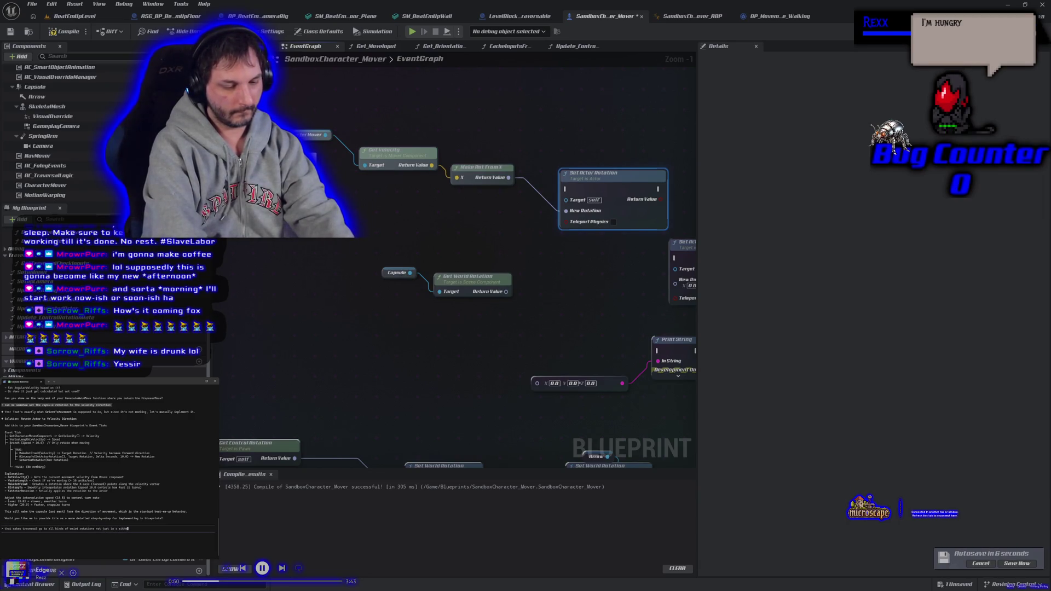
{"action": "key", "text": "Return"}
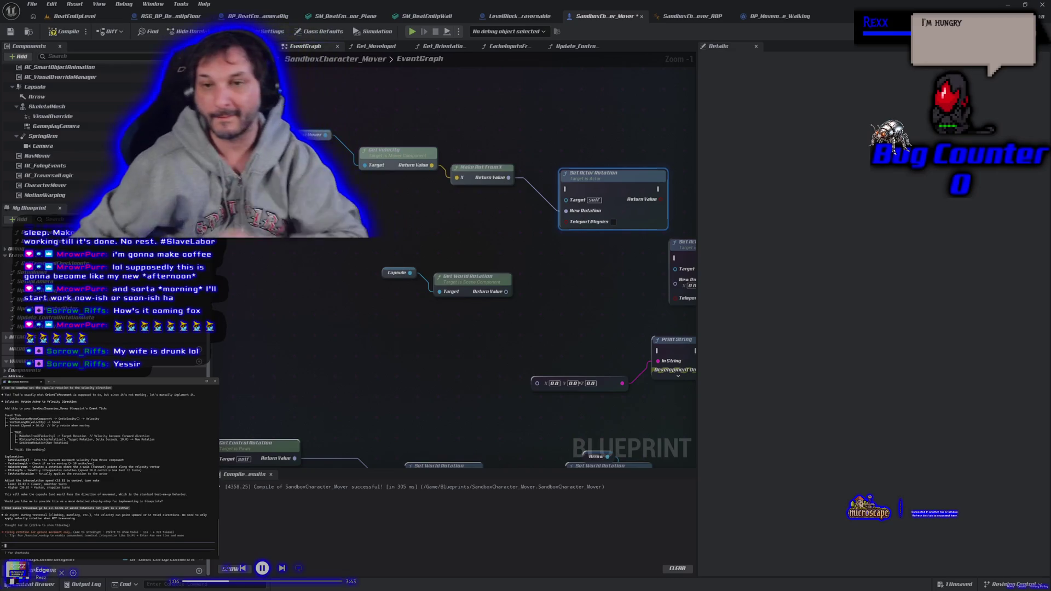
{"action": "right_click", "coordinate": [275, 282]}
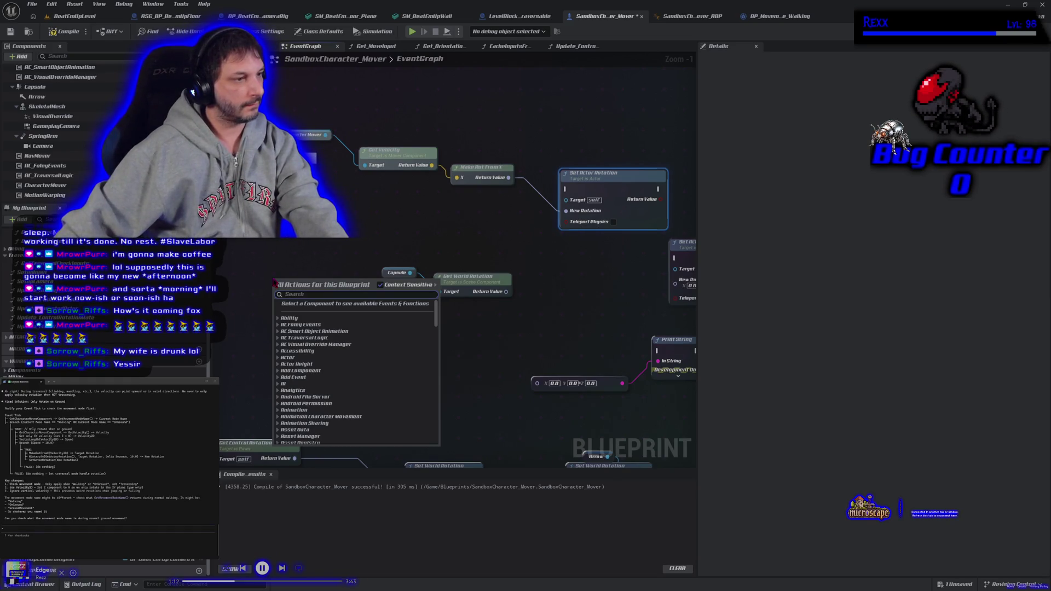
- Try adding movement-mode getter nodes from Character Mover, then delete them and the Character Mover reference
{"action": "type", "text": "g"}
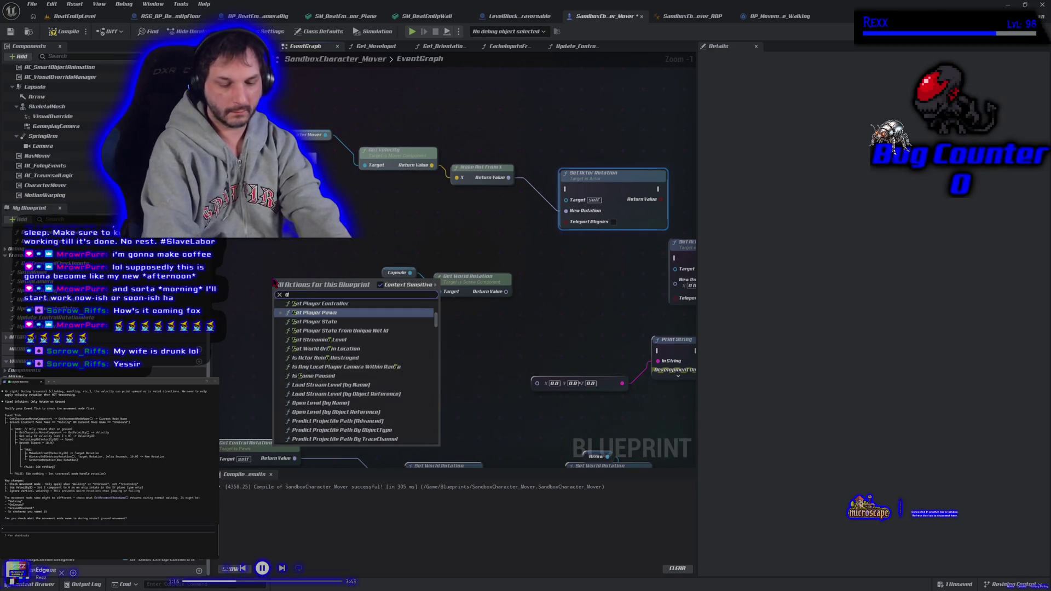
{"action": "type", "text": "et movement mode"}
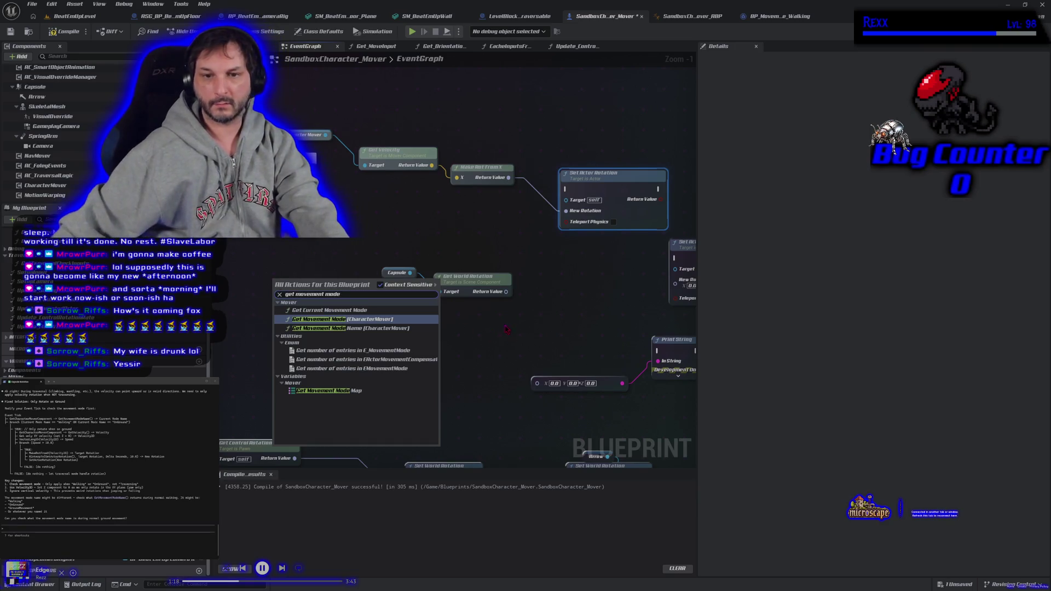
{"action": "left_click", "coordinate": [317, 320]}
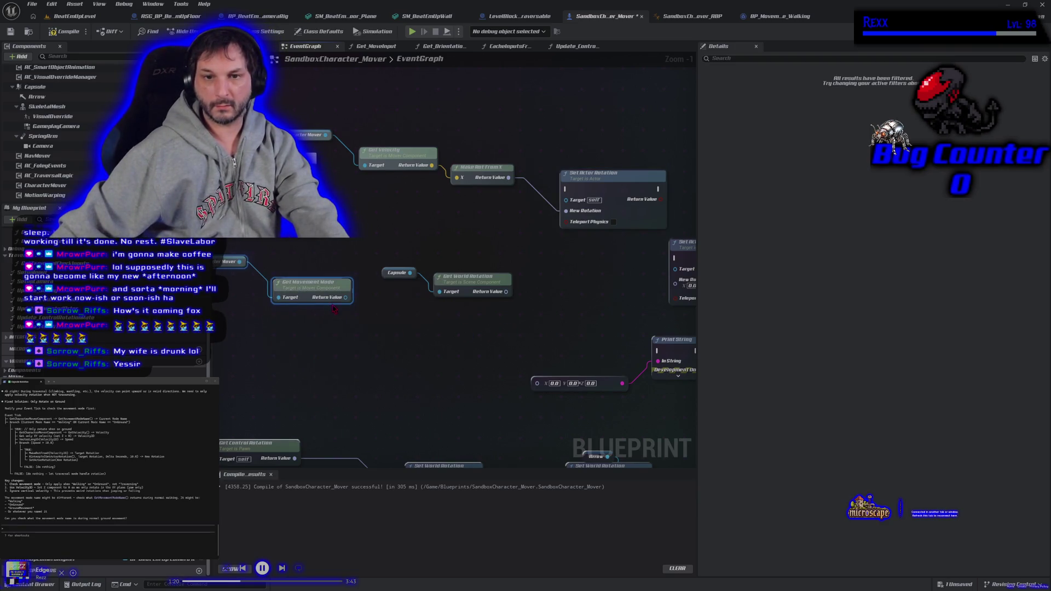
{"action": "mouse_move", "coordinate": [333, 308]}
{"action": "left_mouse_down"}
{"action": "mouse_move", "coordinate": [356, 320]}
{"action": "mouse_move", "coordinate": [371, 312]}
{"action": "left_mouse_up"}
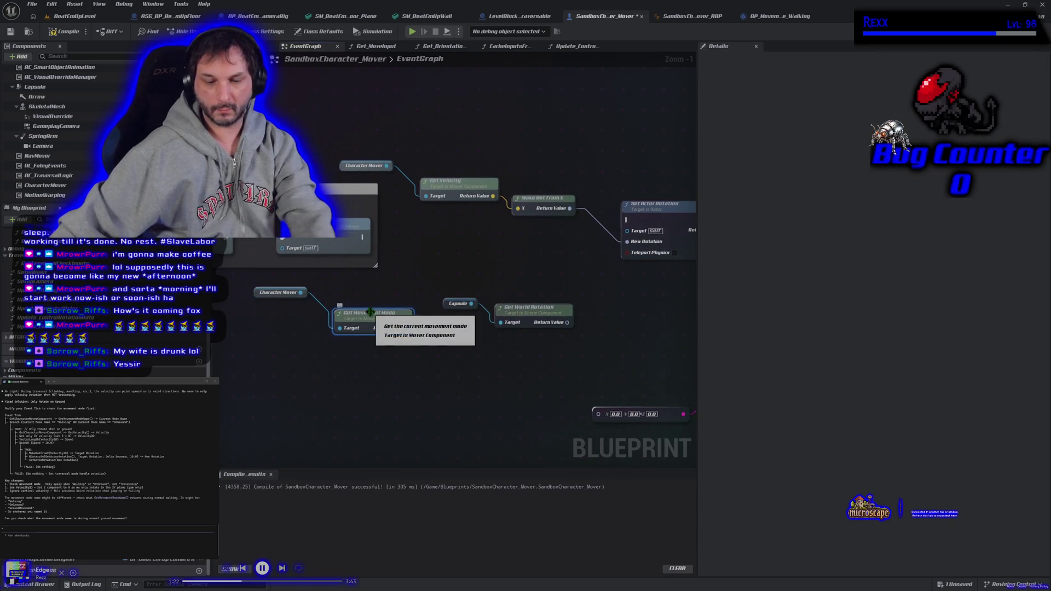
{"action": "key", "text": "Delete"}
{"action": "mouse_move", "coordinate": [300, 292]}
{"action": "left_mouse_down"}
{"action": "mouse_move", "coordinate": [351, 306]}
{"action": "mouse_move", "coordinate": [332, 296]}
{"action": "left_mouse_up"}
{"action": "type", "text": "get"}
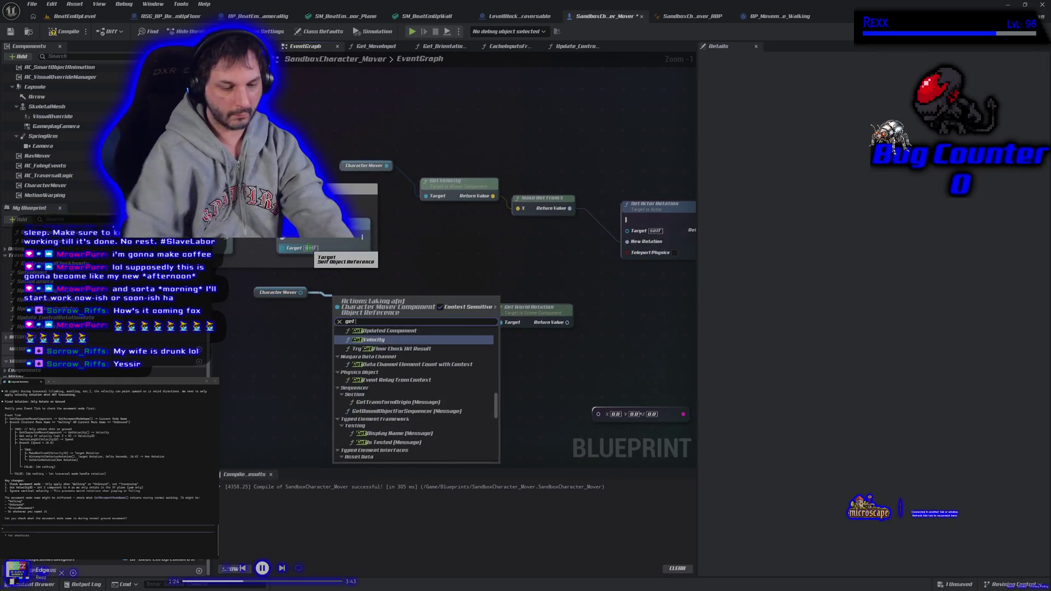
{"action": "type", "text": " movement"}
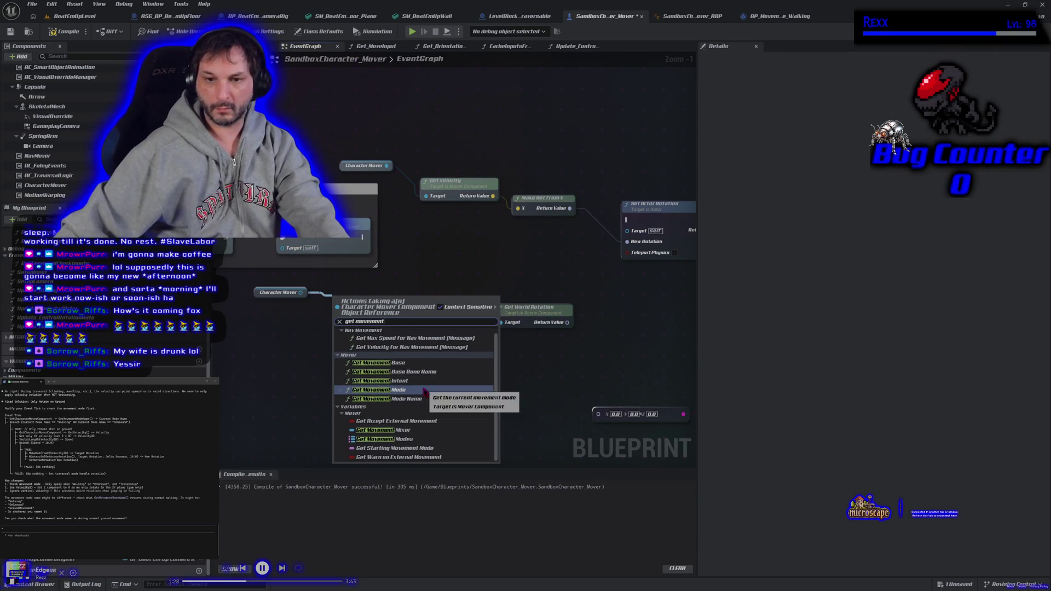
{"action": "left_click", "coordinate": [406, 390]}
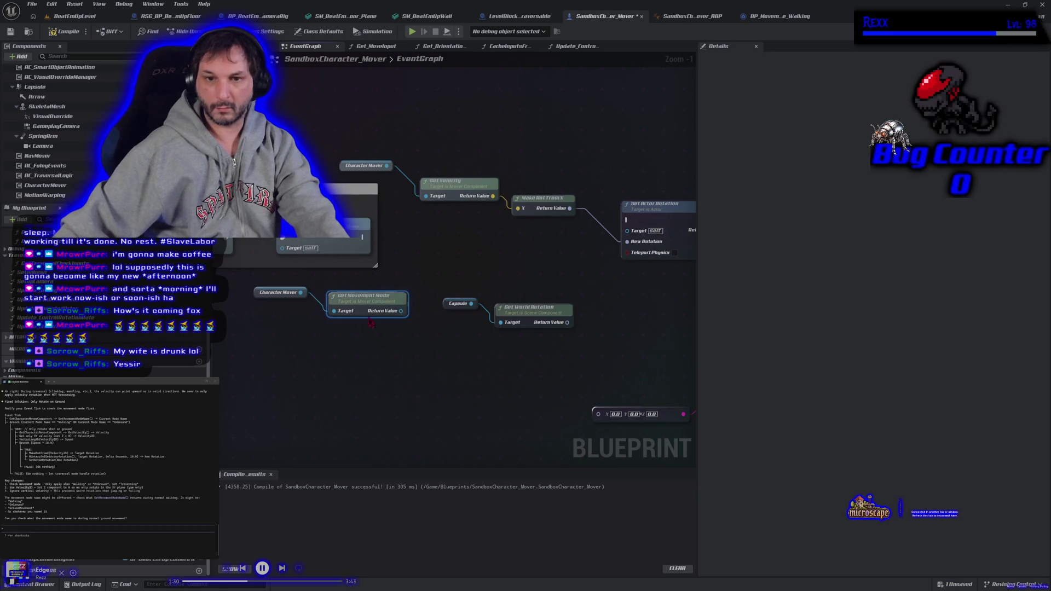
{"action": "key", "text": "Delete"}
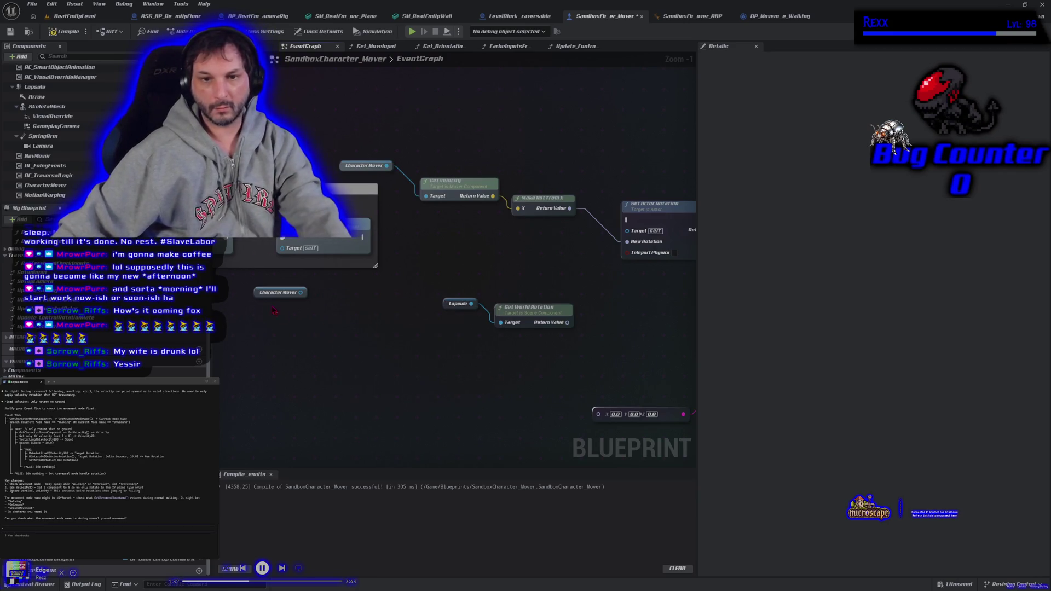
{"action": "key", "text": "Delete"}
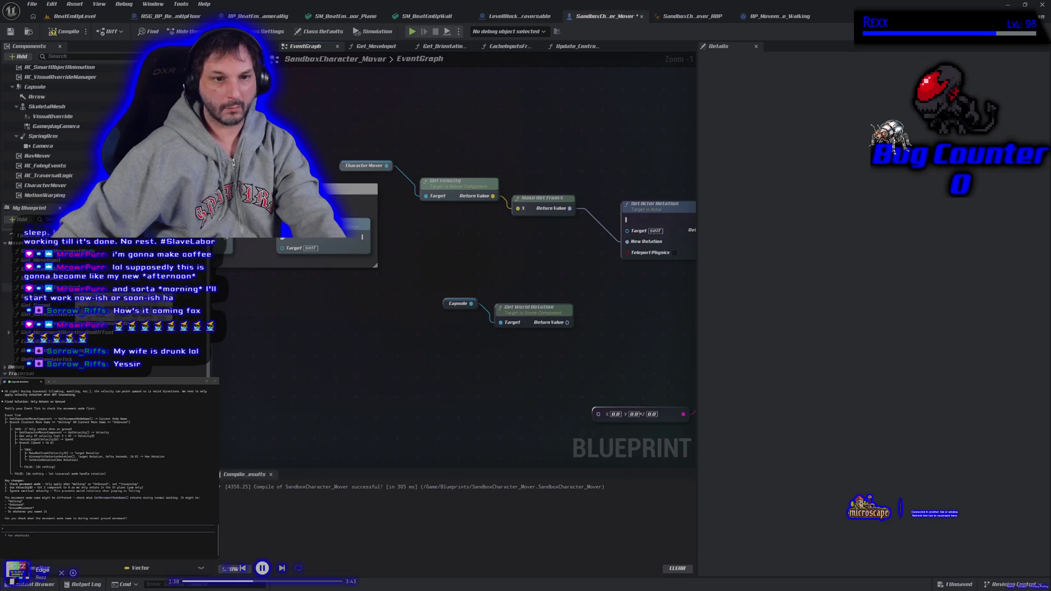
- Place Get Rotation Mode with an equality check, then delete both rotation mode nodes
{"action": "mouse_move", "coordinate": [32, 278]}
{"action": "left_mouse_down"}
{"action": "mouse_move", "coordinate": [296, 317]}
{"action": "mouse_move", "coordinate": [284, 299]}
{"action": "left_mouse_up"}
{"action": "mouse_move", "coordinate": [345, 311]}
{"action": "left_mouse_down"}
{"action": "mouse_move", "coordinate": [383, 323]}
{"action": "mouse_move", "coordinate": [364, 313]}
{"action": "left_mouse_up"}
{"action": "type", "text": "="}
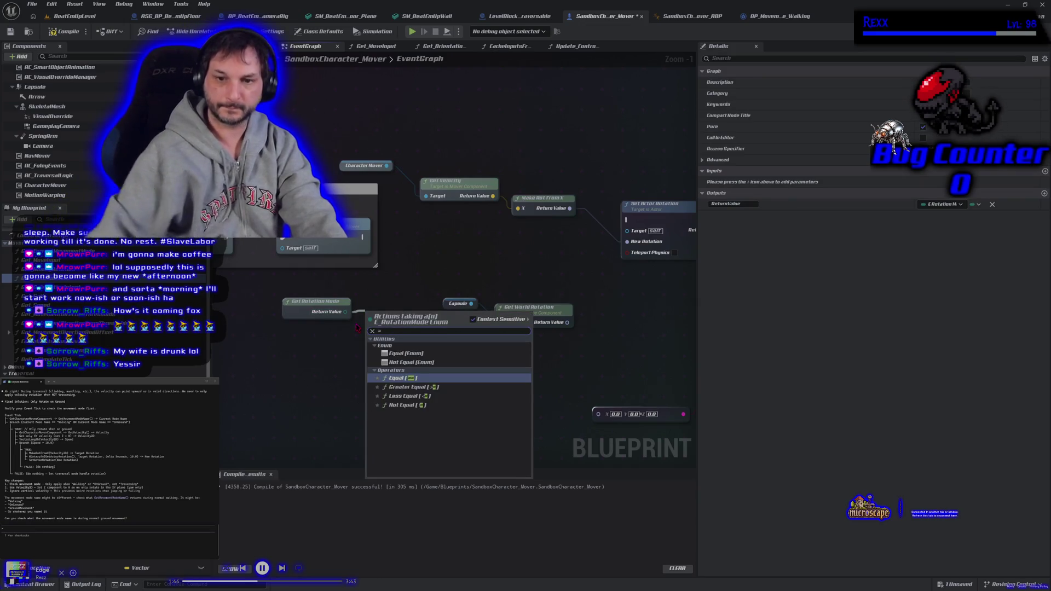
{"action": "key", "text": "ctrl+v"}
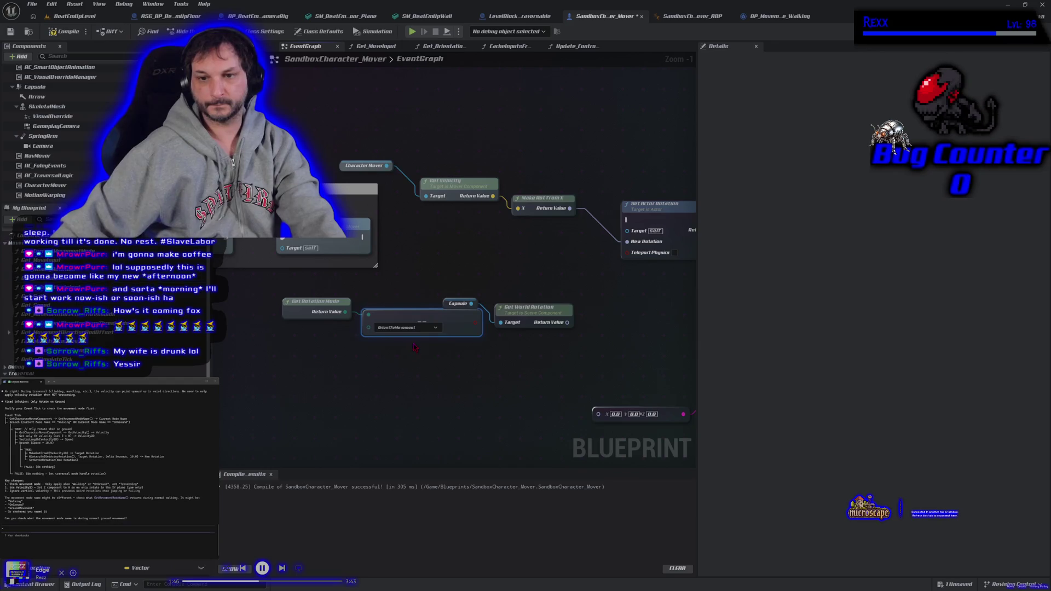
{"action": "left_click_drag", "start_coordinate": [383, 318], "coordinate": [331, 329]}
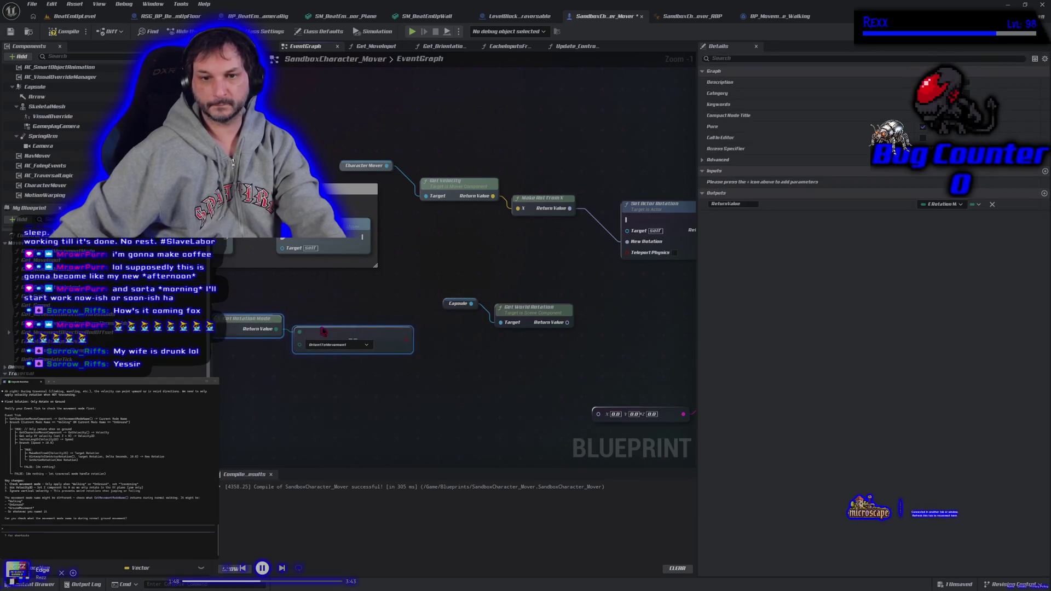
{"action": "left_click_drag", "start_coordinate": [348, 372], "coordinate": [269, 318]}
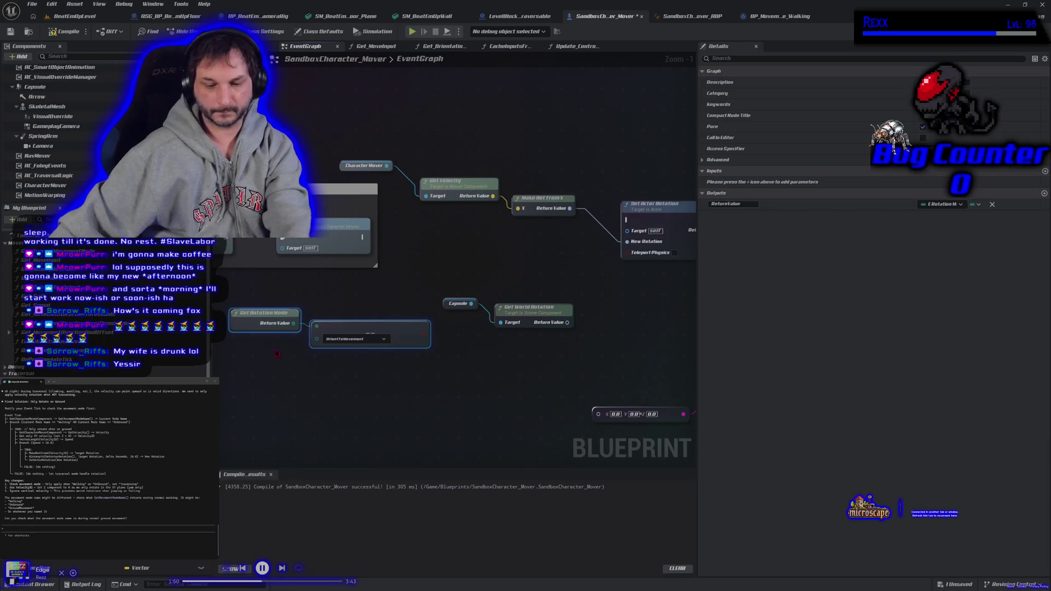
{"action": "key", "text": "Delete"}
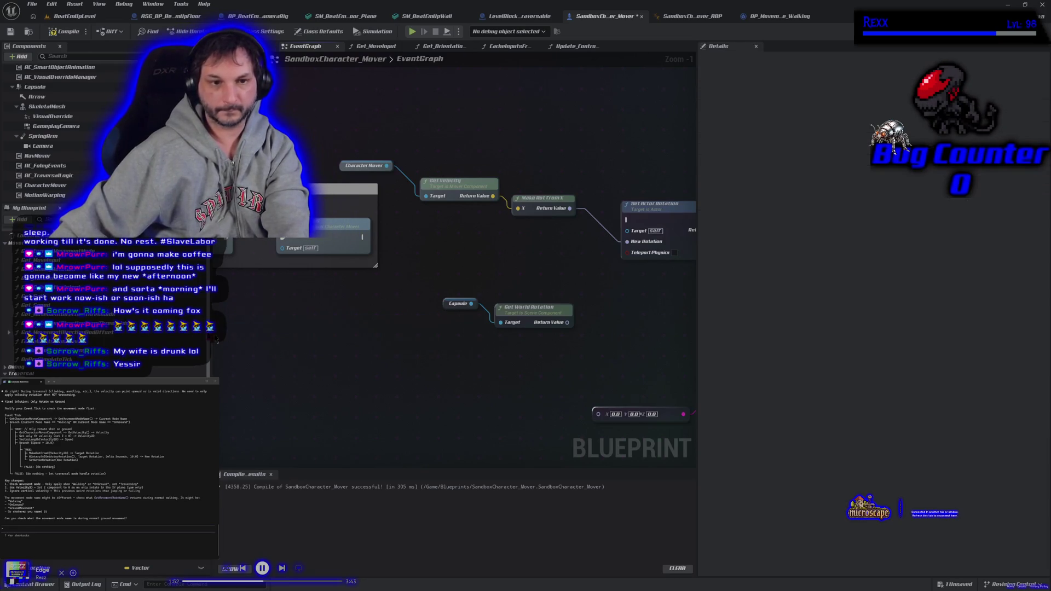
- Place Get Current Movement Mode and compare it with == against OnGround
{"action": "left_click_drag", "start_coordinate": [11, 252], "coordinate": [260, 310]}
{"action": "left_click_drag", "start_coordinate": [341, 317], "coordinate": [372, 324]}
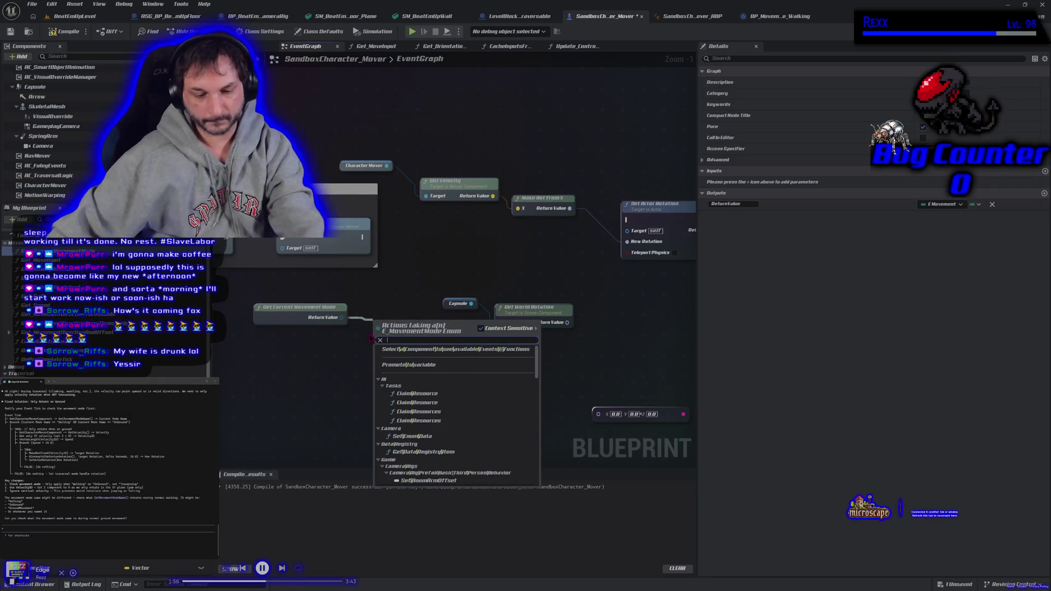
{"action": "type", "text": "=="}
{"action": "left_click", "coordinate": [416, 359]}
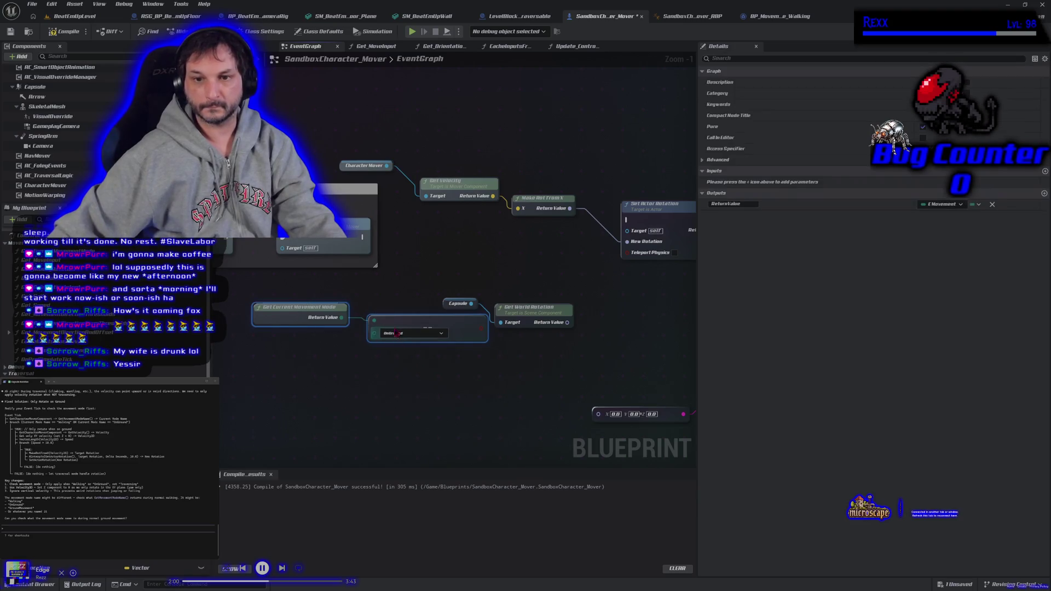
{"action": "left_click_drag", "start_coordinate": [310, 306], "coordinate": [269, 306]}
{"action": "left_click", "coordinate": [353, 333]}
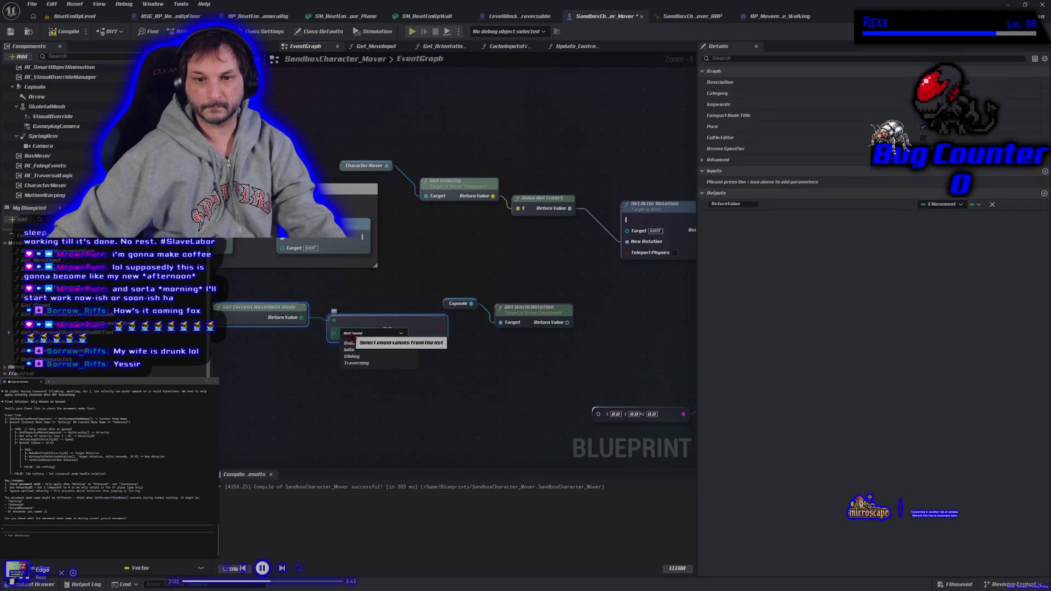
{"action": "left_click", "coordinate": [353, 343]}
- Add a Branch using the OnGround comparison as Condition, driven by the incoming execution flow
{"action": "left_click", "coordinate": [440, 254]}
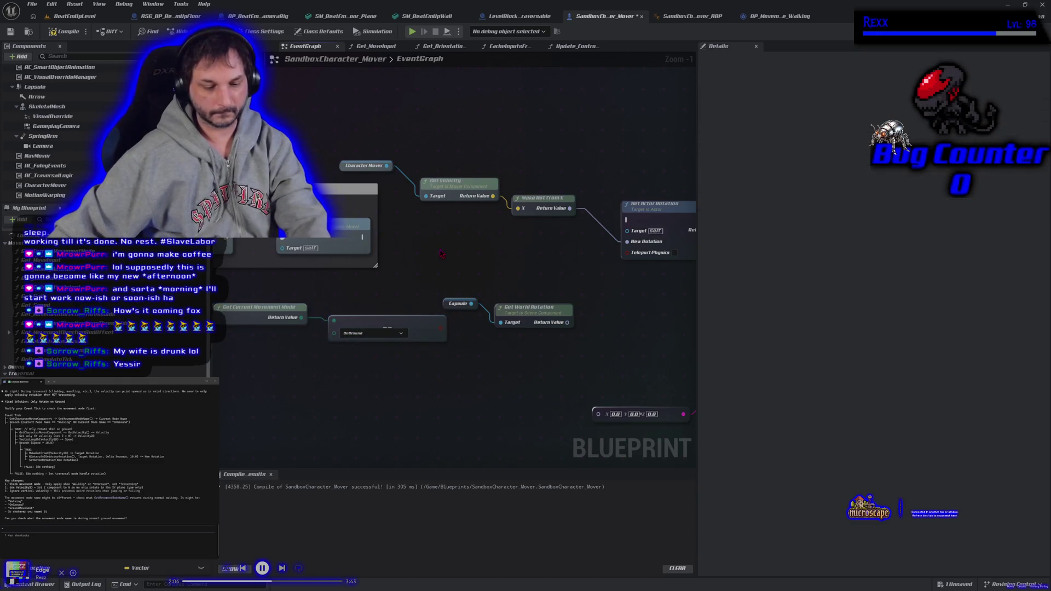
{"action": "left_click", "coordinate": [441, 253]}
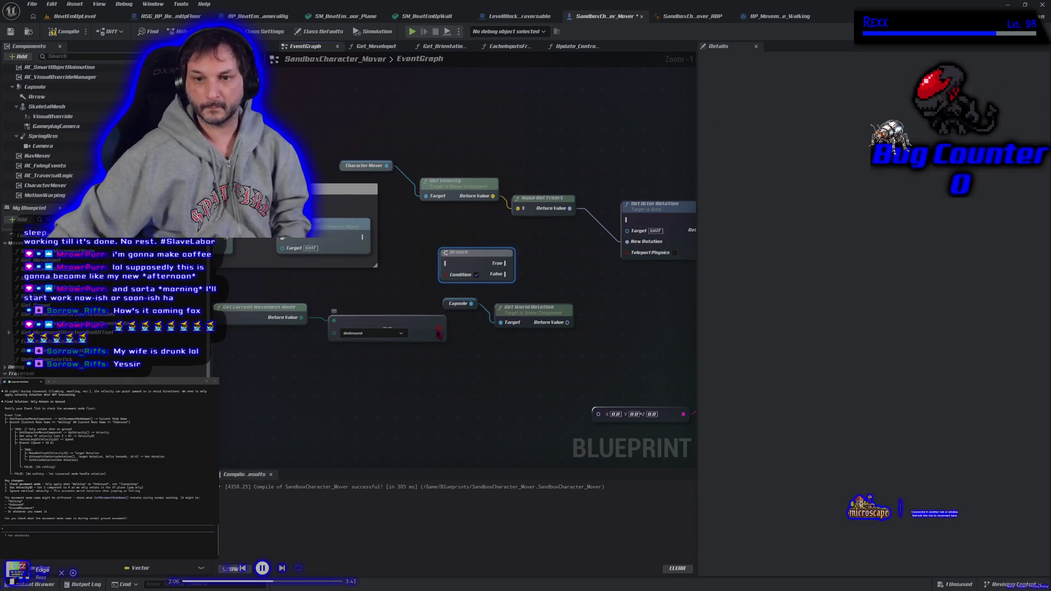
{"action": "mouse_move", "coordinate": [438, 333]}
{"action": "left_mouse_down"}
{"action": "mouse_move", "coordinate": [429, 300]}
{"action": "mouse_move", "coordinate": [446, 274]}
{"action": "left_mouse_up"}
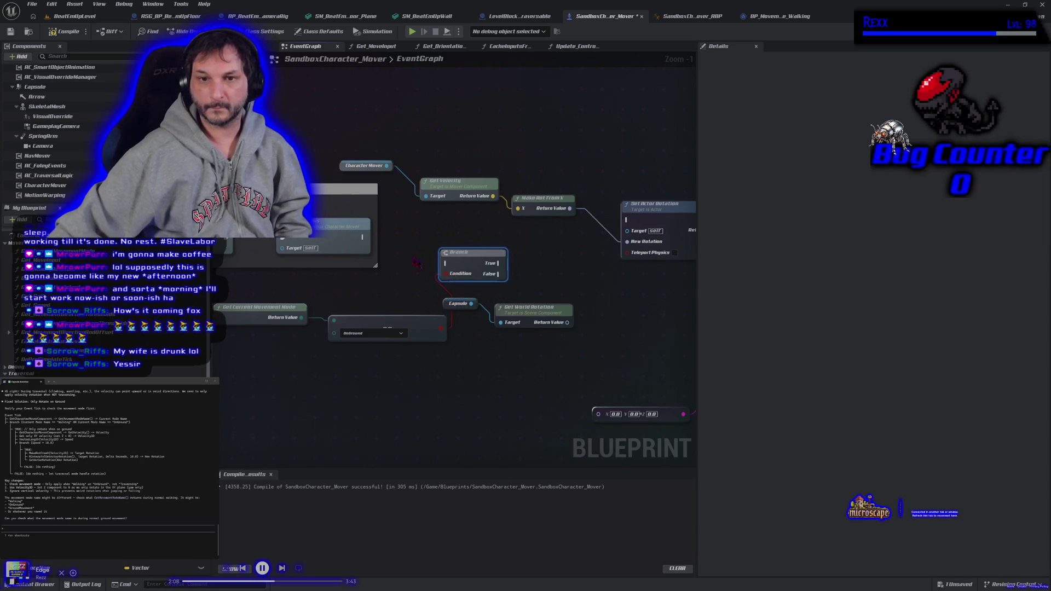
{"action": "mouse_move", "coordinate": [364, 237]}
{"action": "left_mouse_down"}
{"action": "mouse_move", "coordinate": [523, 278]}
{"action": "mouse_move", "coordinate": [630, 243]}
{"action": "mouse_move", "coordinate": [627, 219]}
{"action": "mouse_move", "coordinate": [481, 260]}
{"action": "left_mouse_up"}
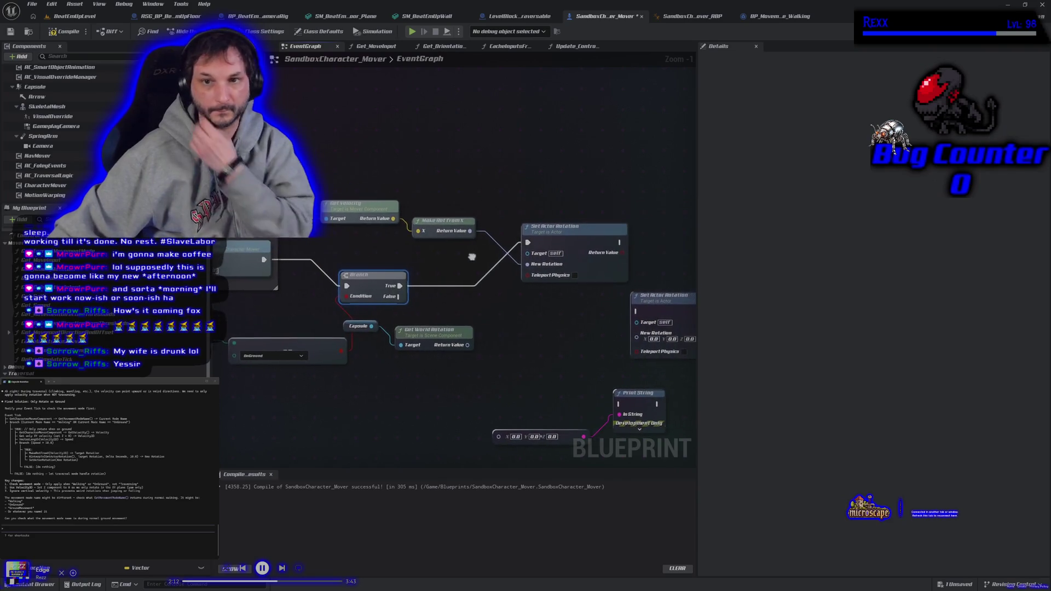
- Add a Last Control Rotation getter, wire it into New Rotation, and compile the blueprint
{"action": "right_click", "coordinate": [396, 168]}
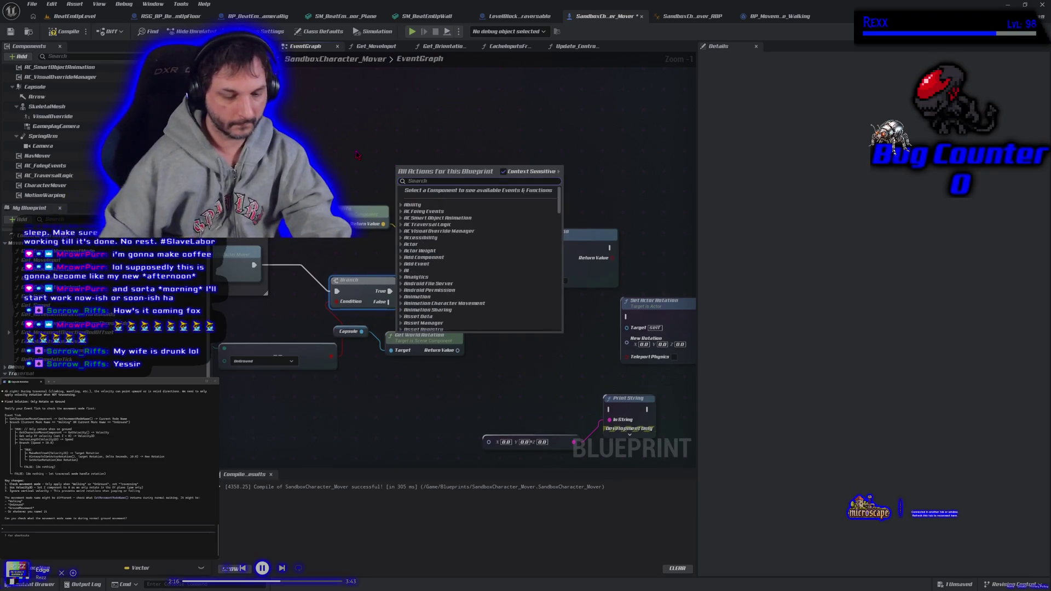
{"action": "type", "text": "last veloc"}
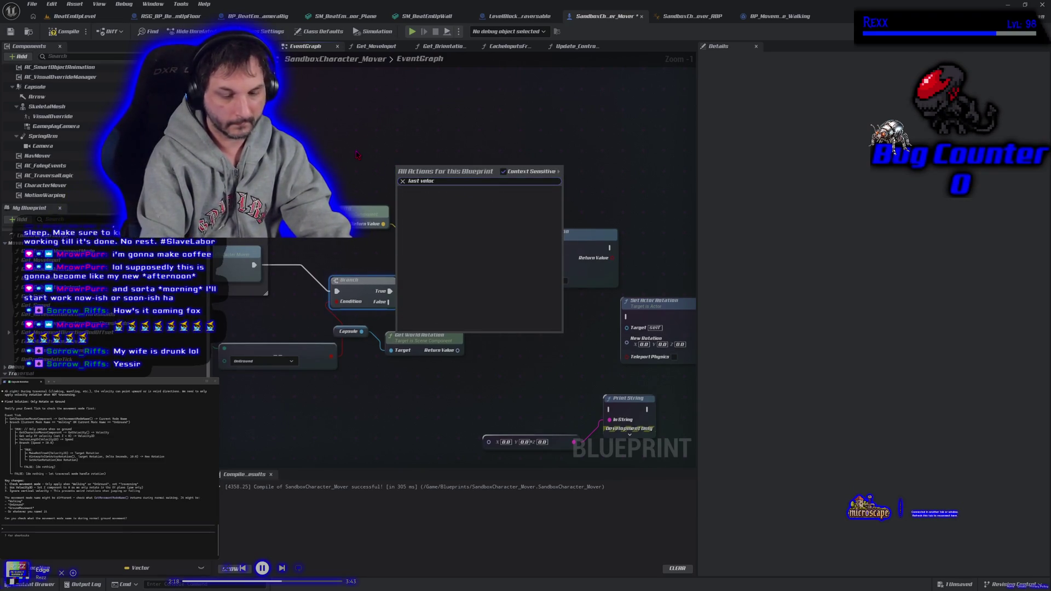
{"action": "key", "text": "BackSpace"}
{"action": "key", "text": "BackSpace"}
{"action": "key", "text": "BackSpace"}
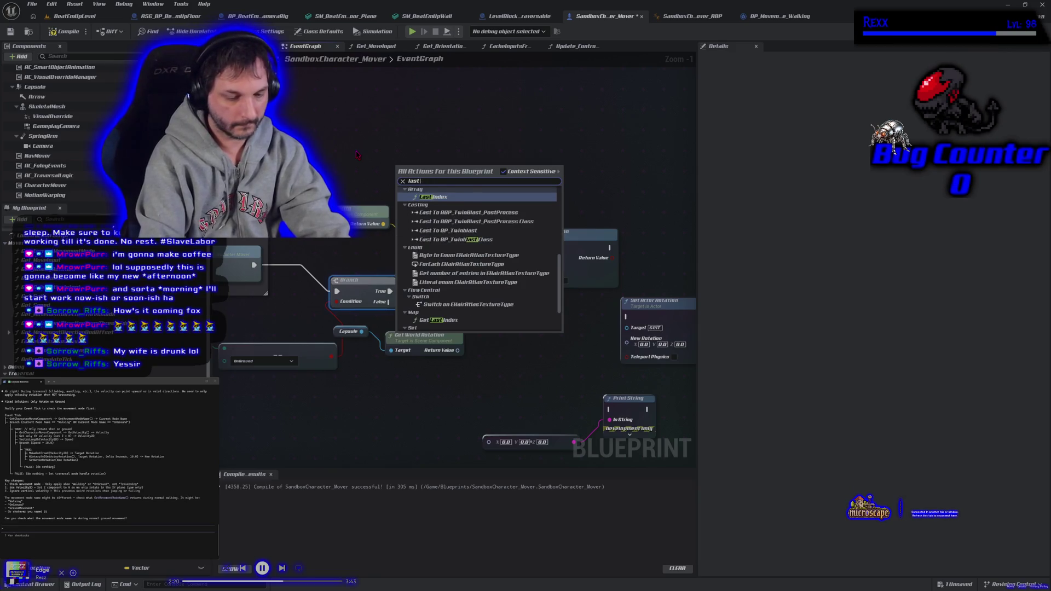
{"action": "type", "text": " input"}
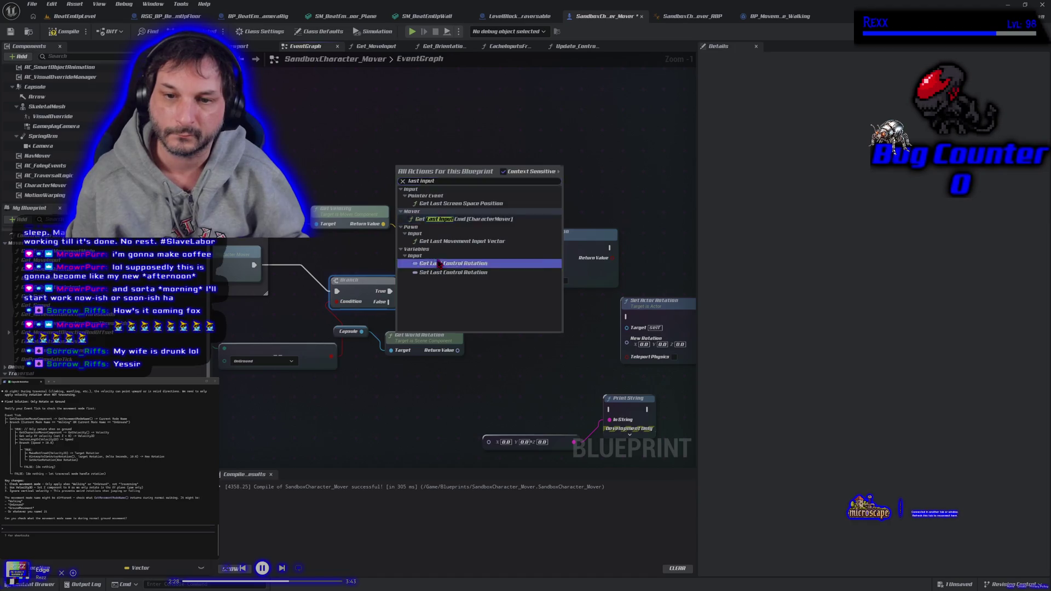
{"action": "left_click", "coordinate": [440, 264]}
{"action": "mouse_move", "coordinate": [449, 170]}
{"action": "left_mouse_down"}
{"action": "mouse_move", "coordinate": [515, 189]}
{"action": "mouse_move", "coordinate": [517, 269]}
{"action": "left_mouse_up"}
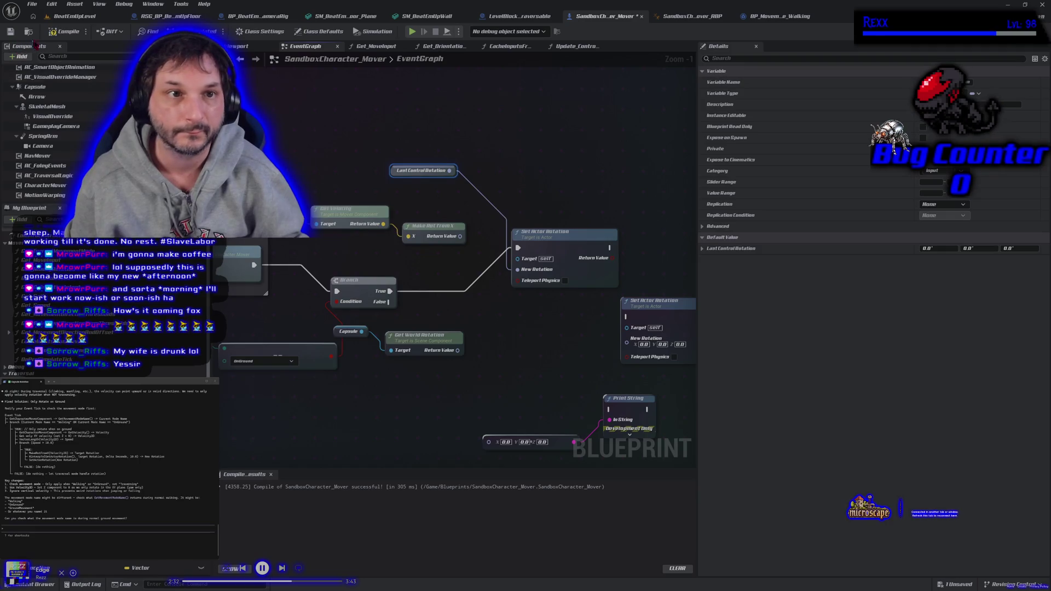
{"action": "left_click", "coordinate": [64, 31]}
{"action": "left_click", "coordinate": [412, 32]}
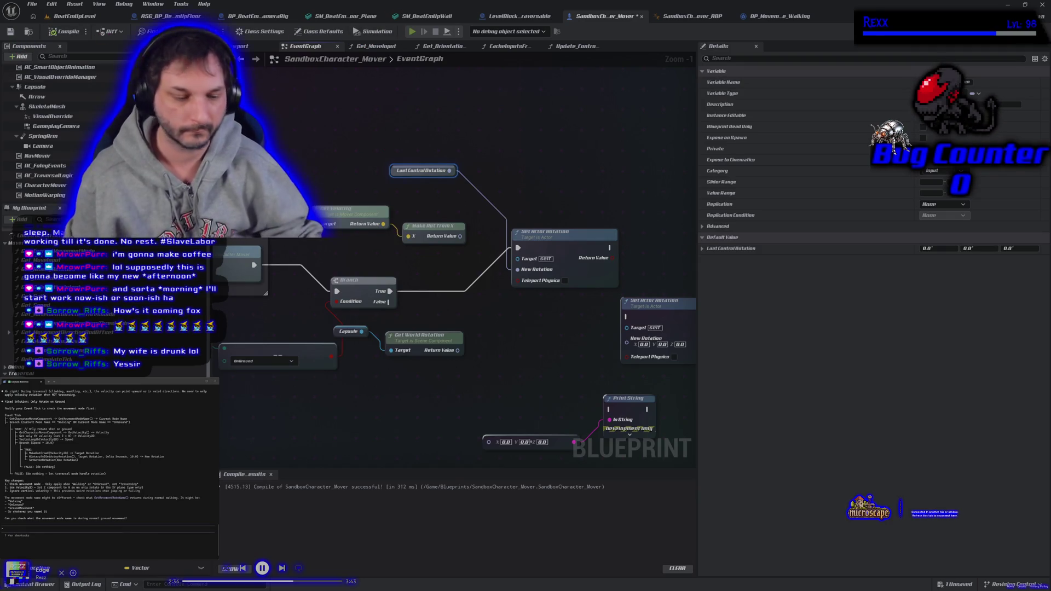
{"action": "key", "text": "w"}
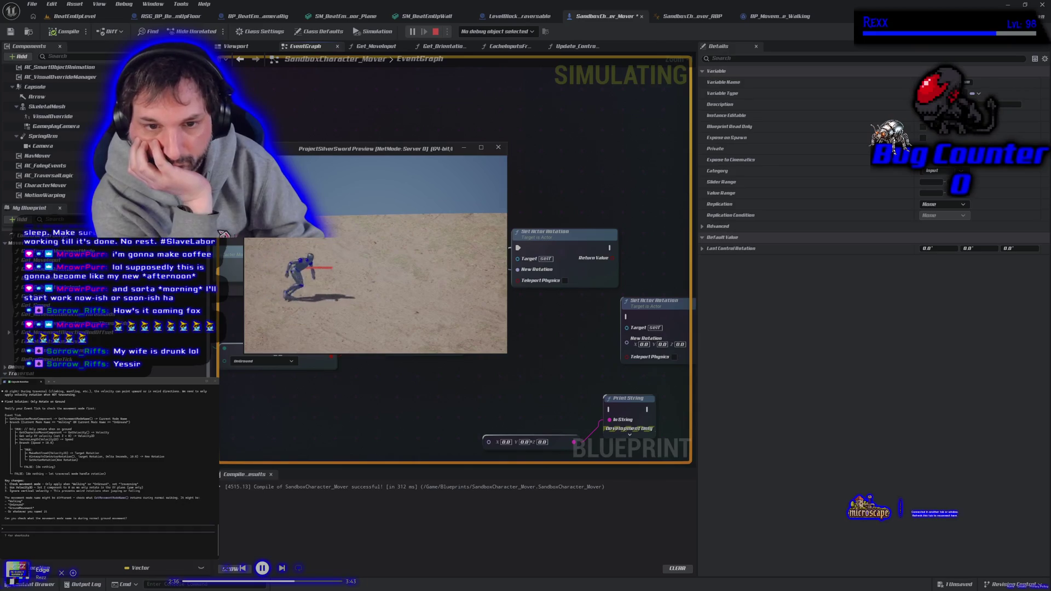
{"action": "key", "text": "s"}
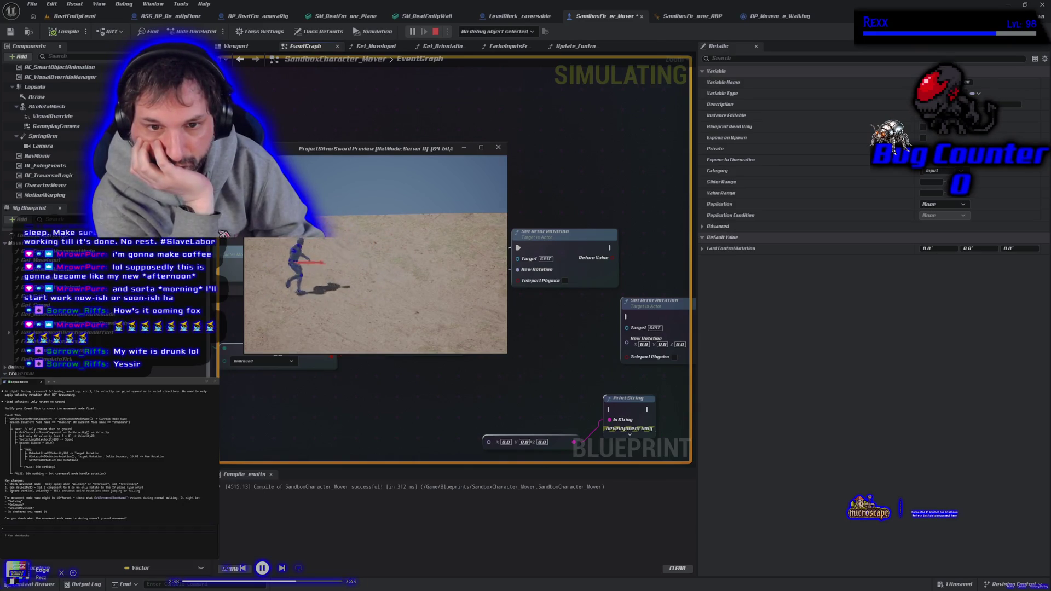
{"action": "key", "text": "d"}
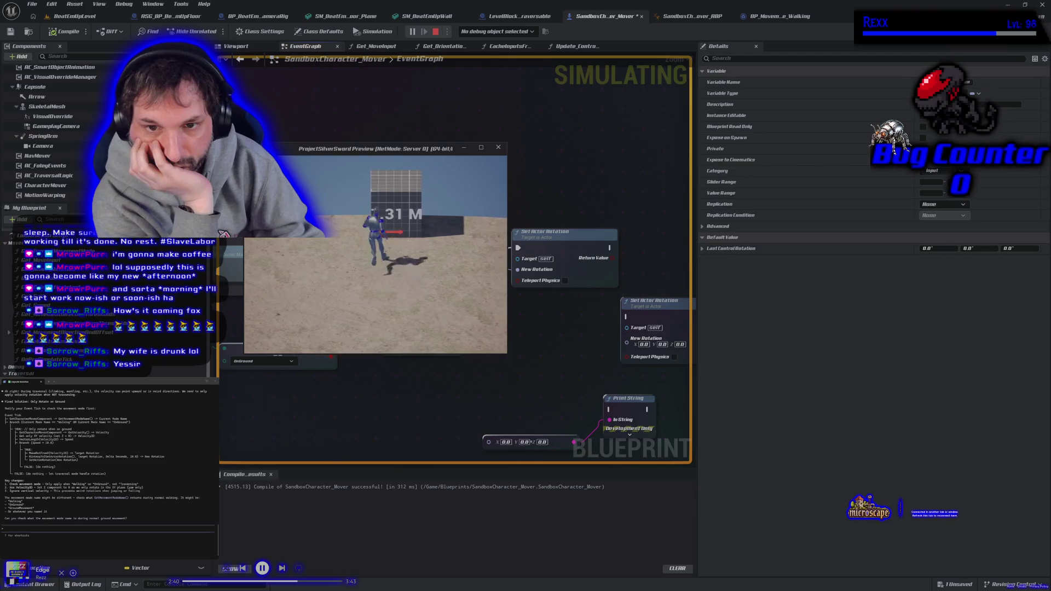
{"action": "key", "text": "Escape"}
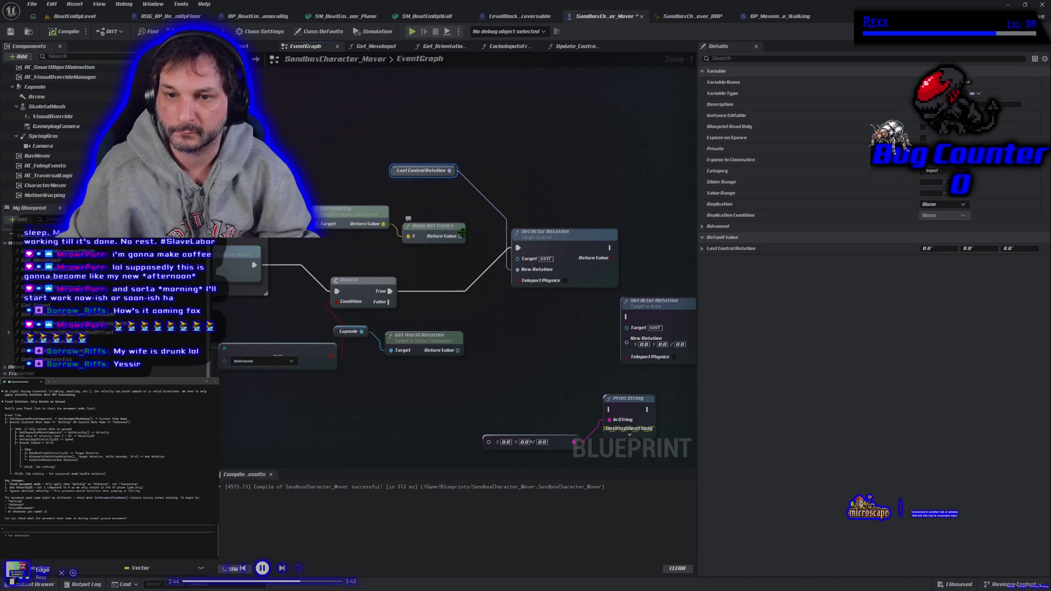
- Reconnect Make Rot From X to Set Actor Rotation's New Rotation input
{"action": "mouse_move", "coordinate": [459, 236]}
{"action": "left_mouse_down"}
{"action": "mouse_move", "coordinate": [527, 279]}
{"action": "mouse_move", "coordinate": [519, 269]}
{"action": "left_mouse_up"}
{"action": "left_click_drag", "start_coordinate": [388, 410], "coordinate": [458, 388]}
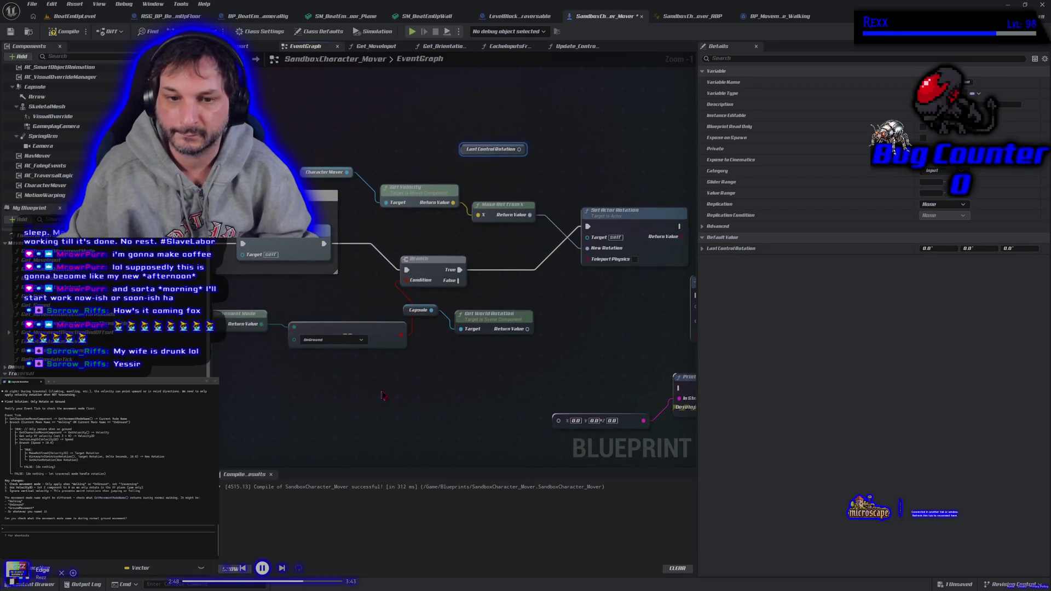
{"action": "left_click_drag", "start_coordinate": [383, 395], "coordinate": [396, 391]}
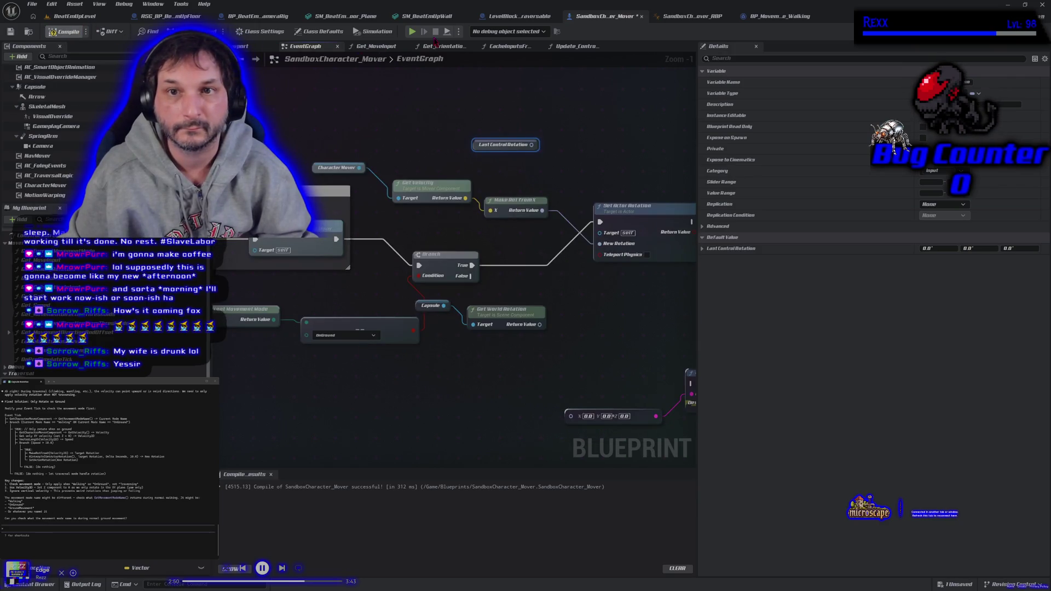
- Recompile and play-test the character running left and jumping twice, then stop the session
{"action": "left_click", "coordinate": [412, 31]}
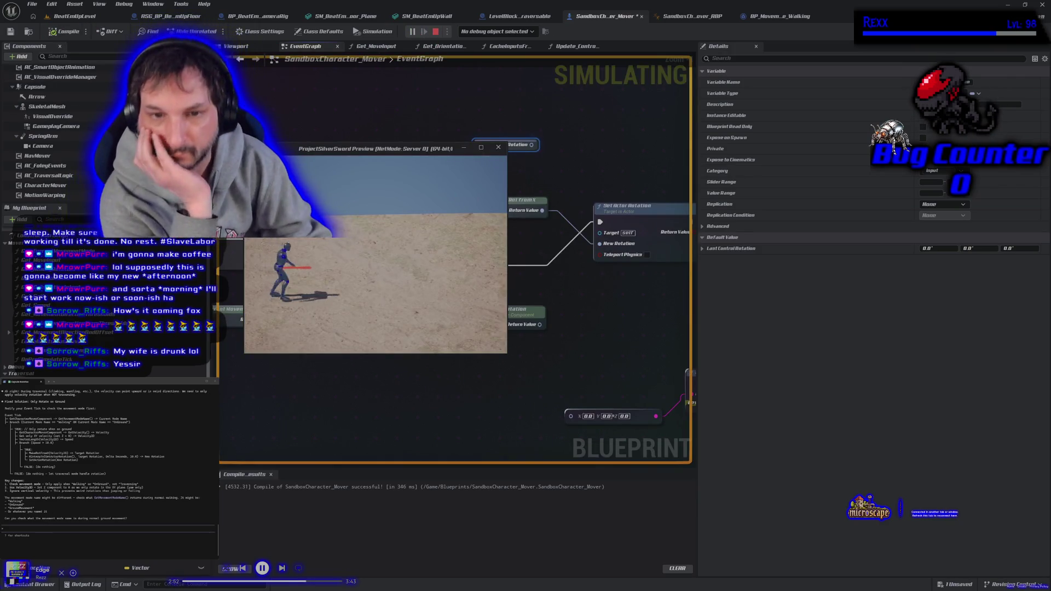
{"action": "key", "text": "w"}
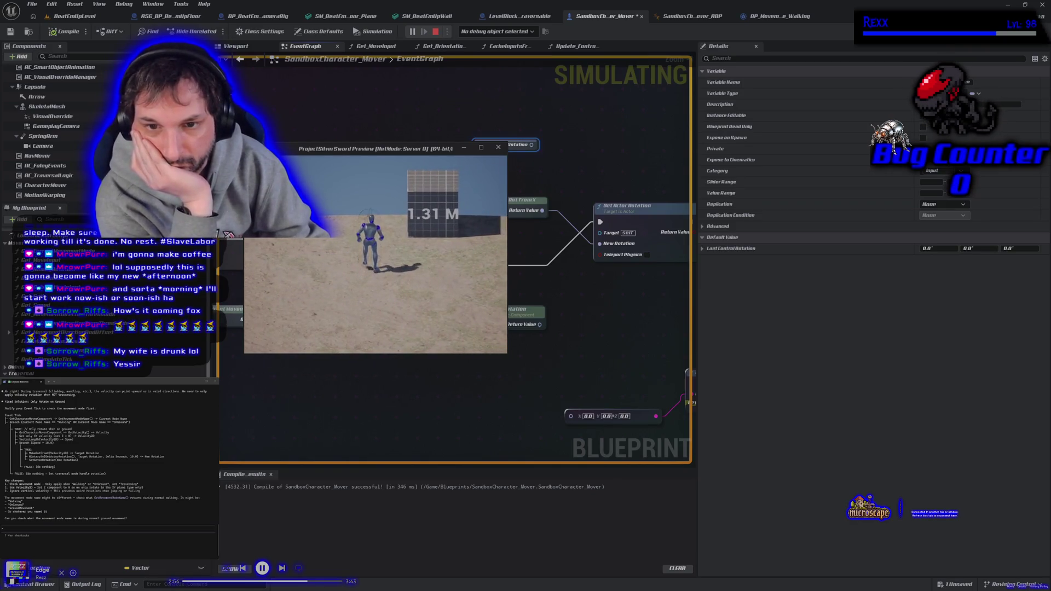
{"action": "key", "text": "a"}
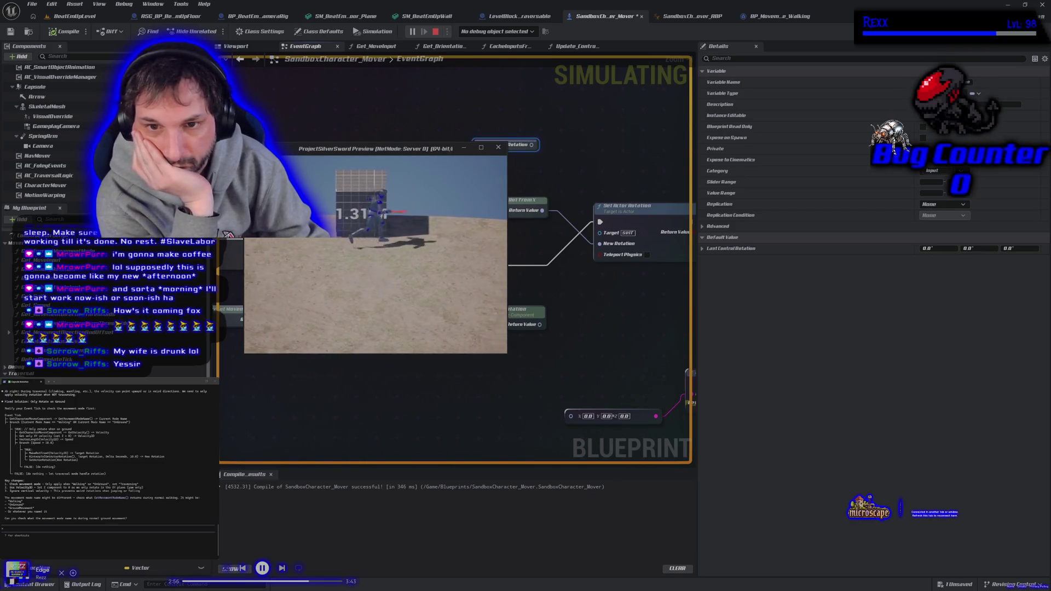
{"action": "key", "text": "a"}
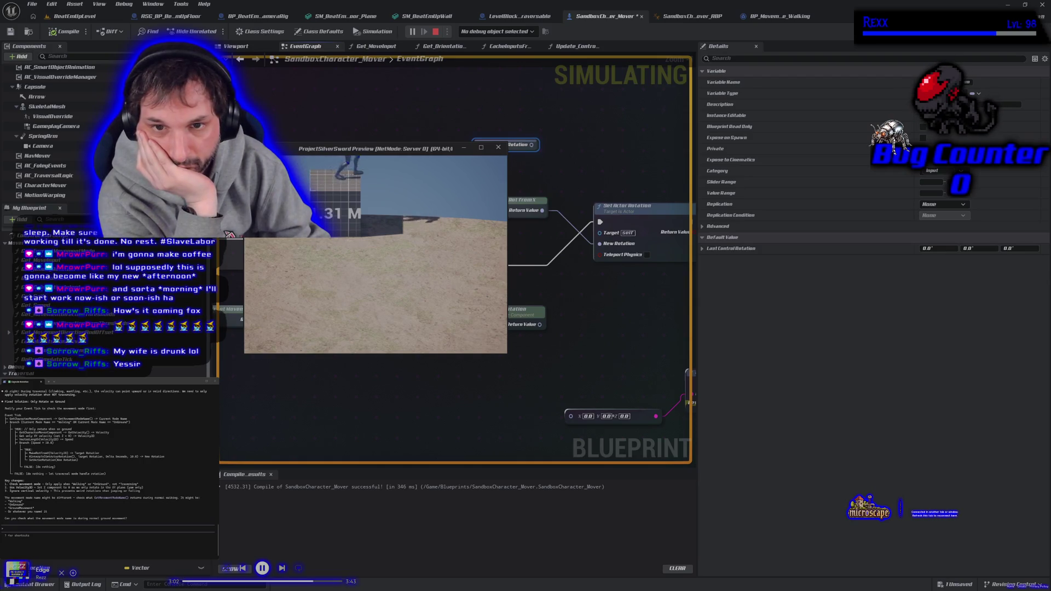
{"action": "key", "text": "space"}
{"action": "key", "text": "a"}
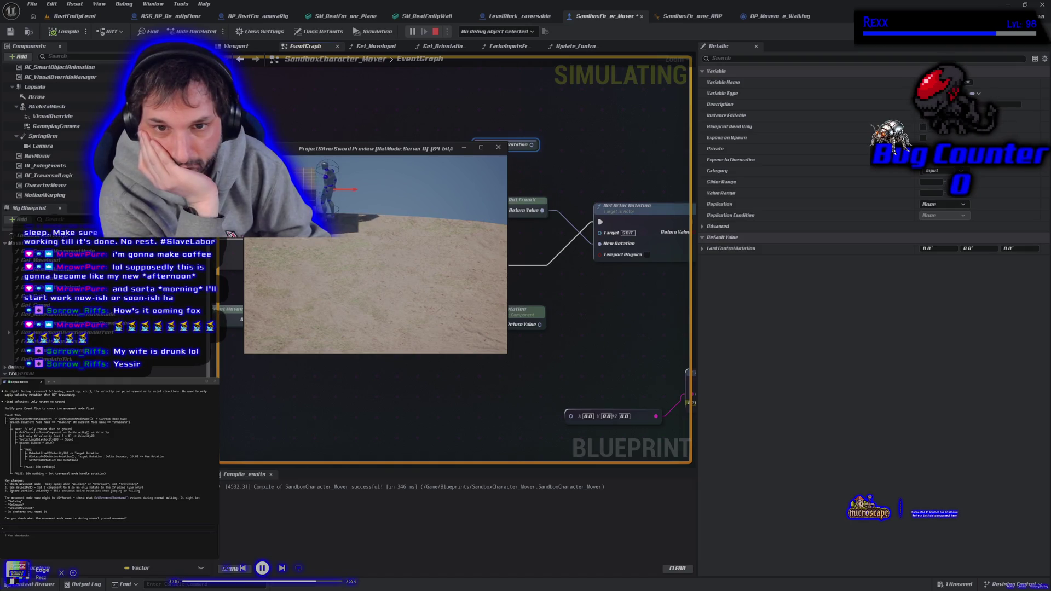
{"action": "key", "text": "space"}
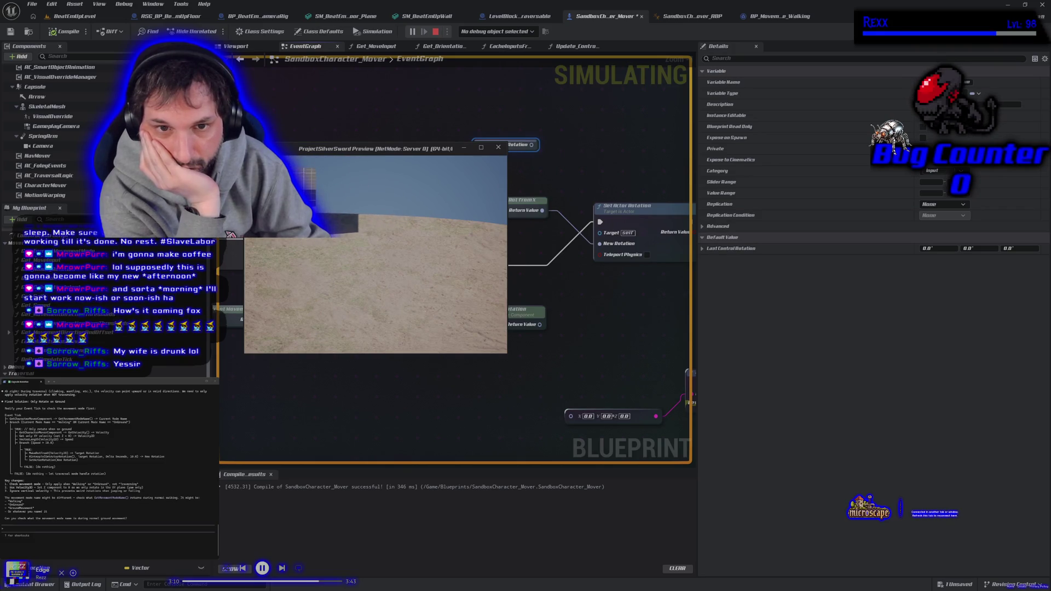
{"action": "key", "text": "Escape"}
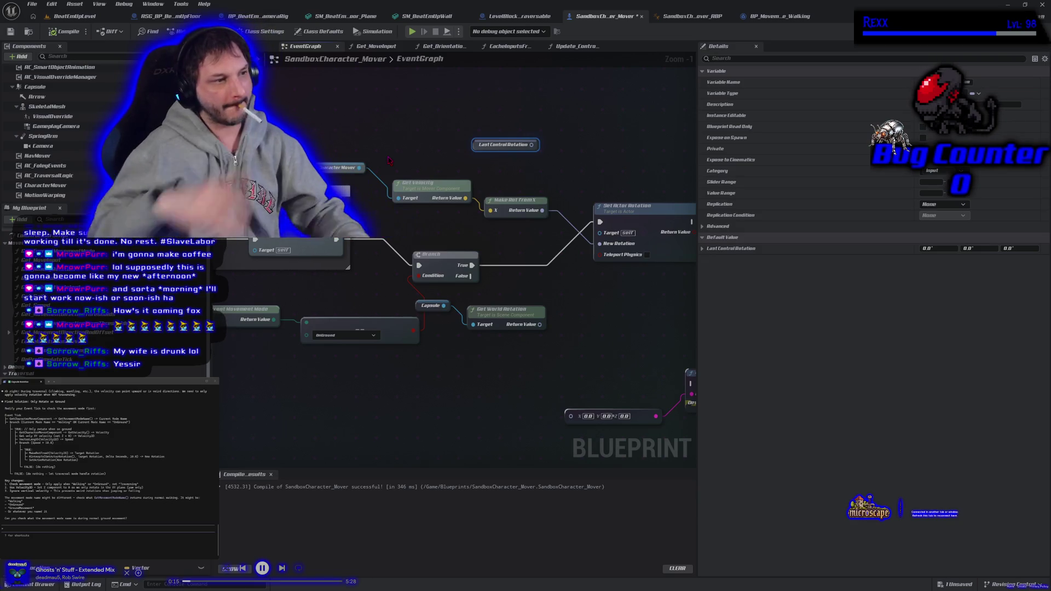
{"action": "left_click", "coordinate": [542, 123]}
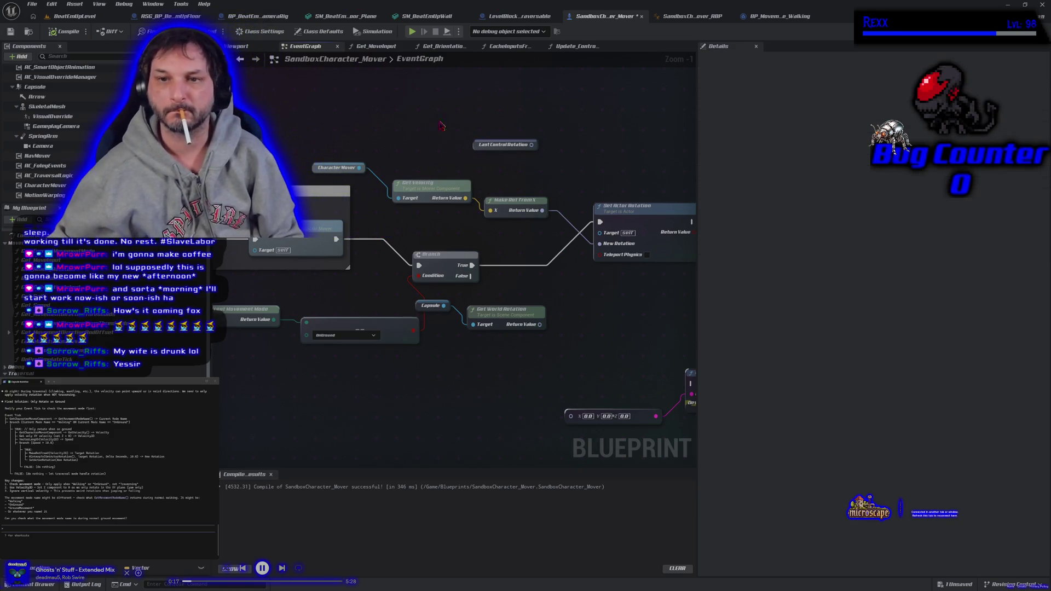
- Add a Make Rot From X node fed by Get Velocity's Return Value
{"action": "left_click_drag", "start_coordinate": [464, 198], "coordinate": [495, 184]}
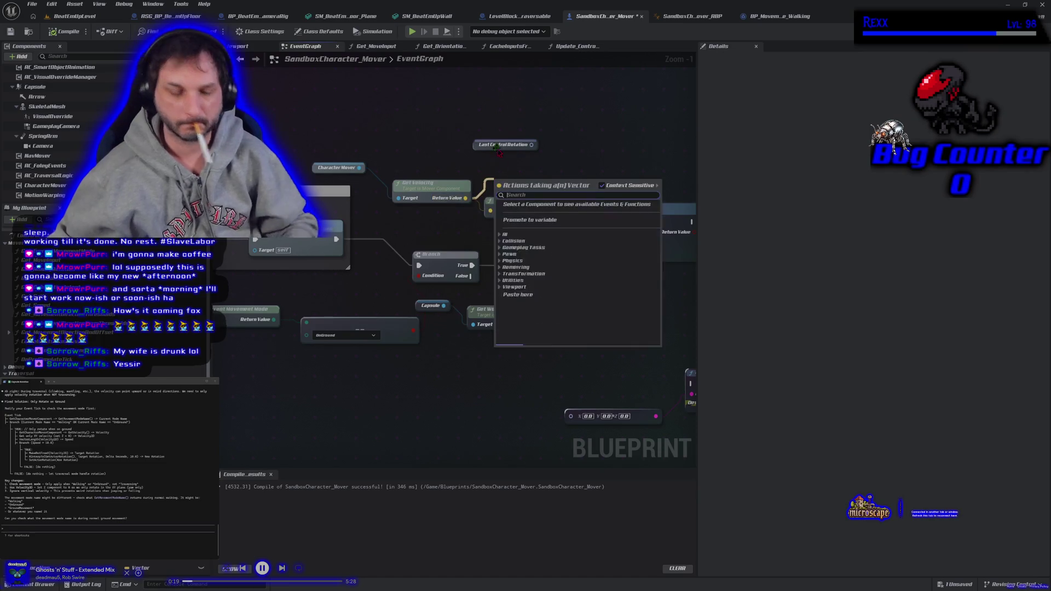
{"action": "type", "text": "make rot from"}
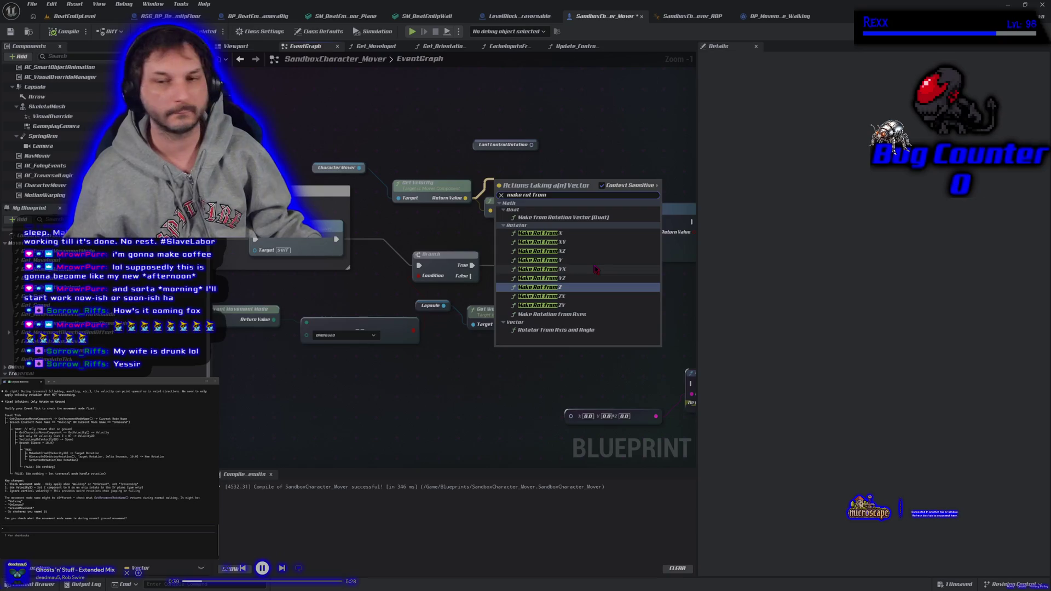
{"action": "left_click", "coordinate": [548, 233]}
{"action": "left_click", "coordinate": [537, 204]}
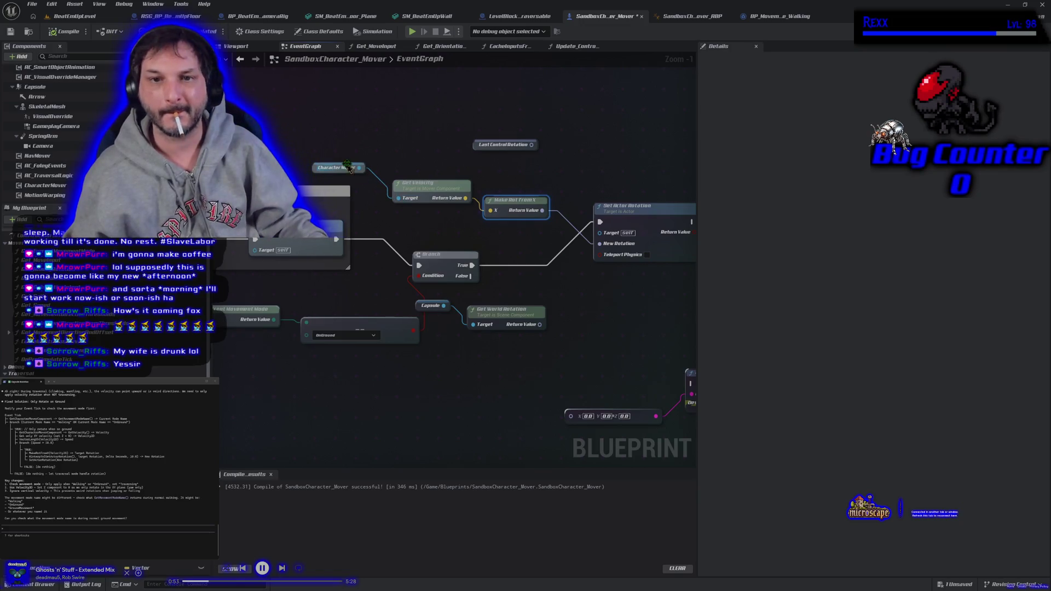
{"action": "left_click_drag", "start_coordinate": [359, 168], "coordinate": [365, 135]}
- Add Get Velocity and Get Velocity for Nav Movement nodes from Character Mover
{"action": "type", "text": "get"}
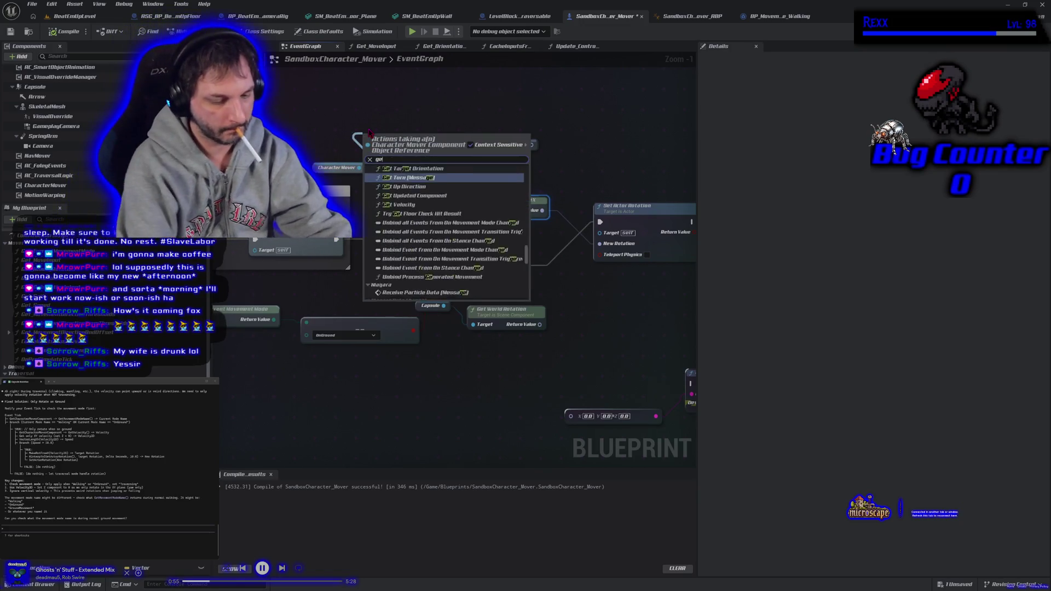
{"action": "type", "text": " velocity"}
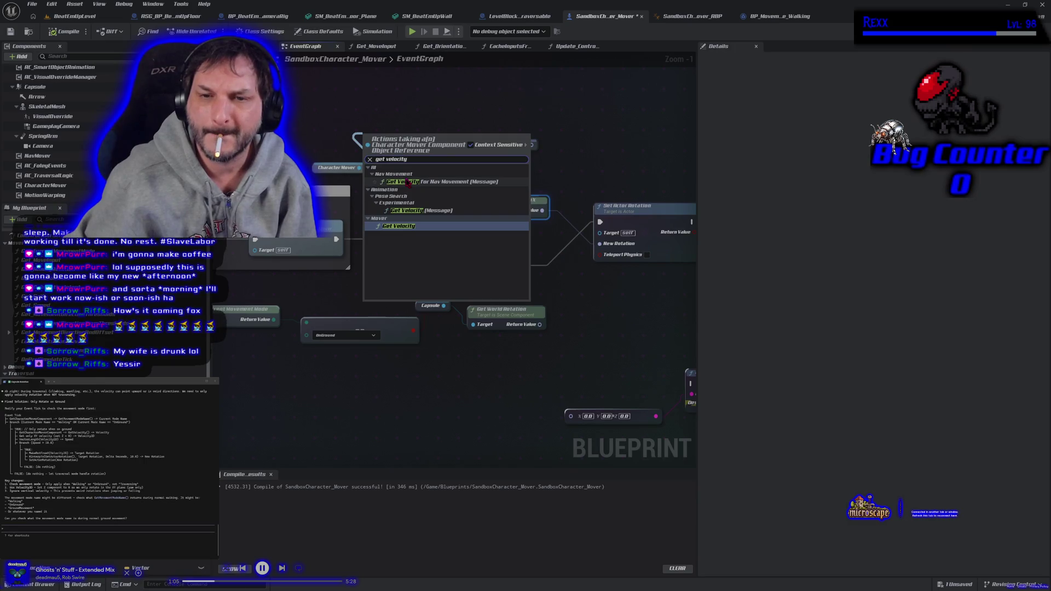
{"action": "key", "text": "Return"}
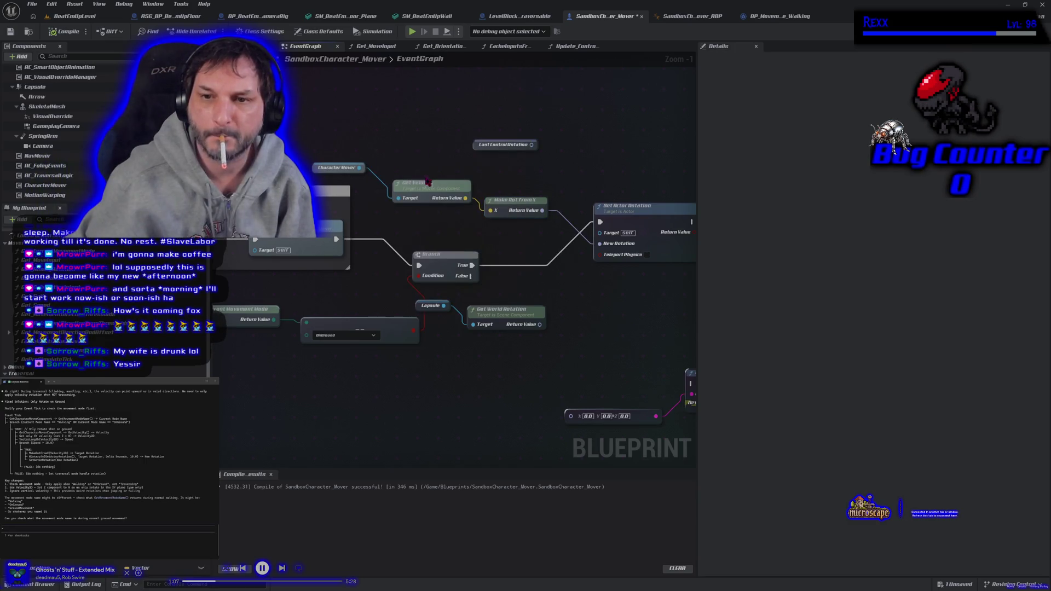
{"action": "left_click_drag", "start_coordinate": [359, 168], "coordinate": [365, 125]}
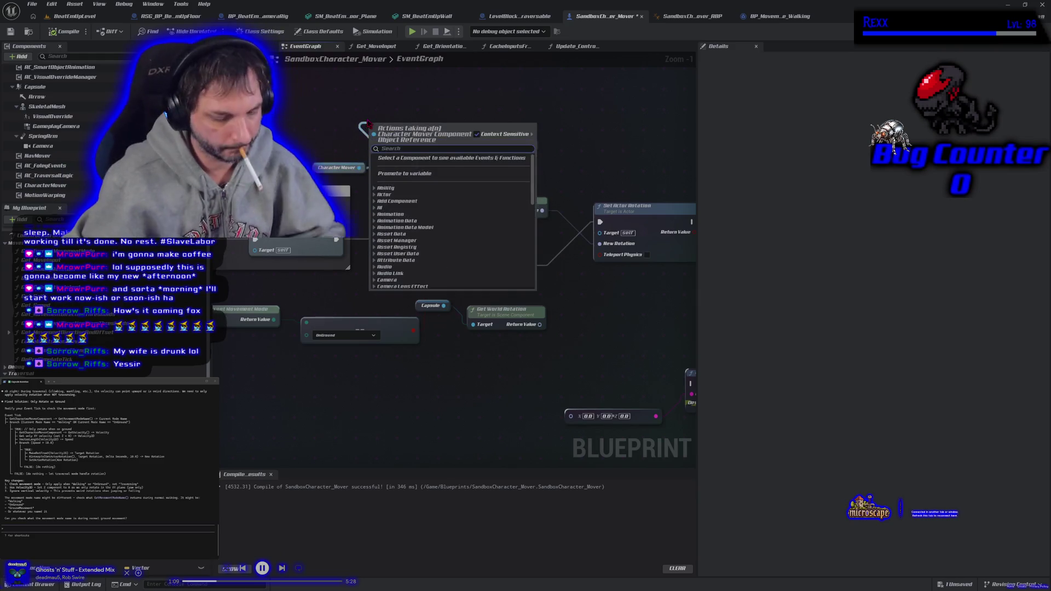
{"action": "type", "text": "get velocity for"}
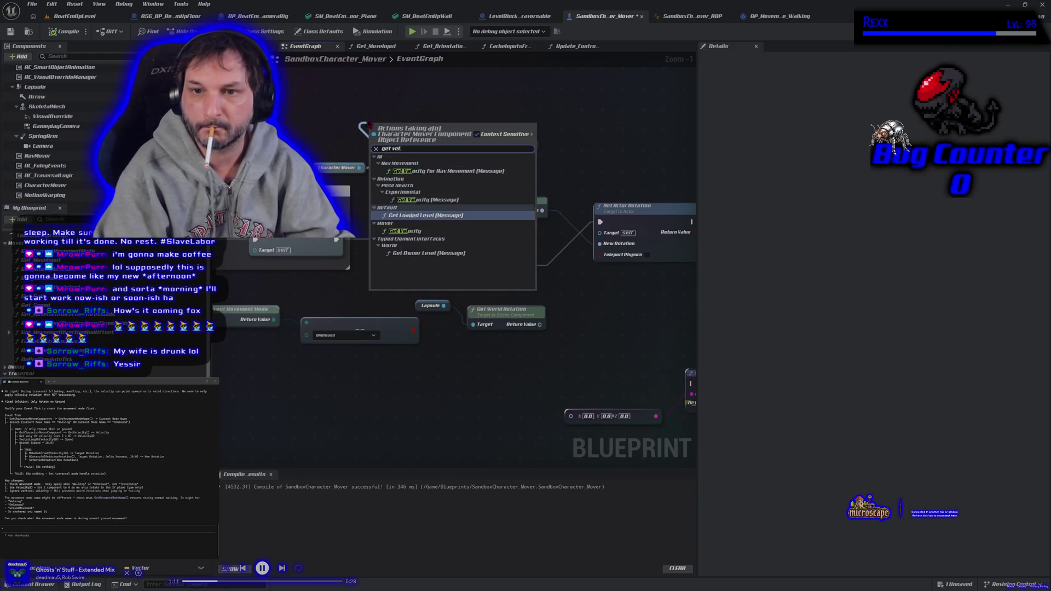
{"action": "key", "text": "Return"}
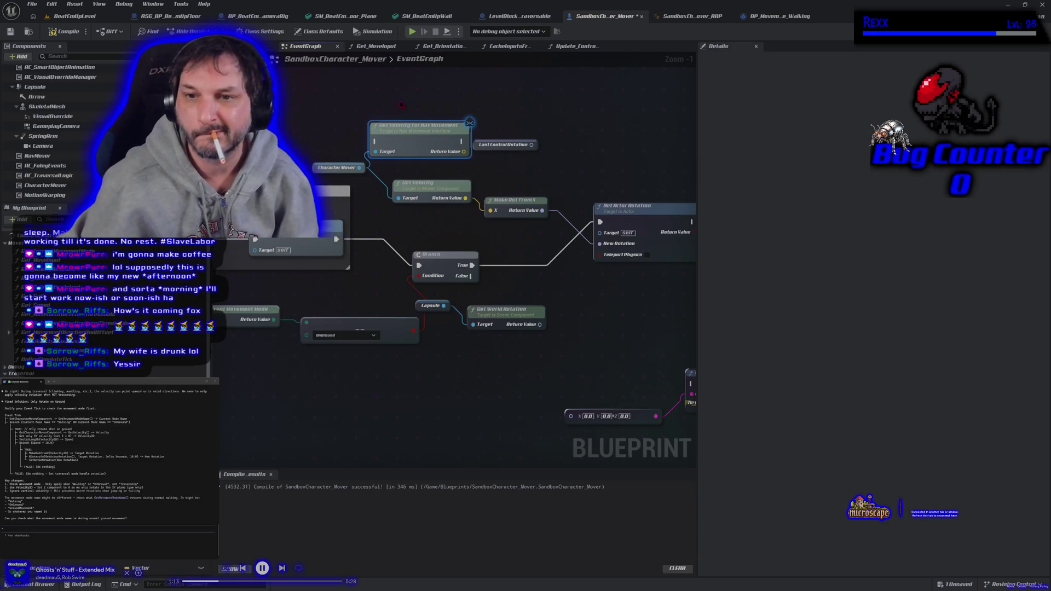
- Wire nav-movement velocity into Make Rot From X and the Branch execution chain, then recompile and play
{"action": "left_click_drag", "start_coordinate": [463, 151], "coordinate": [490, 211]}
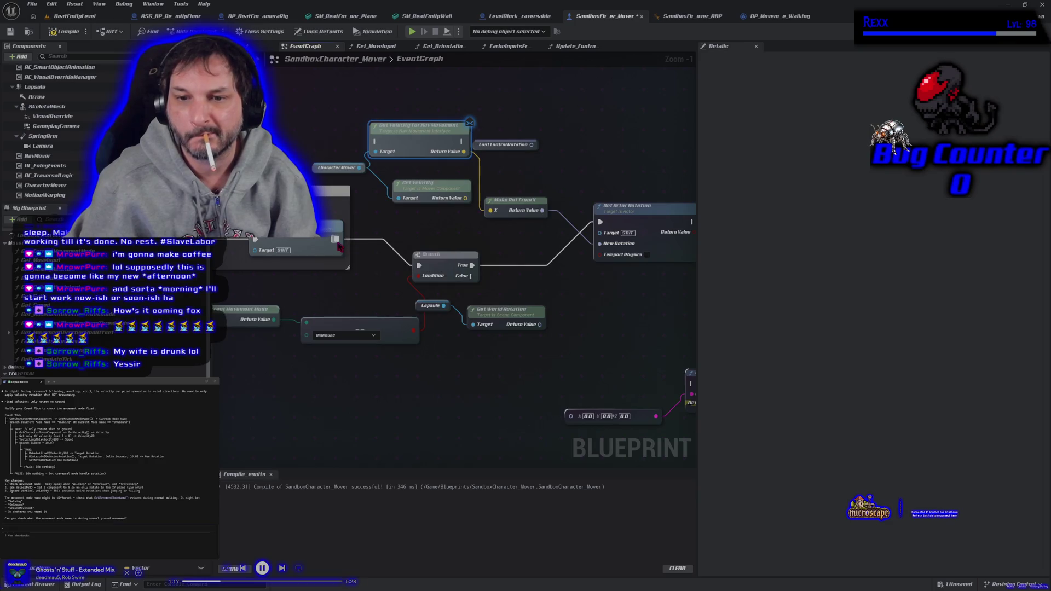
{"action": "left_click_drag", "start_coordinate": [336, 239], "coordinate": [375, 141]}
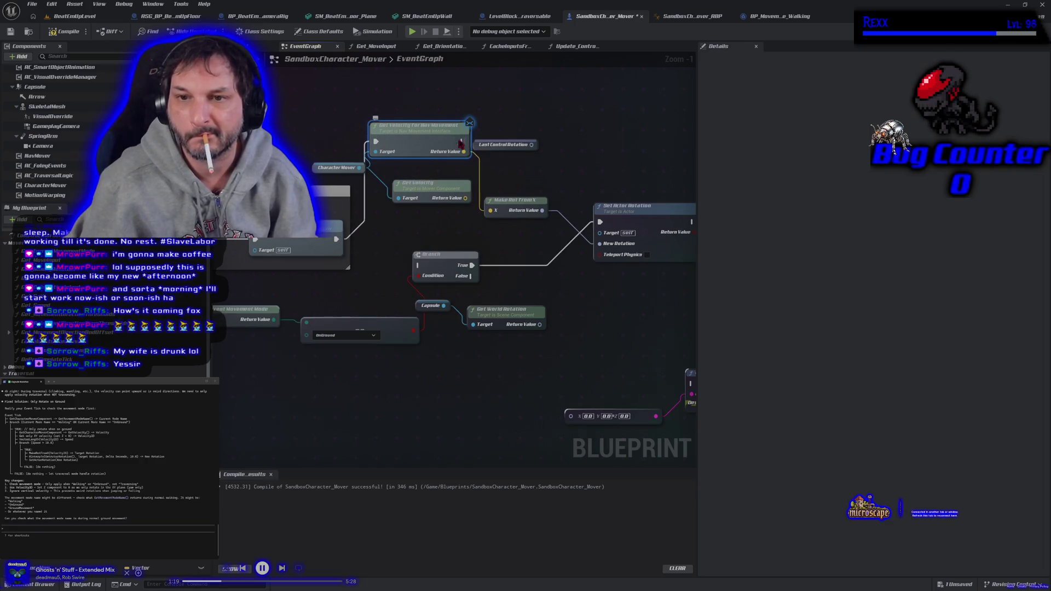
{"action": "mouse_move", "coordinate": [462, 141]}
{"action": "left_mouse_down"}
{"action": "mouse_move", "coordinate": [403, 242]}
{"action": "mouse_move", "coordinate": [418, 267]}
{"action": "left_mouse_up"}
{"action": "mouse_move", "coordinate": [420, 266]}
{"action": "left_mouse_down"}
{"action": "mouse_move", "coordinate": [469, 158]}
{"action": "mouse_move", "coordinate": [462, 144]}
{"action": "left_mouse_up"}
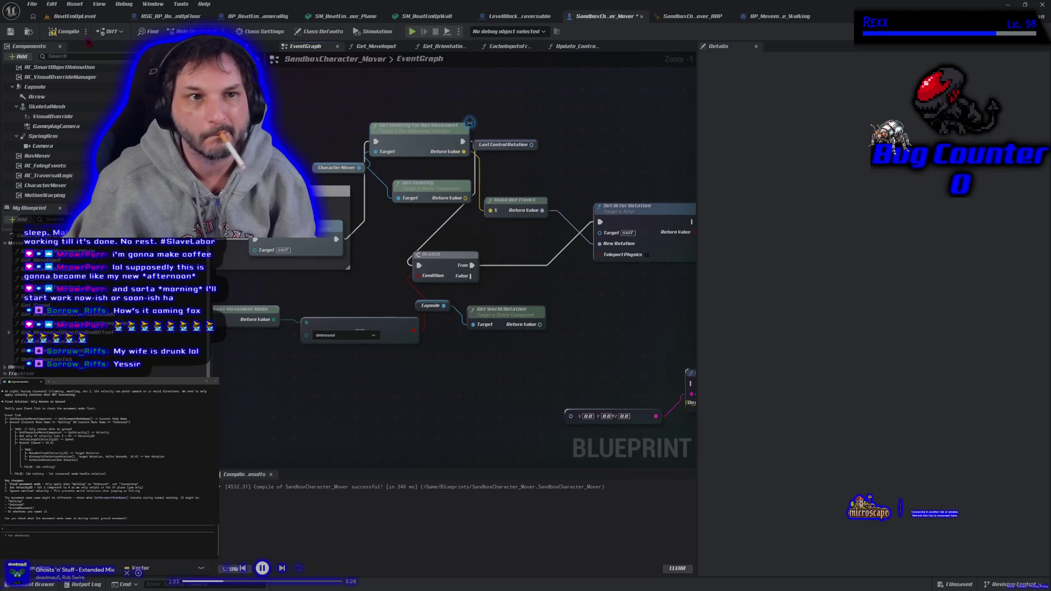
{"action": "left_click", "coordinate": [65, 31]}
{"action": "left_click", "coordinate": [413, 32]}
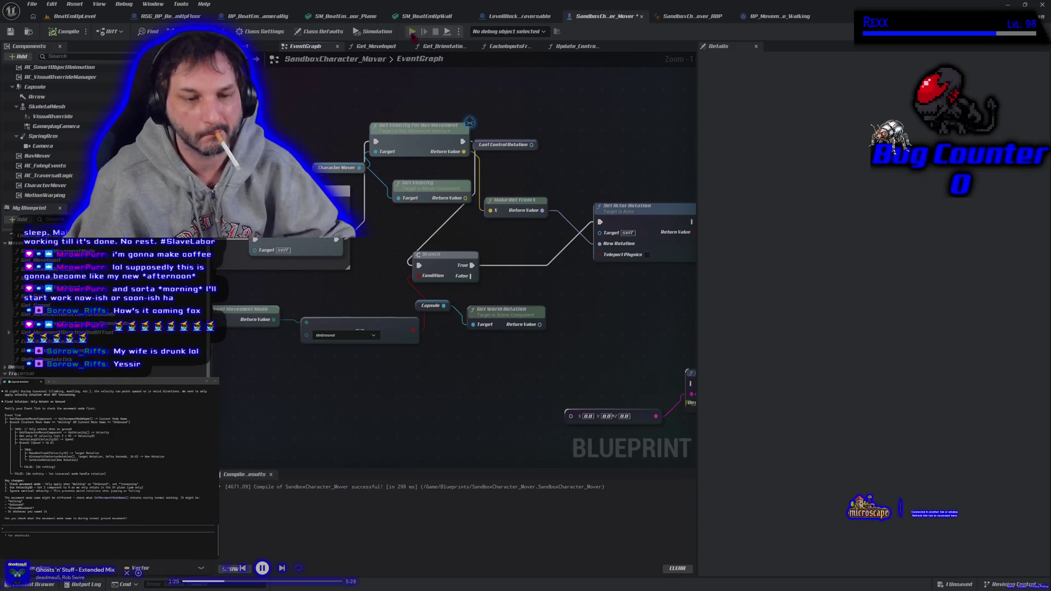
{"action": "key", "text": "d"}
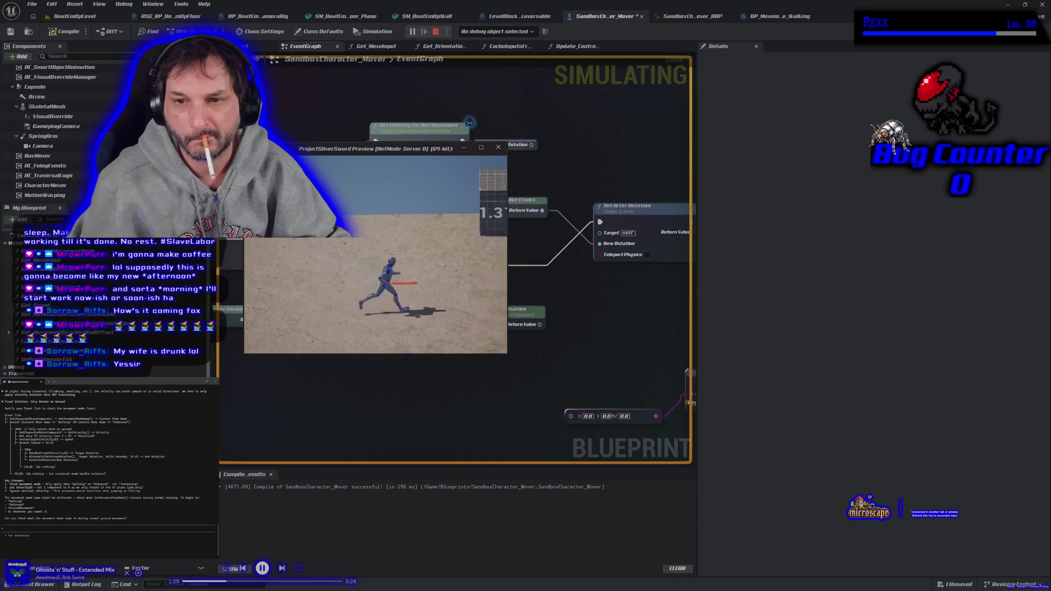
{"action": "key", "text": "w"}
{"action": "key", "text": "d"}
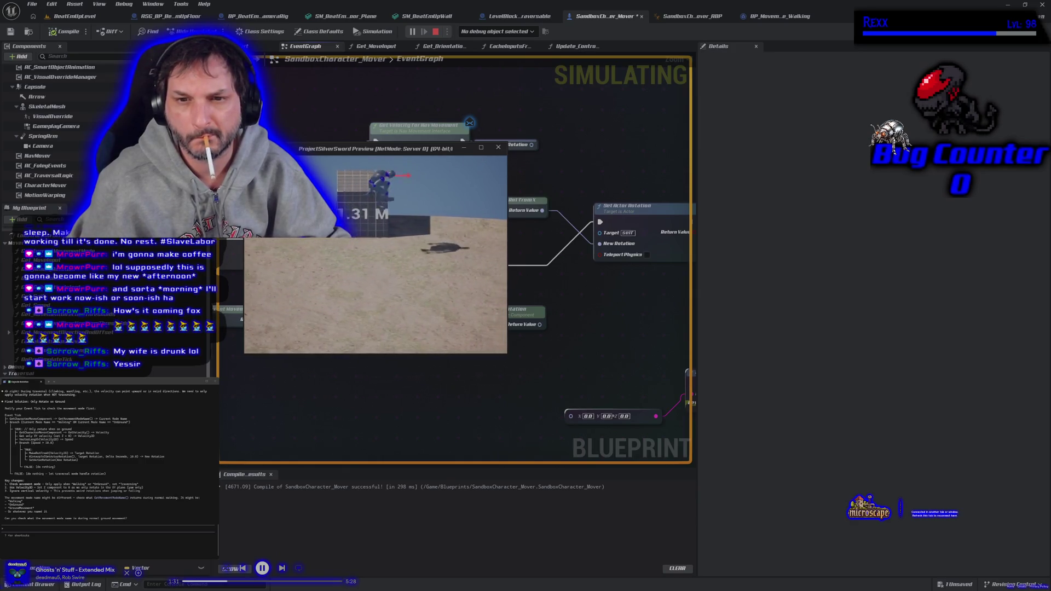
{"action": "key", "text": "space"}
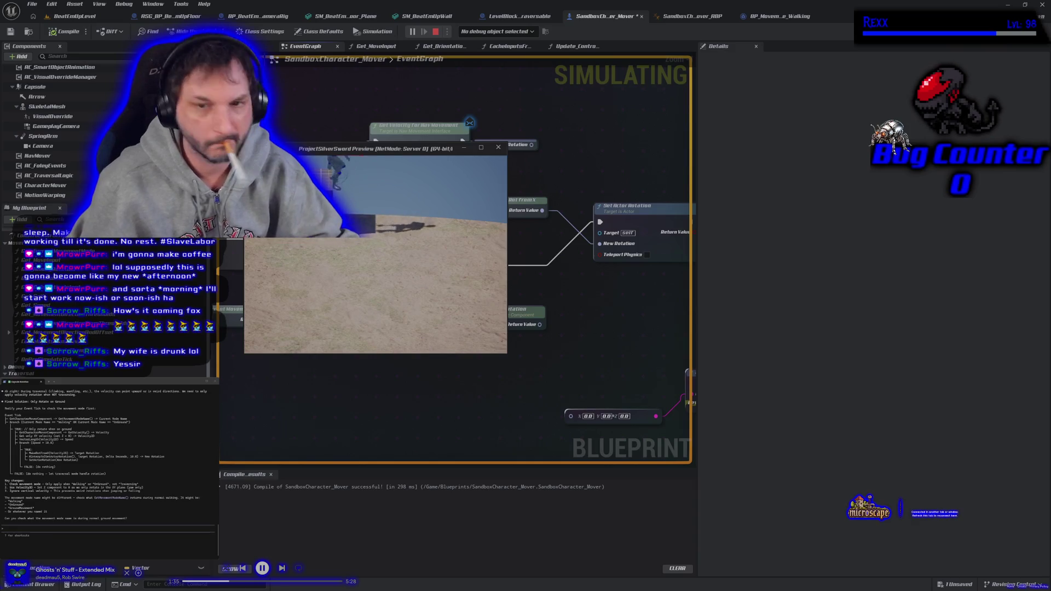
{"action": "key", "text": "Escape"}
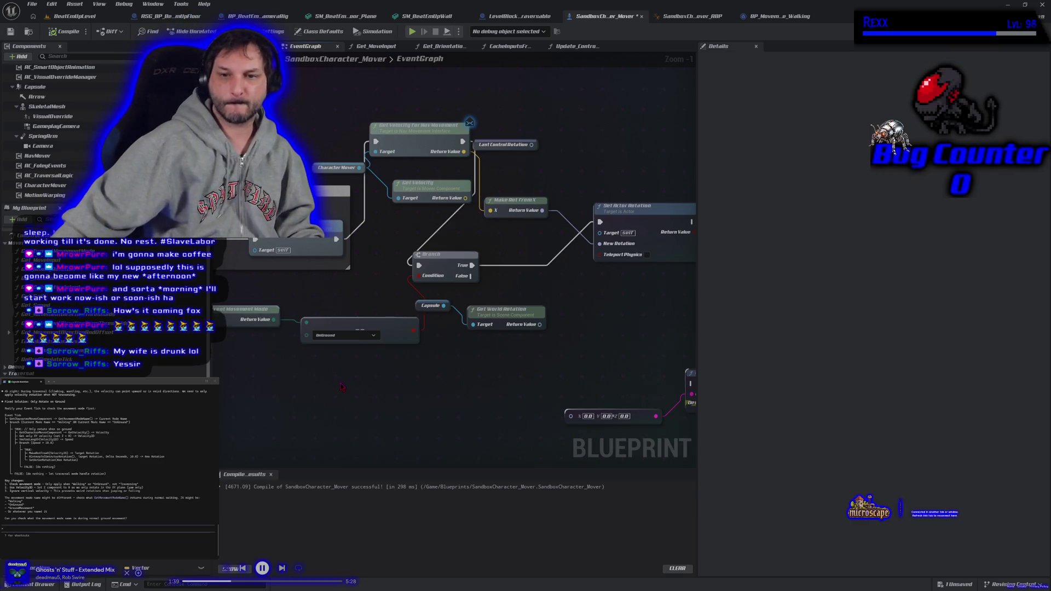
{"action": "left_click_drag", "start_coordinate": [340, 387], "coordinate": [393, 379]}
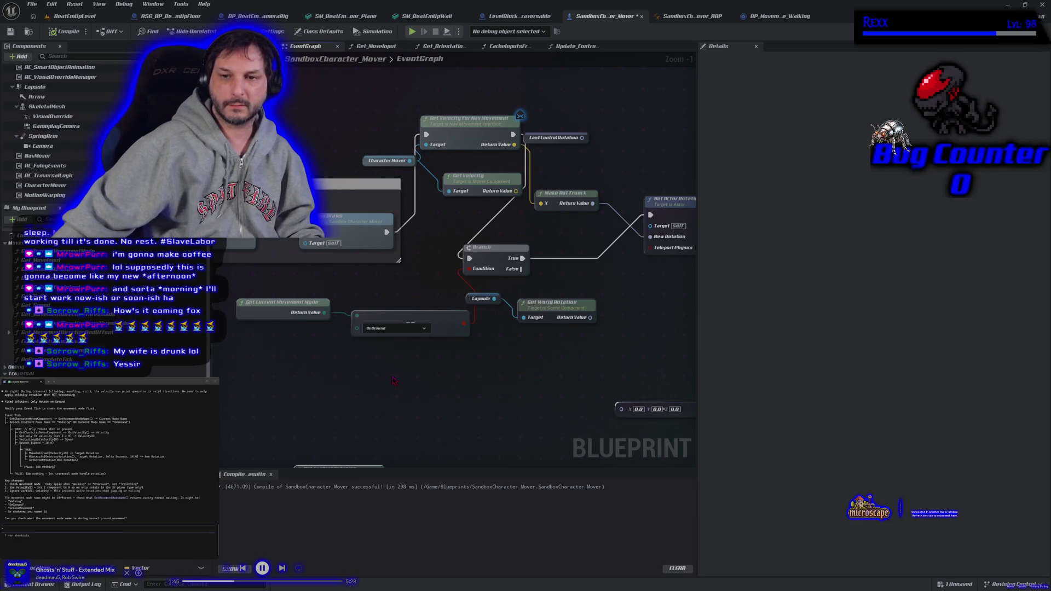
- Change the movement-mode comparison value from OnGround to Traversing, then recompile and play
{"action": "scroll", "coordinate": [393, 379], "scroll_direction": "down", "scroll_amount": 2}
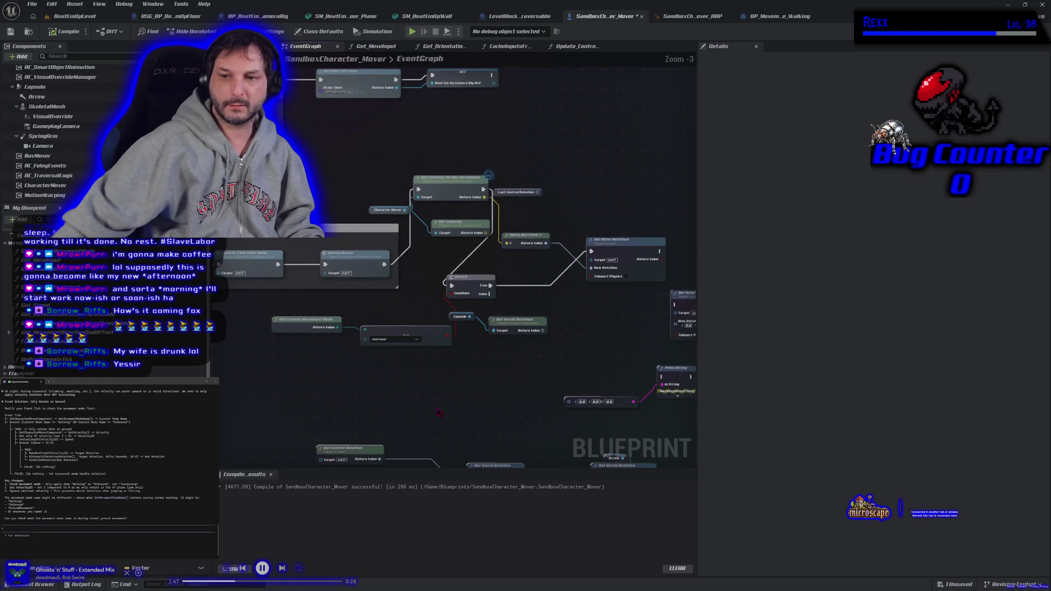
{"action": "scroll", "coordinate": [438, 412], "scroll_direction": "up", "scroll_amount": 2}
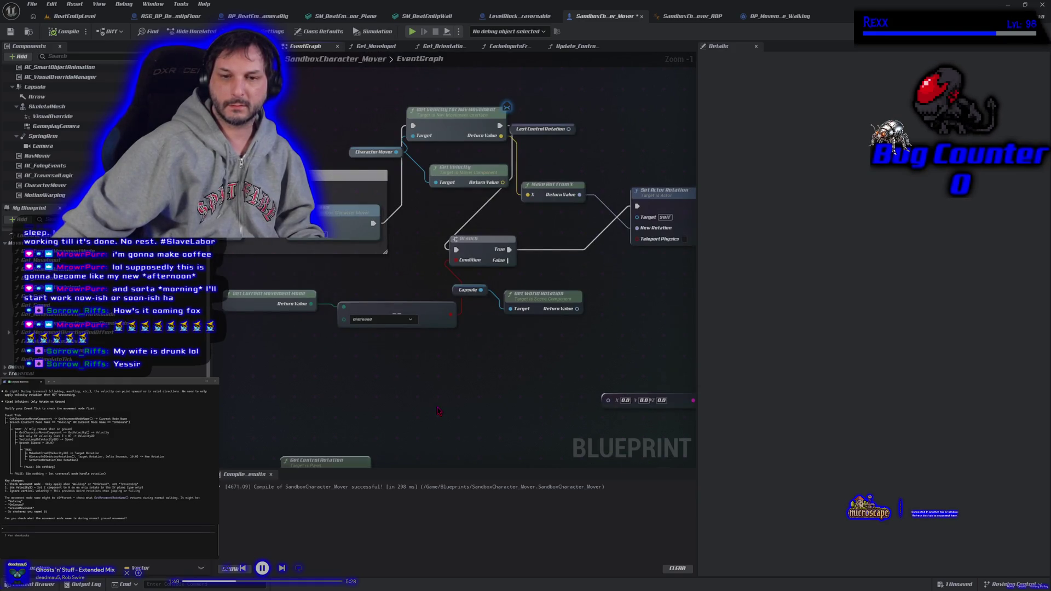
{"action": "left_click", "coordinate": [379, 320]}
{"action": "left_click", "coordinate": [372, 350]}
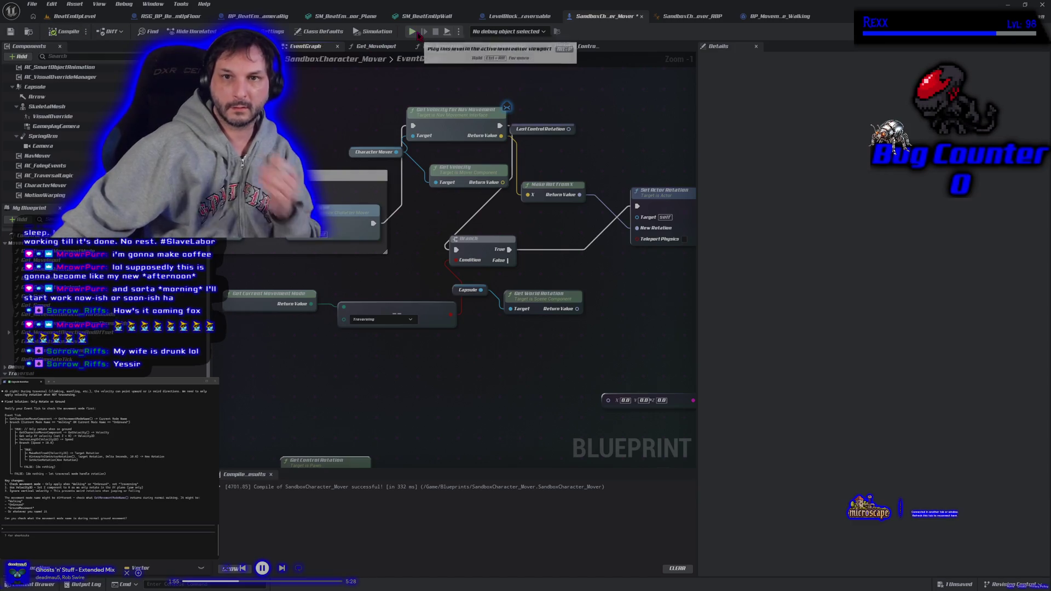
{"action": "left_click", "coordinate": [412, 31]}
- Run onto and off the grid block in play mode, stop, then disconnect New Rotation
{"action": "key", "text": "d"}
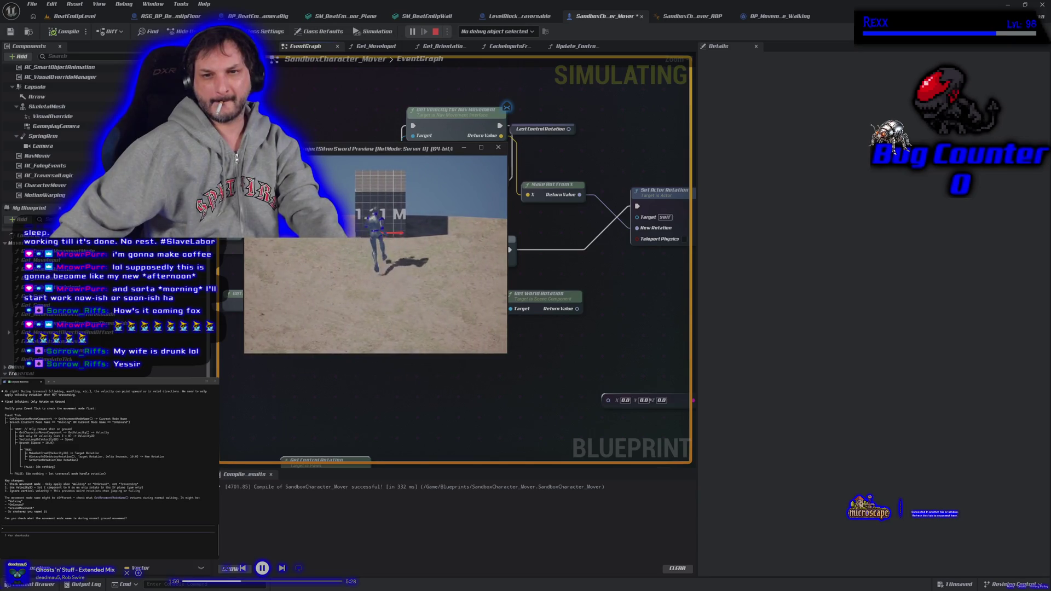
{"action": "key", "text": "space"}
{"action": "key", "text": "d"}
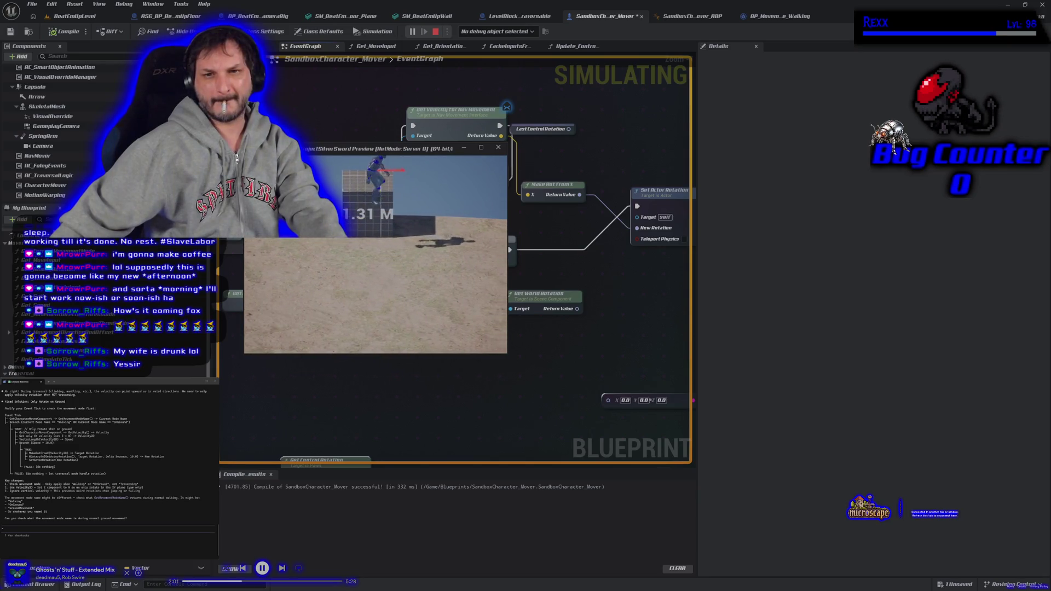
{"action": "key", "text": "space"}
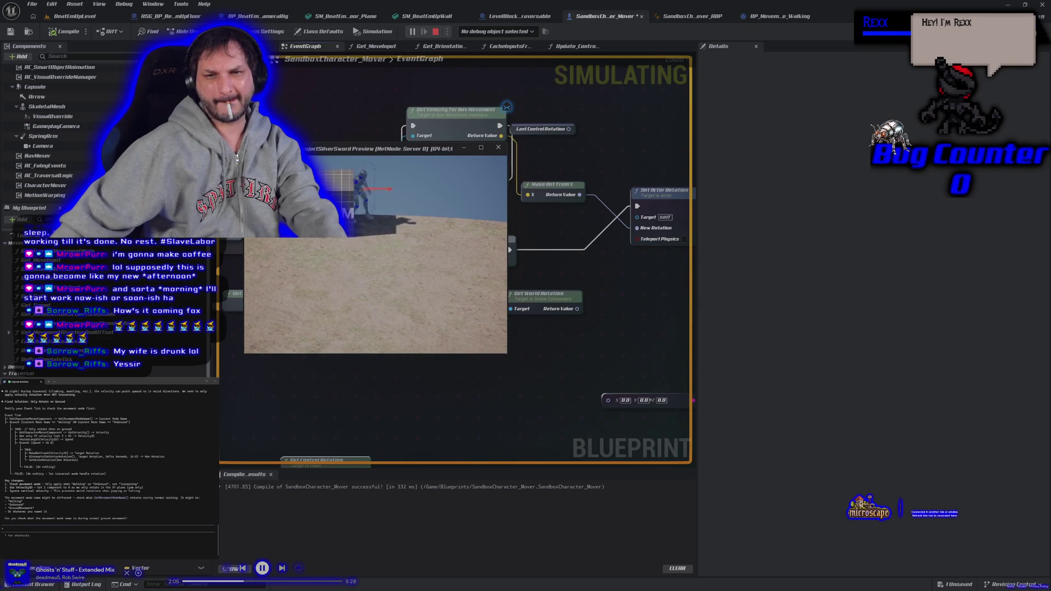
{"action": "key", "text": "Escape"}
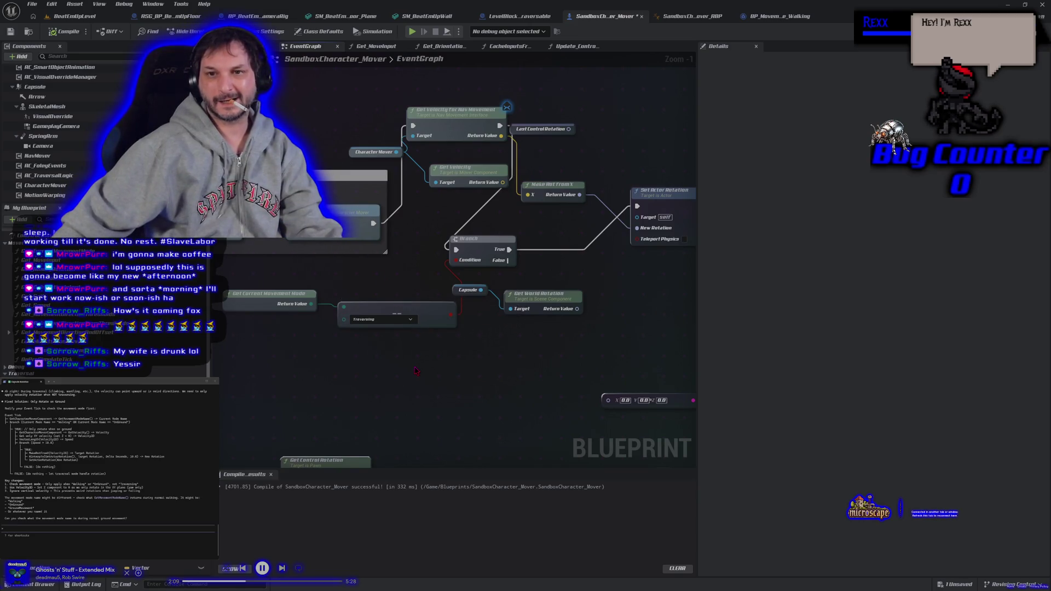
{"action": "left_click", "coordinate": [638, 233], "text": "alt"}
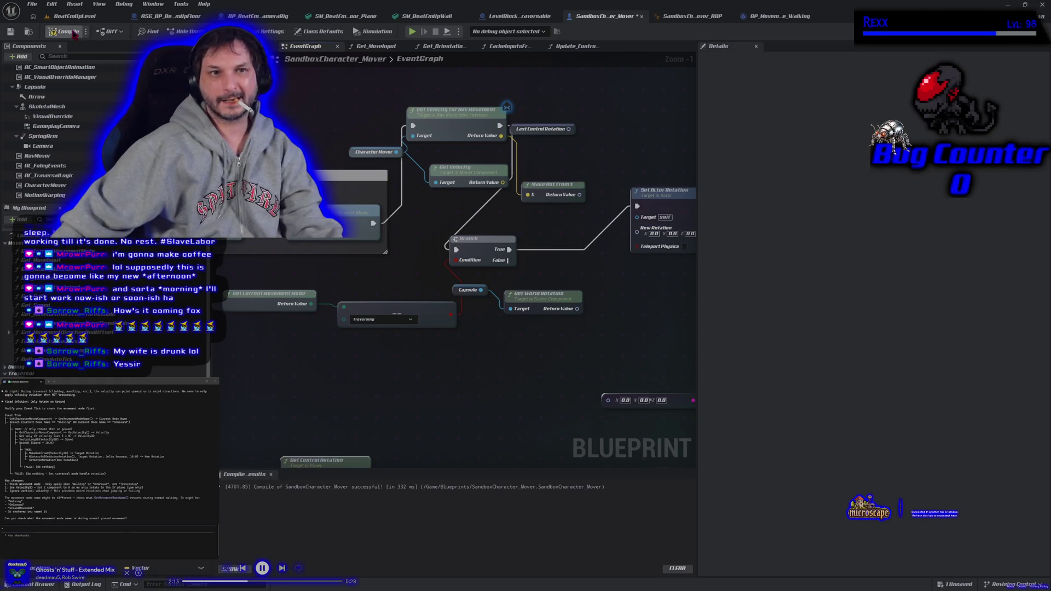
- Play-test the character running forward and climbing the gridded block, then stop
{"action": "left_click", "coordinate": [412, 31]}
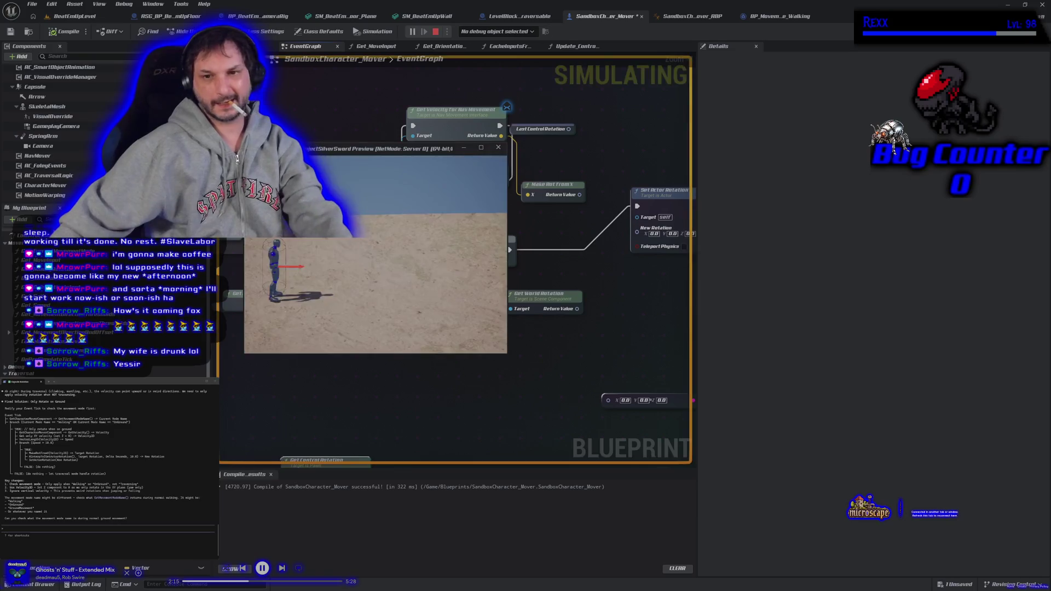
{"action": "key", "text": "w"}
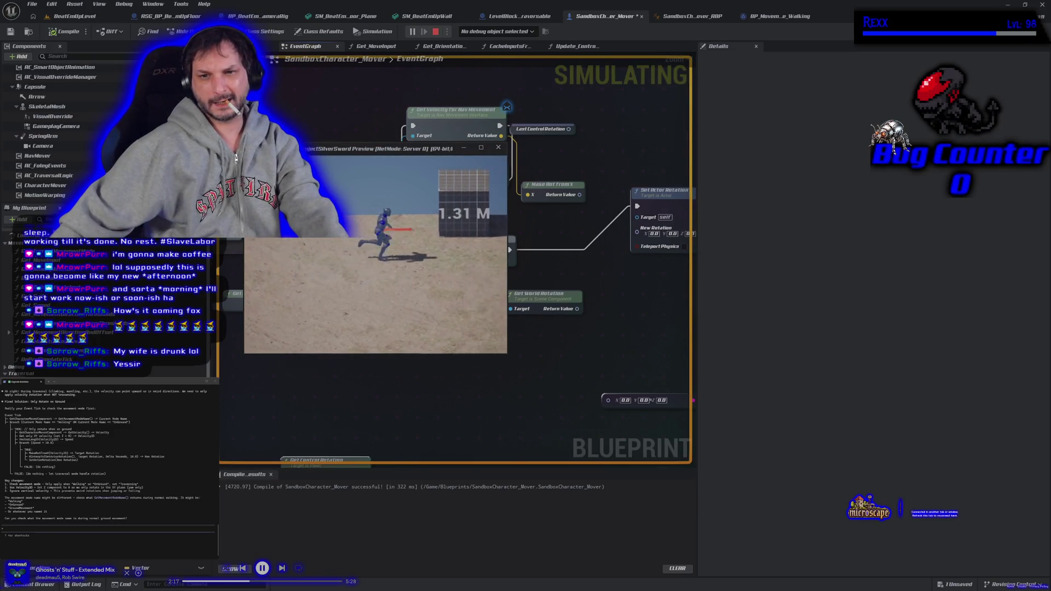
{"action": "key", "text": "space"}
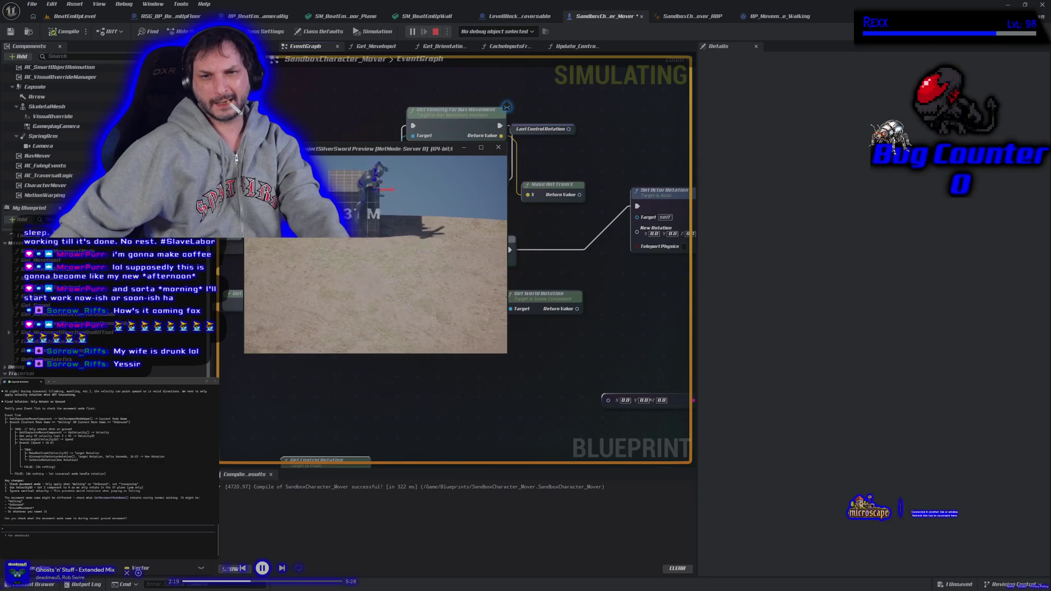
{"action": "key", "text": "Escape"}
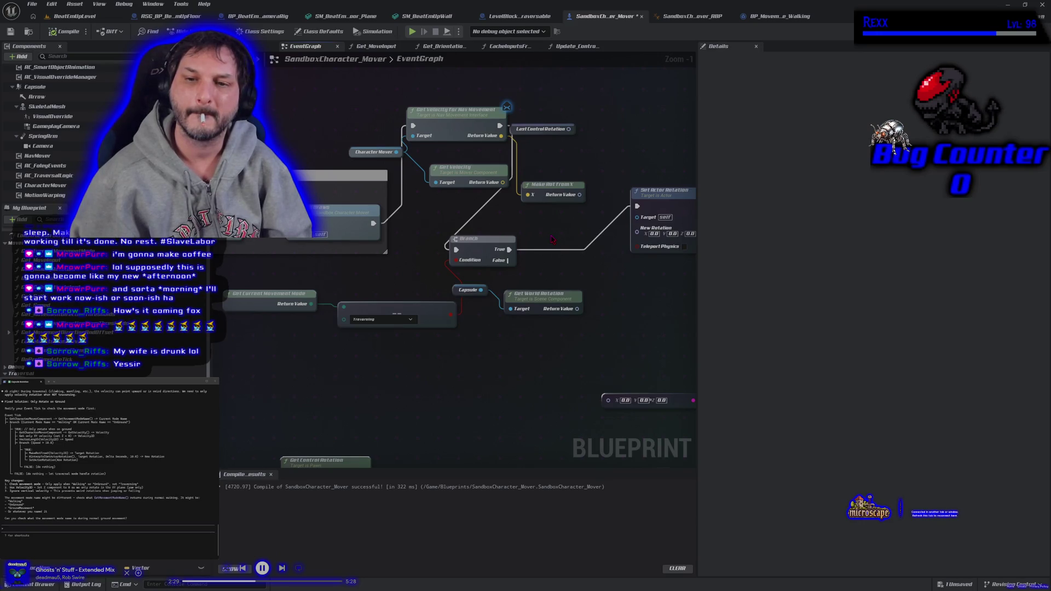
- Box-select and delete the two velocity getter nodes
{"action": "mouse_move", "coordinate": [552, 240]}
{"action": "left_mouse_down"}
{"action": "mouse_move", "coordinate": [573, 251]}
{"action": "mouse_move", "coordinate": [459, 249]}
{"action": "left_mouse_up"}
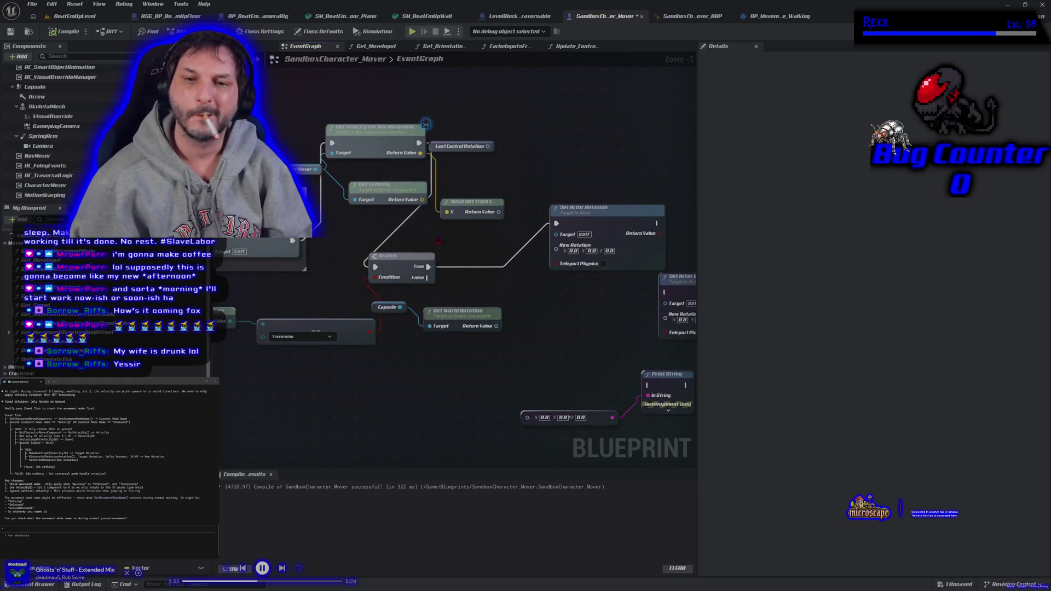
{"action": "left_click_drag", "start_coordinate": [367, 100], "coordinate": [432, 208]}
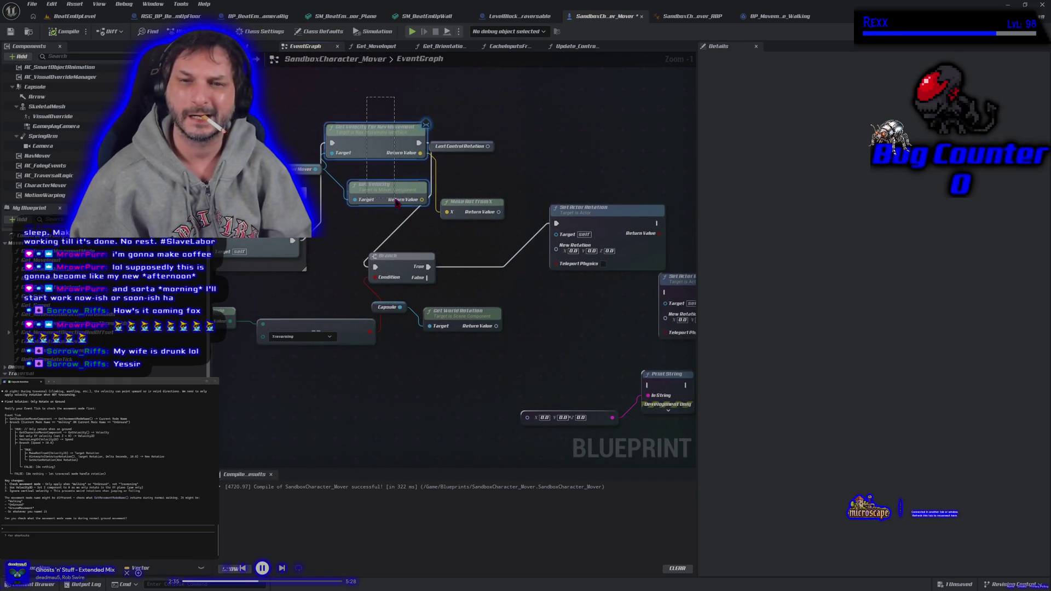
{"action": "key", "text": "Delete"}
- Search Character Mover actions for direction, facing and rotation getters, then dismiss without adding a node
{"action": "left_click_drag", "start_coordinate": [315, 174], "coordinate": [341, 176]}
{"action": "type", "text": "get direc"}
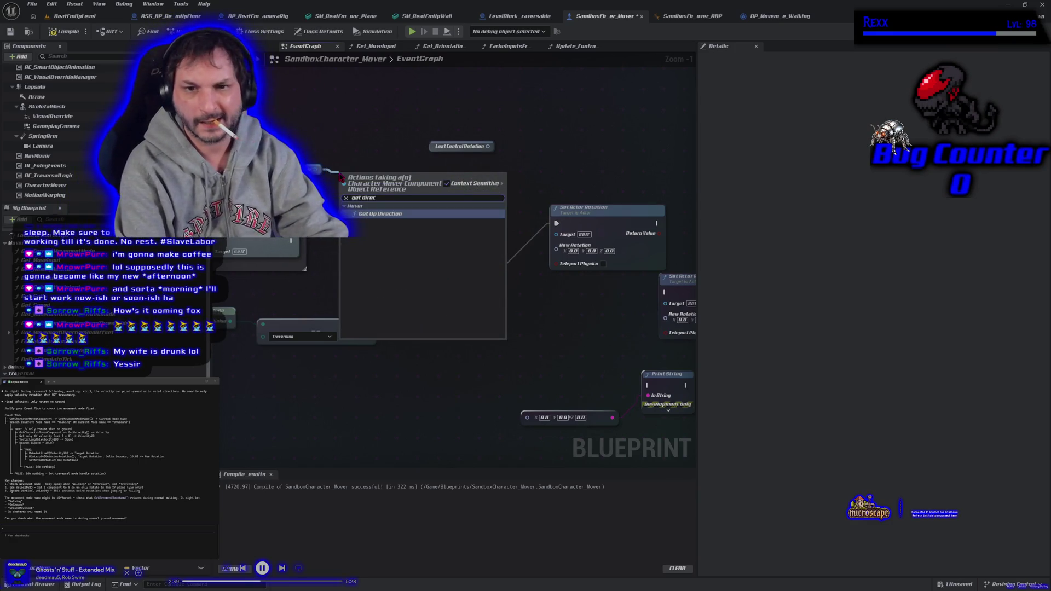
{"action": "key", "text": "BackSpace"}
{"action": "key", "text": "BackSpace"}
{"action": "key", "text": "BackSpace"}
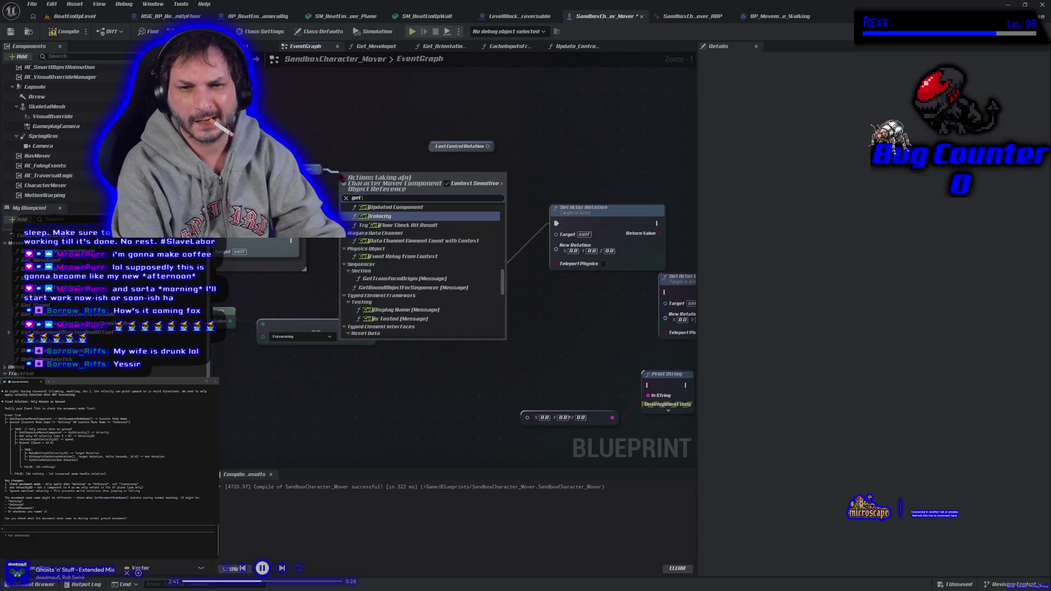
{"action": "type", "text": " fac"}
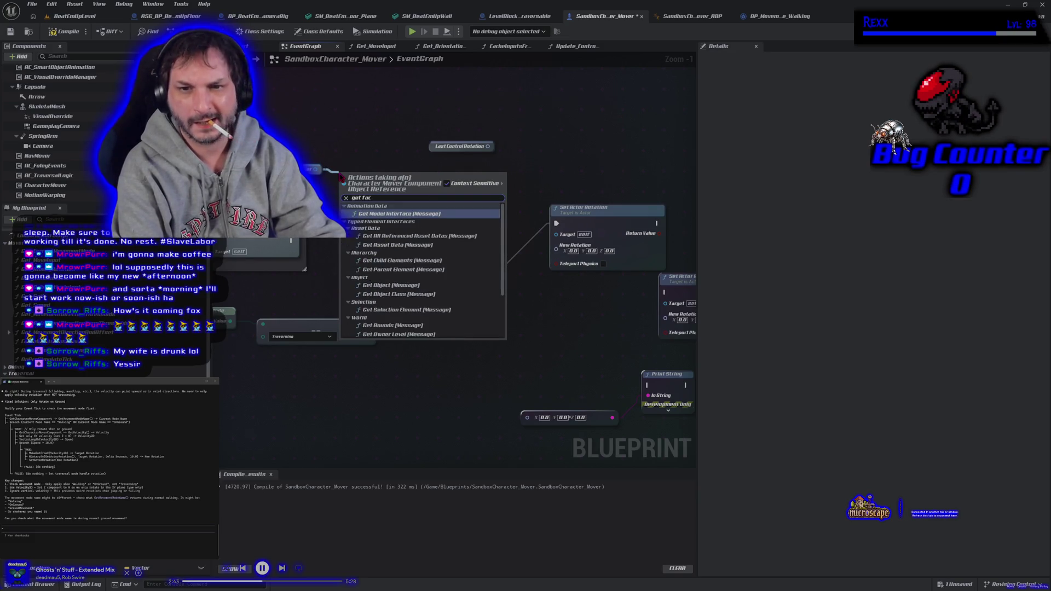
{"action": "type", "text": "ing"}
{"action": "key", "text": "BackSpace"}
{"action": "key", "text": "BackSpace"}
{"action": "key", "text": "BackSpace"}
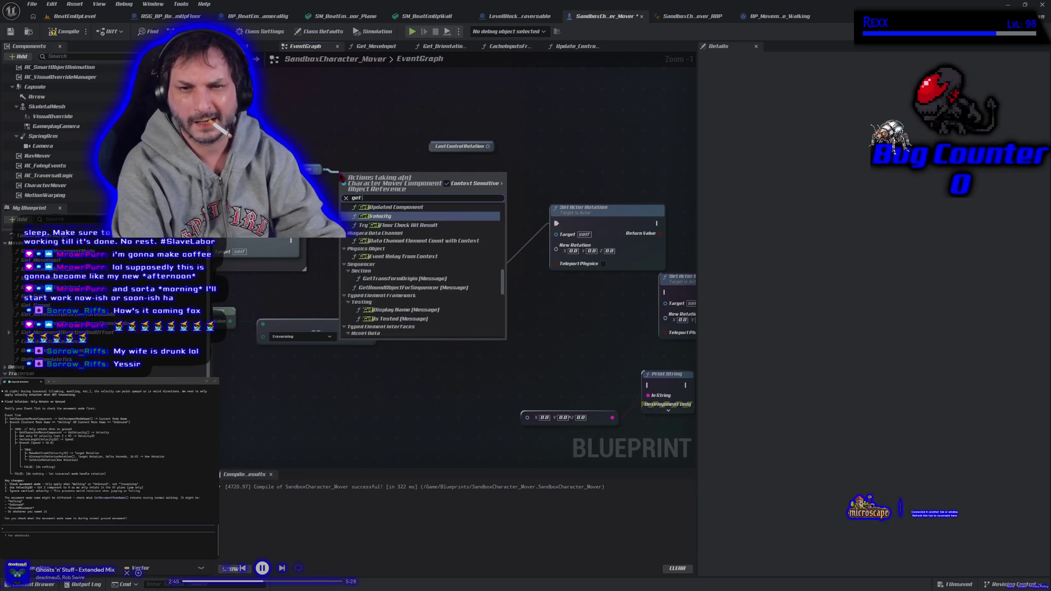
{"action": "type", "text": "rotation"}
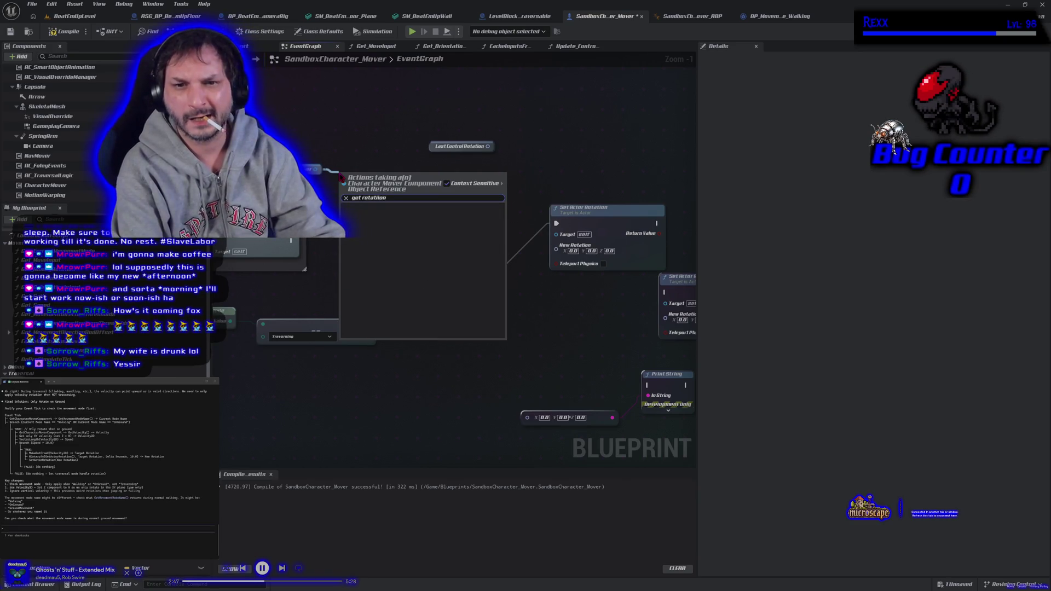
{"action": "key", "text": "BackSpace"}
{"action": "key", "text": "BackSpace"}
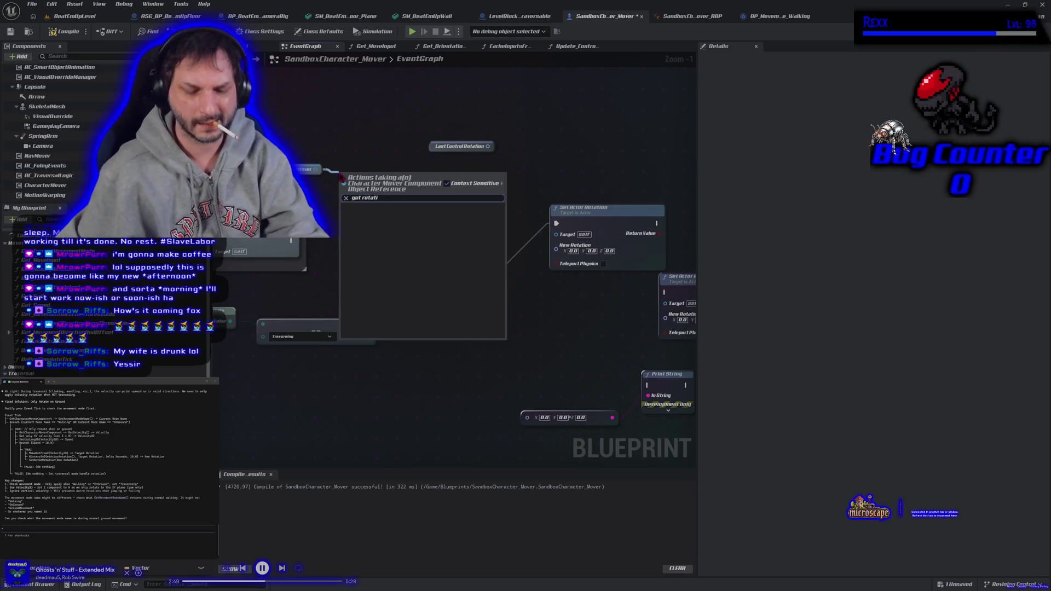
{"action": "key", "text": "BackSpace"}
{"action": "key", "text": "BackSpace"}
{"action": "key", "text": "BackSpace"}
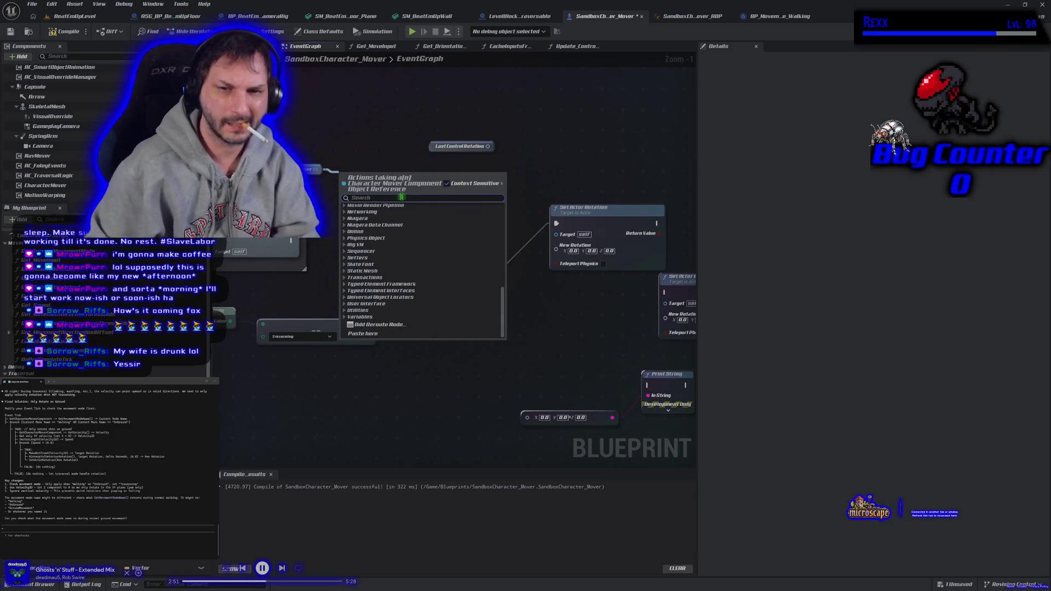
{"action": "left_click", "coordinate": [420, 388]}
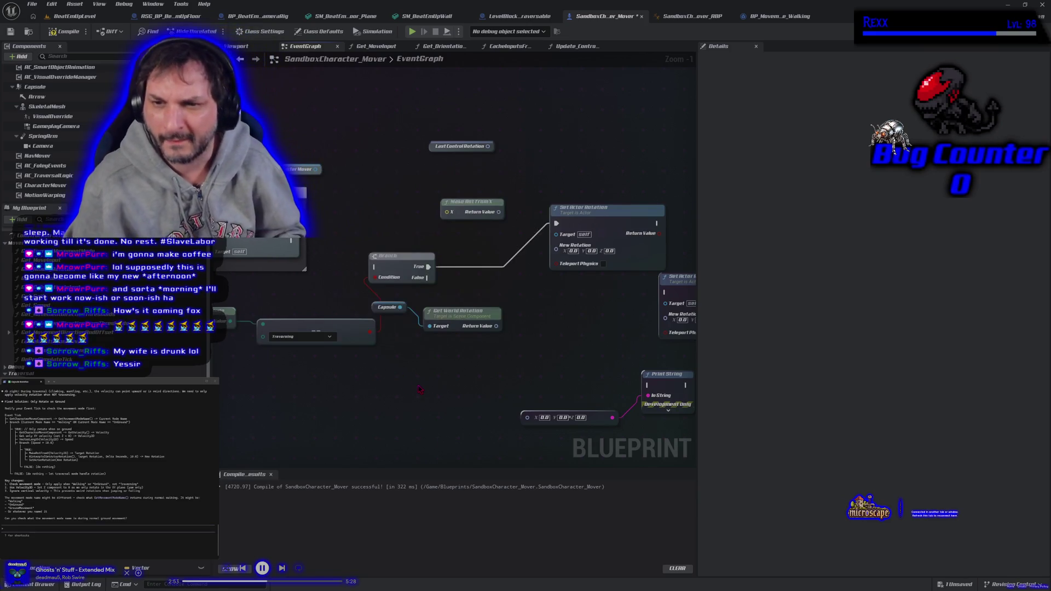
- Zoom out the graph and send the capsule rotation question to the assistant
{"action": "scroll", "coordinate": [422, 389], "scroll_direction": "down", "scroll_amount": 2}
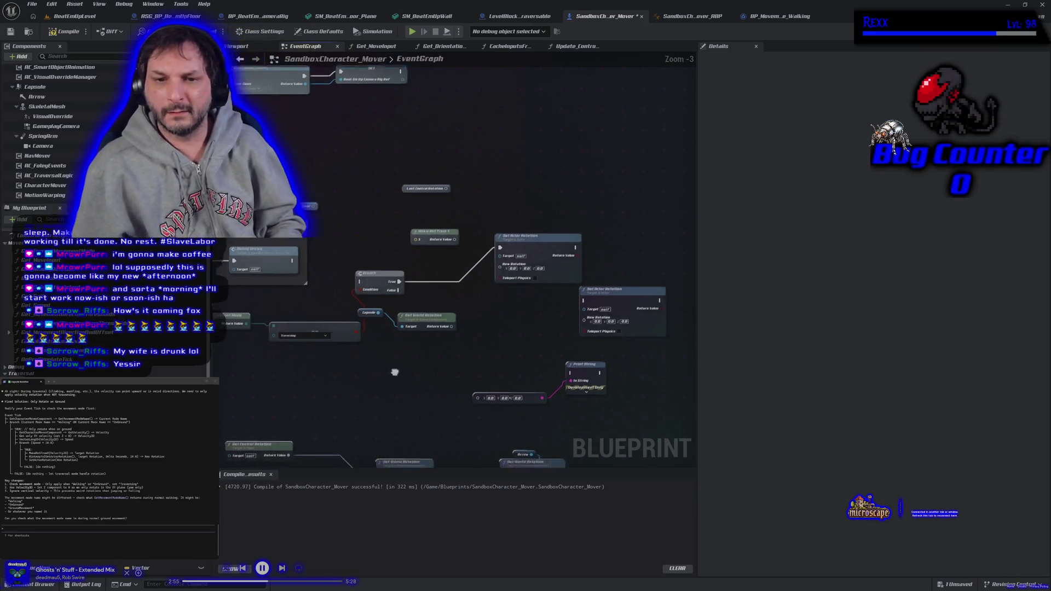
{"action": "left_click_drag", "start_coordinate": [421, 389], "coordinate": [436, 335]}
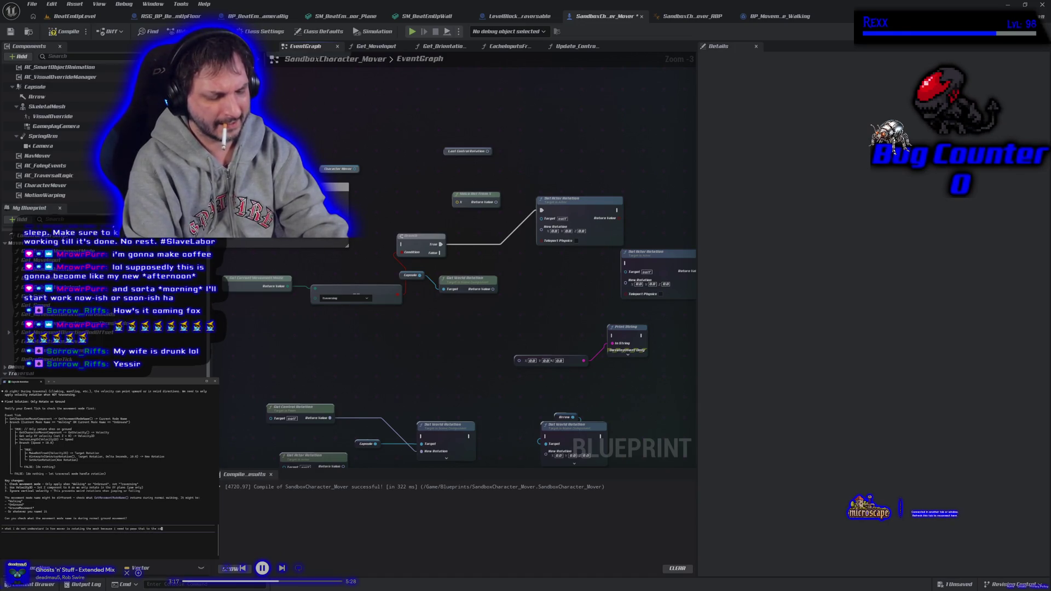
{"action": "type", "text": "le"}
{"action": "key", "text": "Return"}
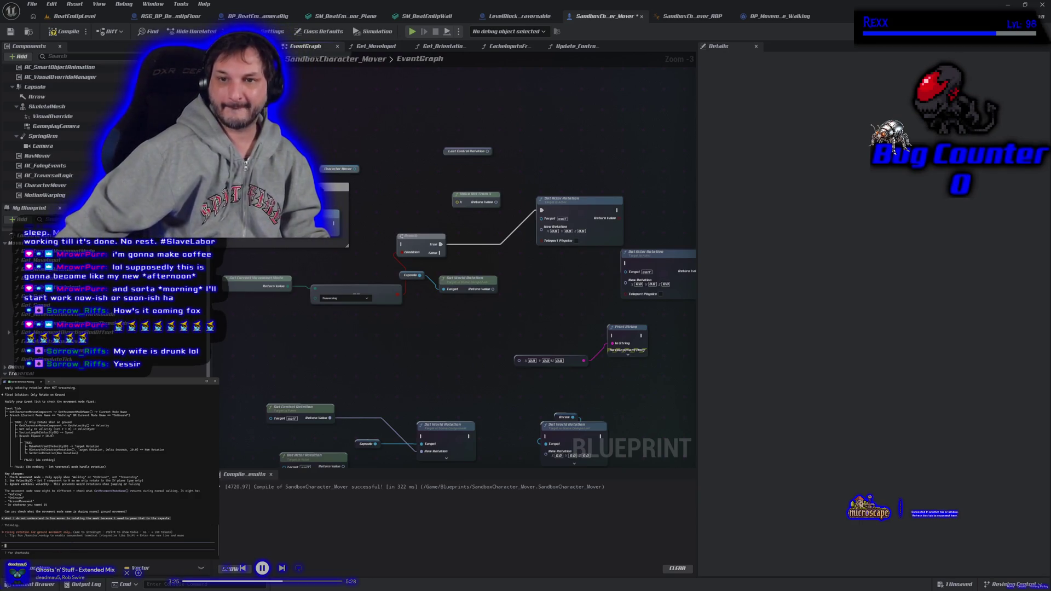
- Delete Last Control Rotation, shift Character Mover right, and box-select the Branch and Make Rot nodes
{"action": "left_click", "coordinate": [453, 152]}
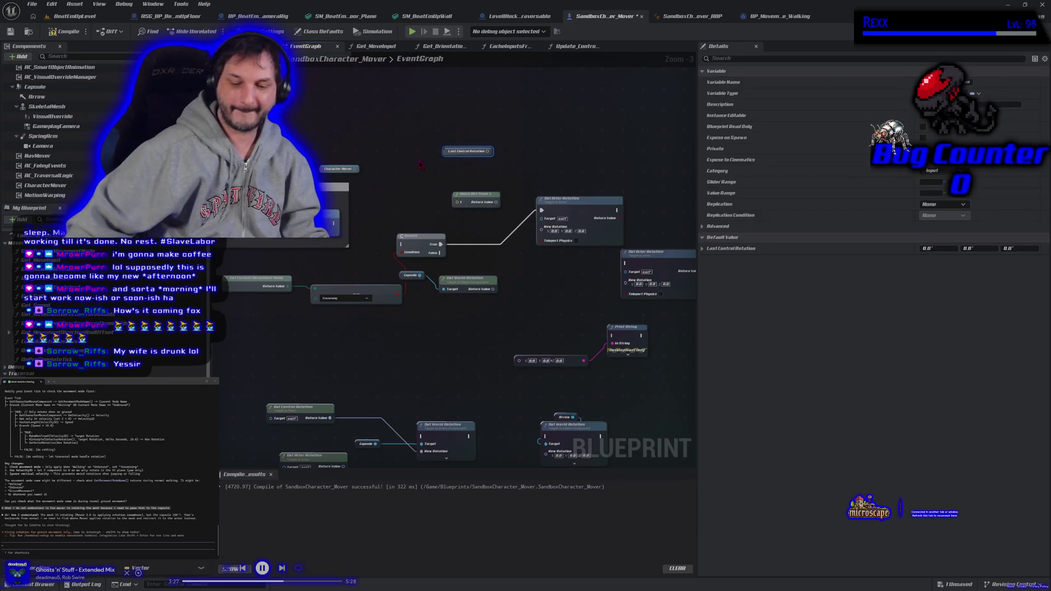
{"action": "key", "text": "Delete"}
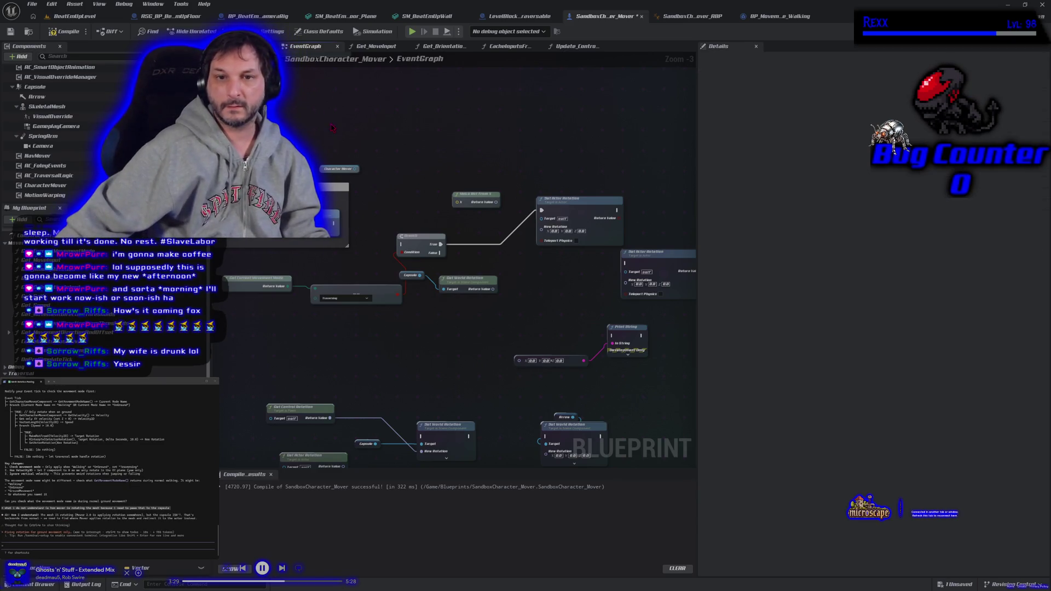
{"action": "left_click_drag", "start_coordinate": [338, 168], "coordinate": [467, 173]}
{"action": "mouse_move", "coordinate": [407, 120]}
{"action": "left_mouse_down"}
{"action": "mouse_move", "coordinate": [520, 278]}
{"action": "mouse_move", "coordinate": [511, 352]}
{"action": "mouse_move", "coordinate": [426, 267]}
{"action": "left_mouse_up"}
{"action": "left_click_drag", "start_coordinate": [485, 319], "coordinate": [376, 152]}
- Delete the selected Branch and Make Rot nodes and the movement-mode nodes below them
{"action": "key", "text": "Delete"}
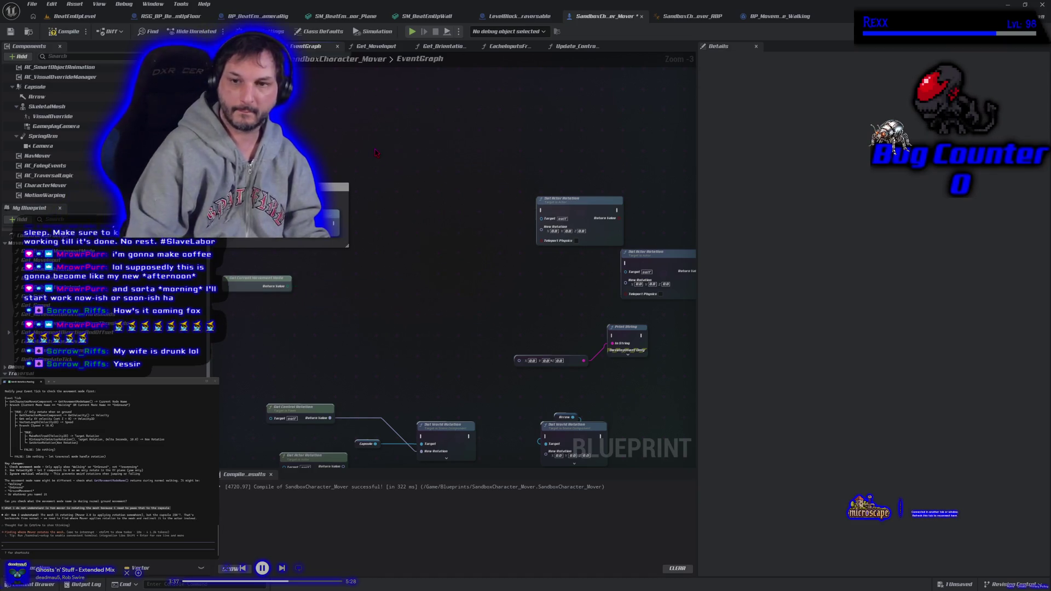
{"action": "mouse_move", "coordinate": [259, 281]}
{"action": "left_mouse_down"}
{"action": "mouse_move", "coordinate": [358, 335]}
{"action": "mouse_move", "coordinate": [329, 399]}
{"action": "mouse_move", "coordinate": [434, 454]}
{"action": "left_mouse_up"}
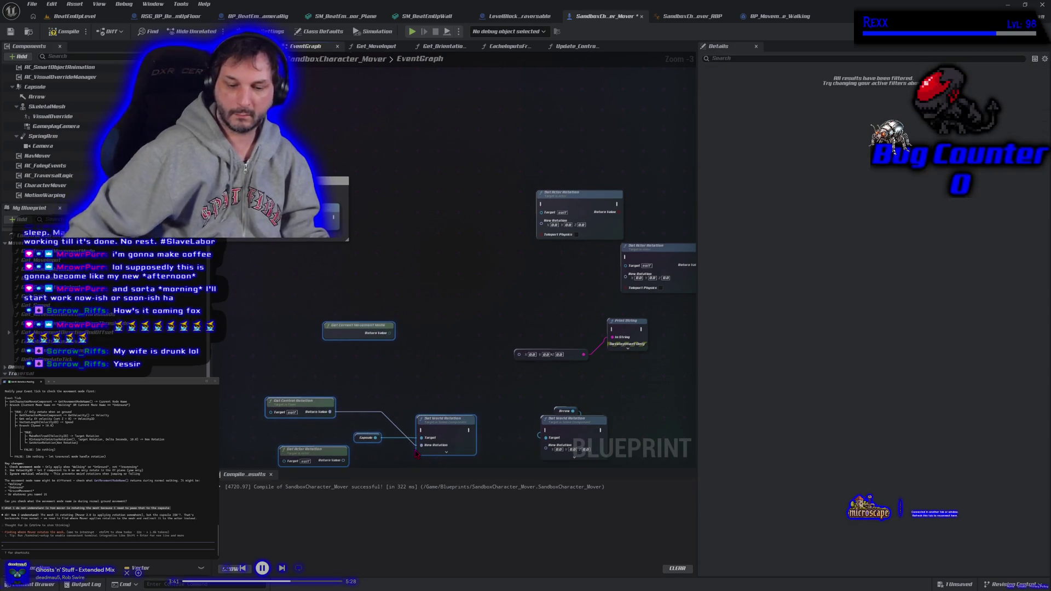
{"action": "key", "text": "Delete"}
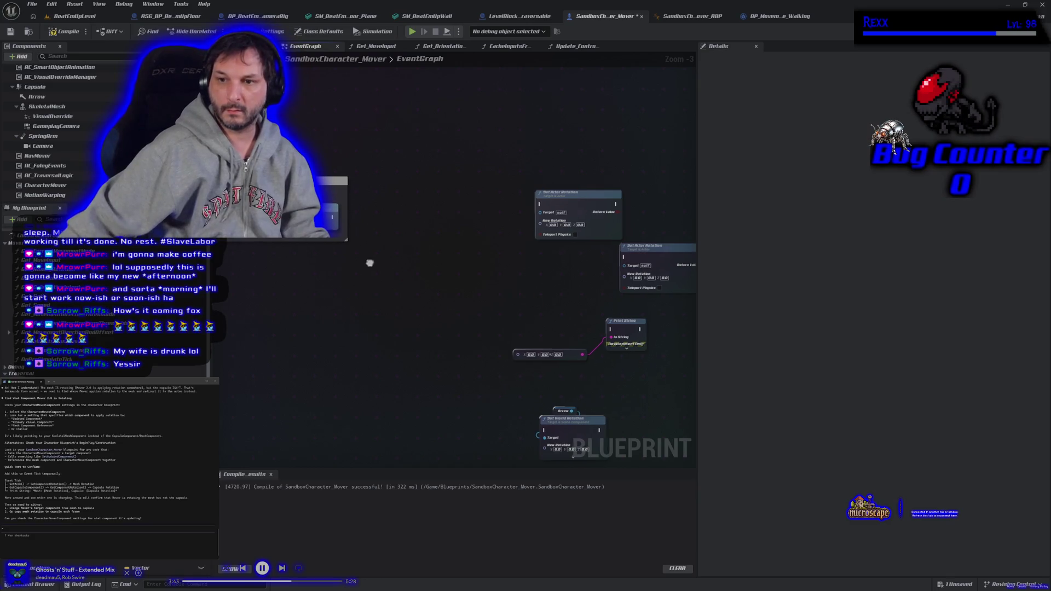
{"action": "left_click_drag", "start_coordinate": [339, 257], "coordinate": [308, 244]}
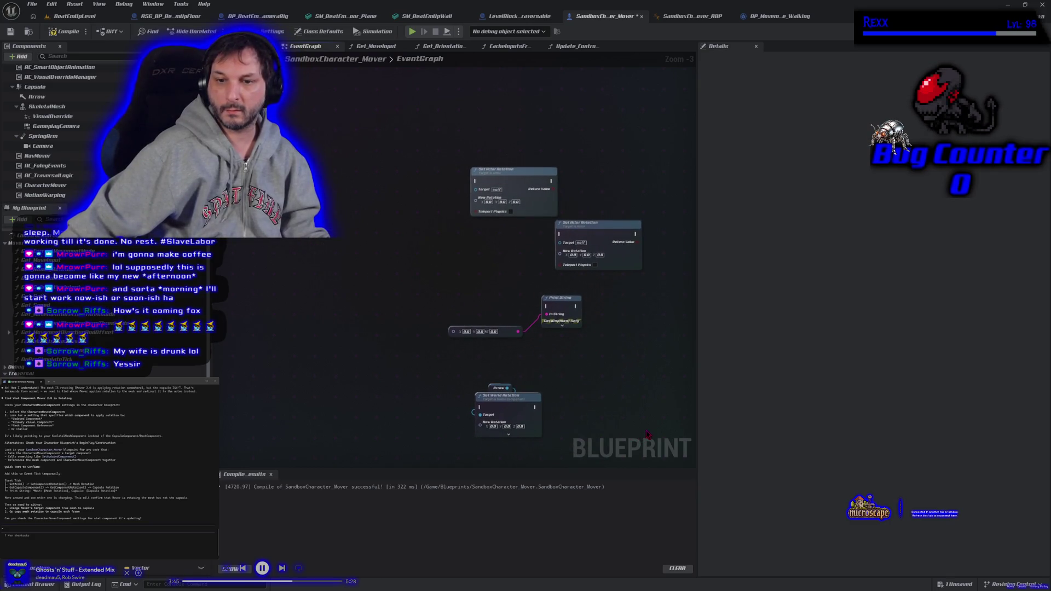
- Remove the duplicate rotation, Print String, Set World Rotation and Arrow nodes
{"action": "left_click_drag", "start_coordinate": [616, 403], "coordinate": [458, 249]}
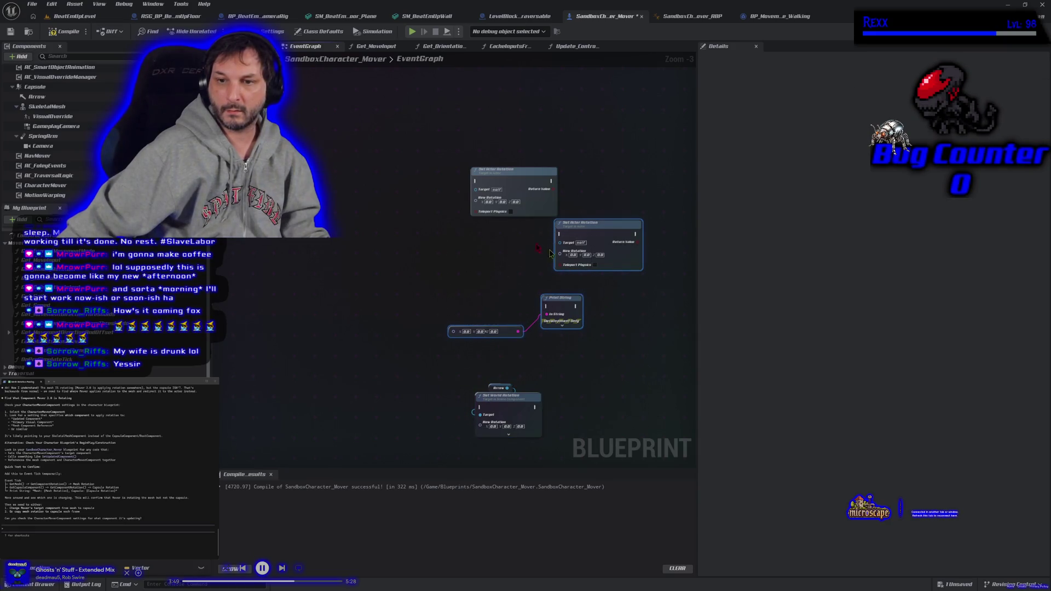
{"action": "key", "text": "Delete"}
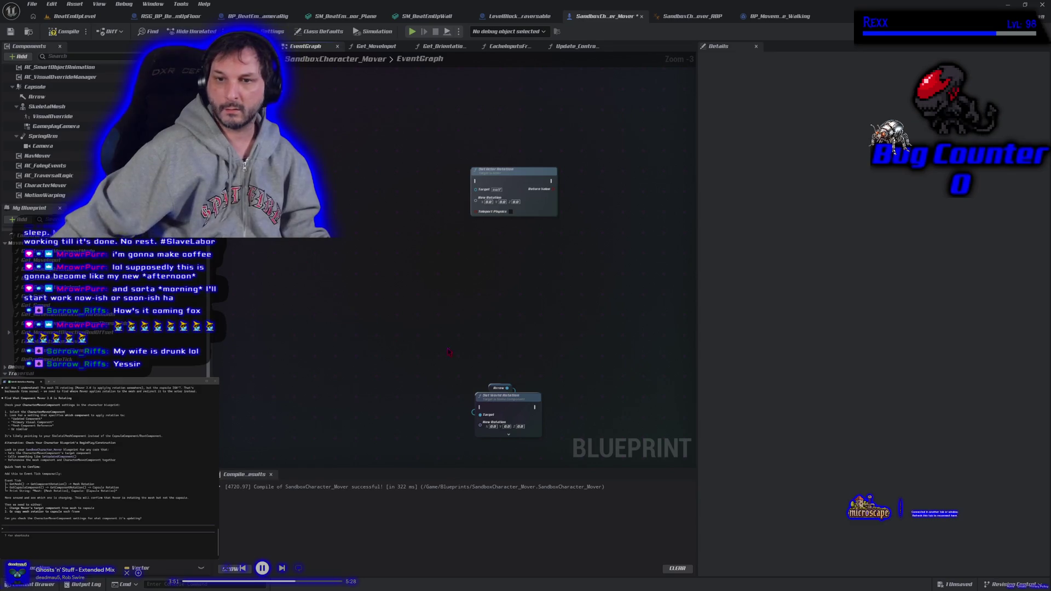
{"action": "mouse_move", "coordinate": [476, 415]}
{"action": "left_mouse_down"}
{"action": "mouse_move", "coordinate": [512, 269]}
{"action": "mouse_move", "coordinate": [447, 353]}
{"action": "left_mouse_up"}
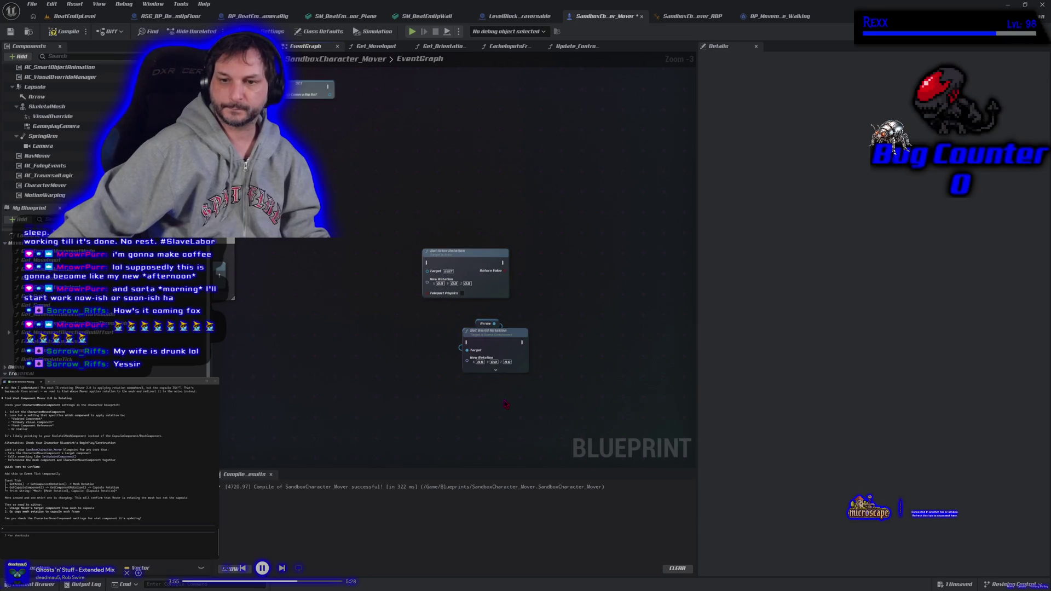
{"action": "left_click", "coordinate": [480, 339]}
{"action": "key", "text": "Delete"}
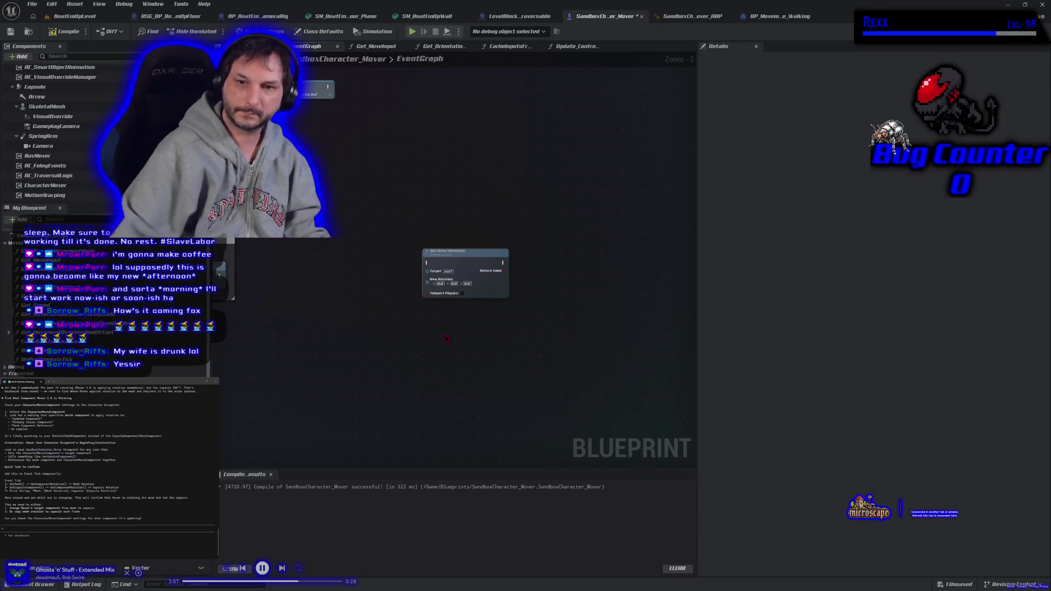
{"action": "left_click_drag", "start_coordinate": [351, 373], "coordinate": [430, 361]}
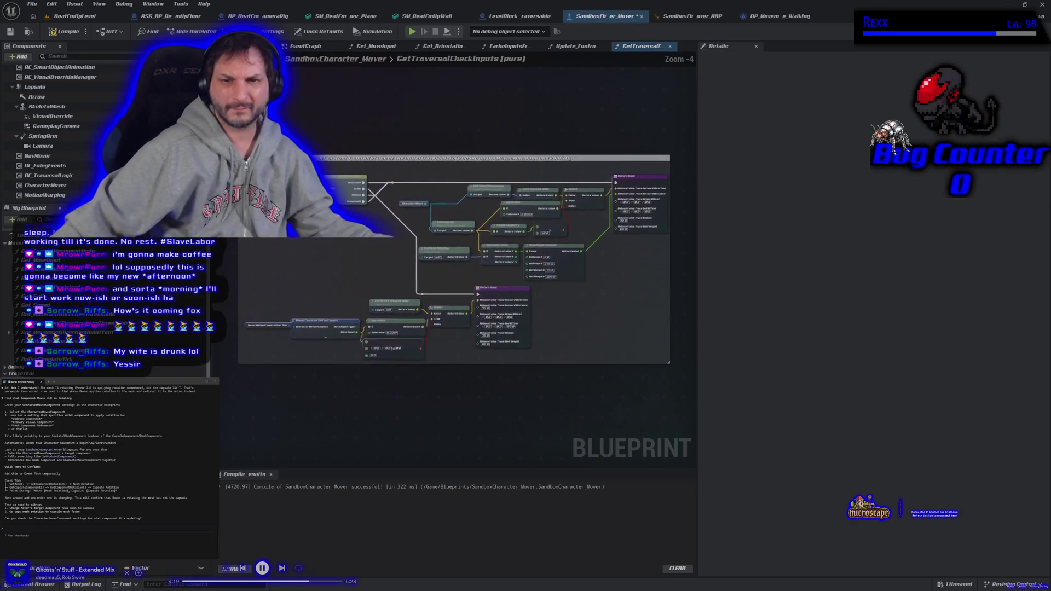
{"action": "scroll", "coordinate": [402, 389], "scroll_direction": "up", "scroll_amount": 2}
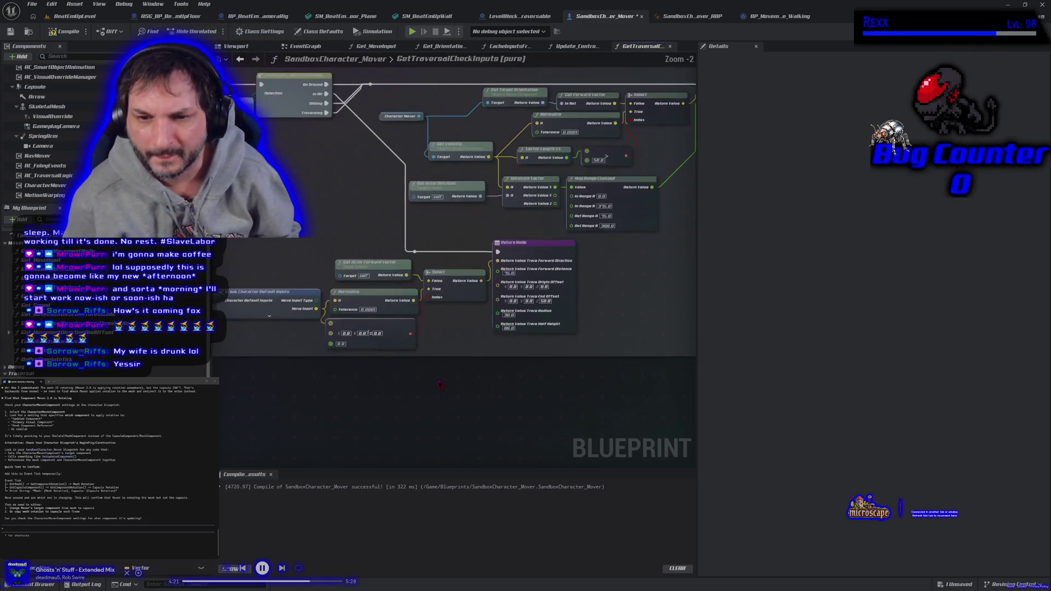
{"action": "scroll", "coordinate": [475, 414], "scroll_direction": "down", "scroll_amount": 1}
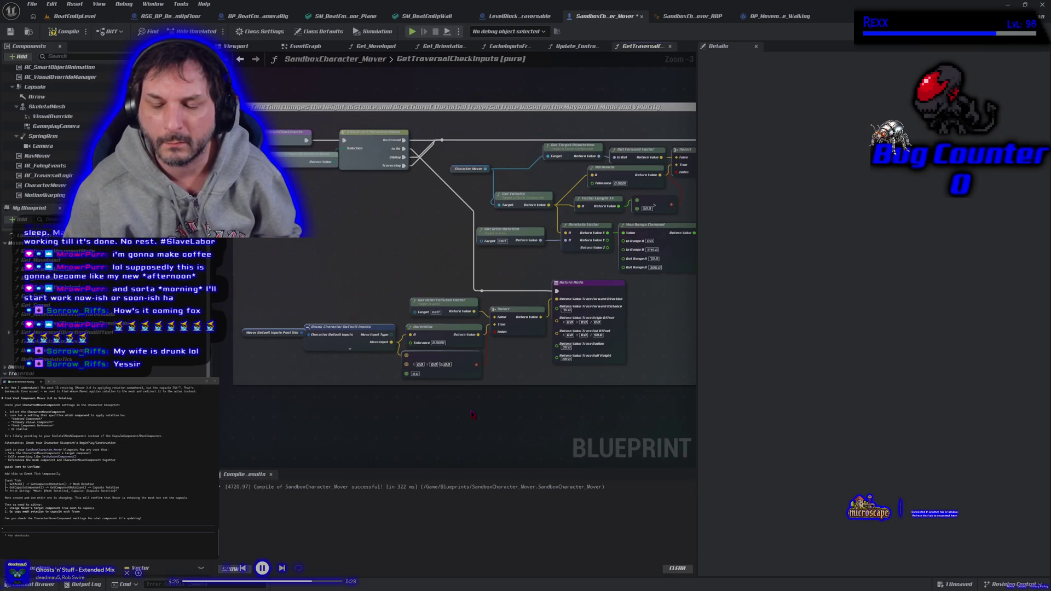
{"action": "left_click_drag", "start_coordinate": [473, 414], "coordinate": [443, 414]}
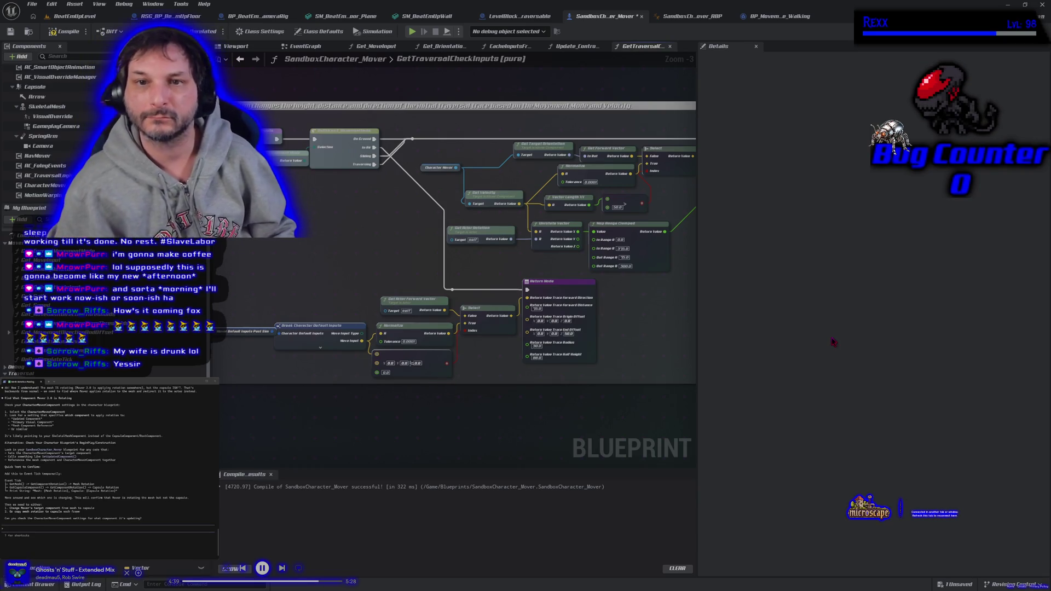
{"action": "mouse_move", "coordinate": [391, 279]}
{"action": "left_mouse_down"}
{"action": "mouse_move", "coordinate": [439, 290]}
{"action": "mouse_move", "coordinate": [390, 280]}
{"action": "mouse_move", "coordinate": [321, 295]}
{"action": "mouse_move", "coordinate": [240, 289]}
{"action": "mouse_move", "coordinate": [277, 296]}
{"action": "mouse_move", "coordinate": [392, 270]}
{"action": "mouse_move", "coordinate": [327, 273]}
{"action": "left_mouse_up"}
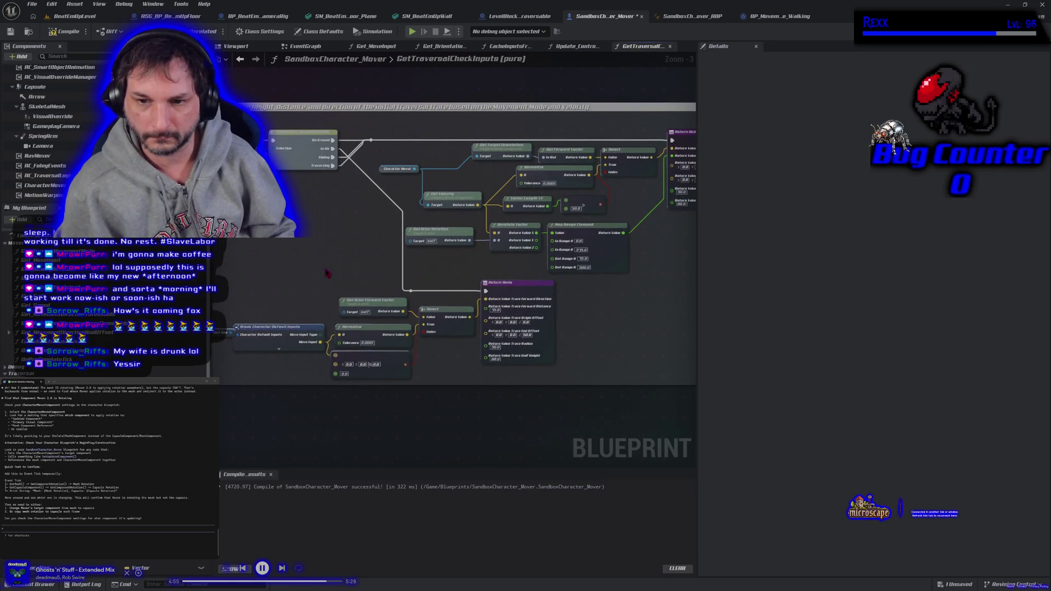
{"action": "scroll", "coordinate": [465, 375], "scroll_direction": "up", "scroll_amount": 3}
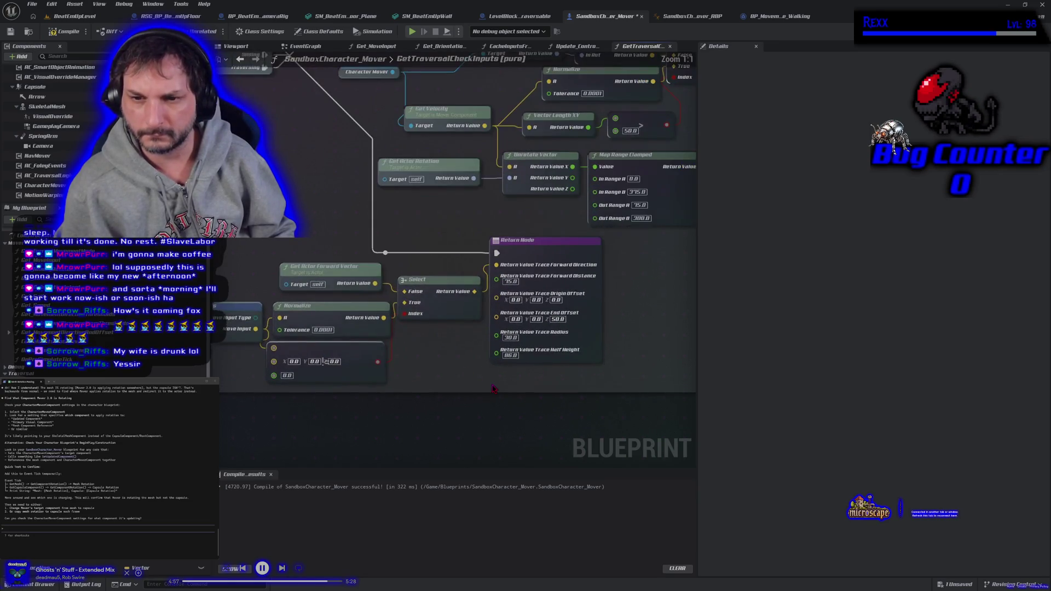
- Scroll GetTraversalCheckInputs to its Map Range Clamped nodes, then go to the Get_MoveInput graph
{"action": "mouse_move", "coordinate": [465, 375]}
{"action": "left_mouse_down"}
{"action": "mouse_move", "coordinate": [447, 384]}
{"action": "mouse_move", "coordinate": [535, 369]}
{"action": "mouse_move", "coordinate": [495, 387]}
{"action": "mouse_move", "coordinate": [523, 399]}
{"action": "left_mouse_up"}
{"action": "scroll", "coordinate": [448, 388], "scroll_direction": "down", "scroll_amount": 1}
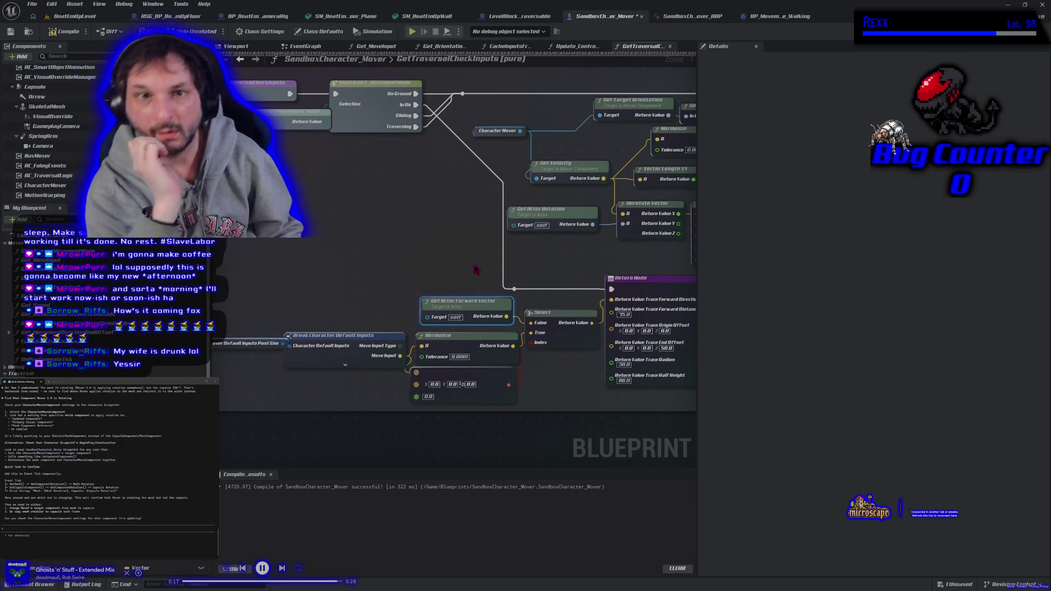
{"action": "mouse_move", "coordinate": [482, 232]}
{"action": "left_mouse_down"}
{"action": "mouse_move", "coordinate": [323, 293]}
{"action": "mouse_move", "coordinate": [475, 278]}
{"action": "left_mouse_up"}
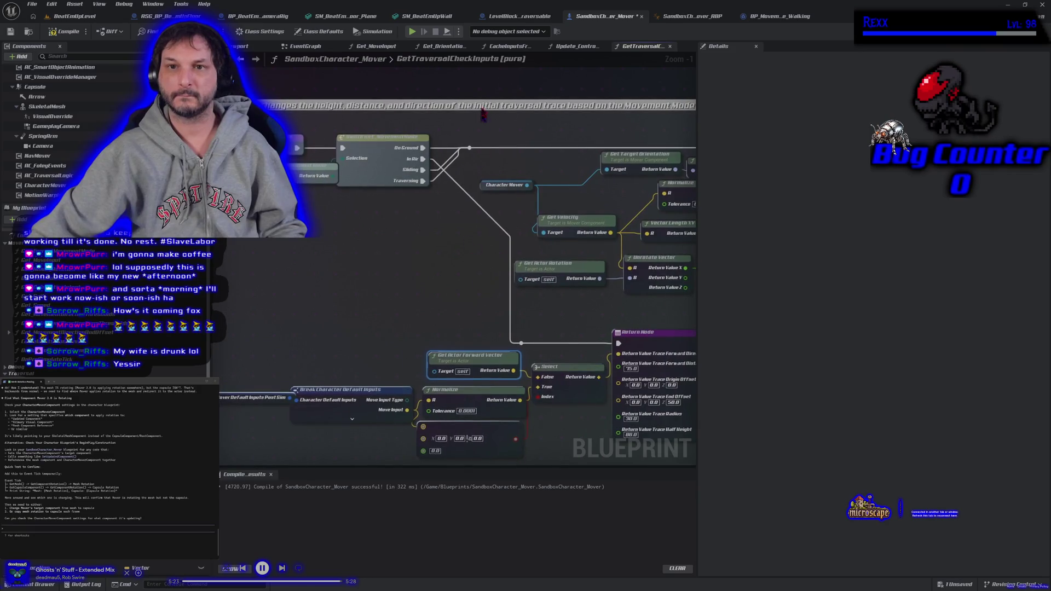
{"action": "double_click", "coordinate": [465, 59]}
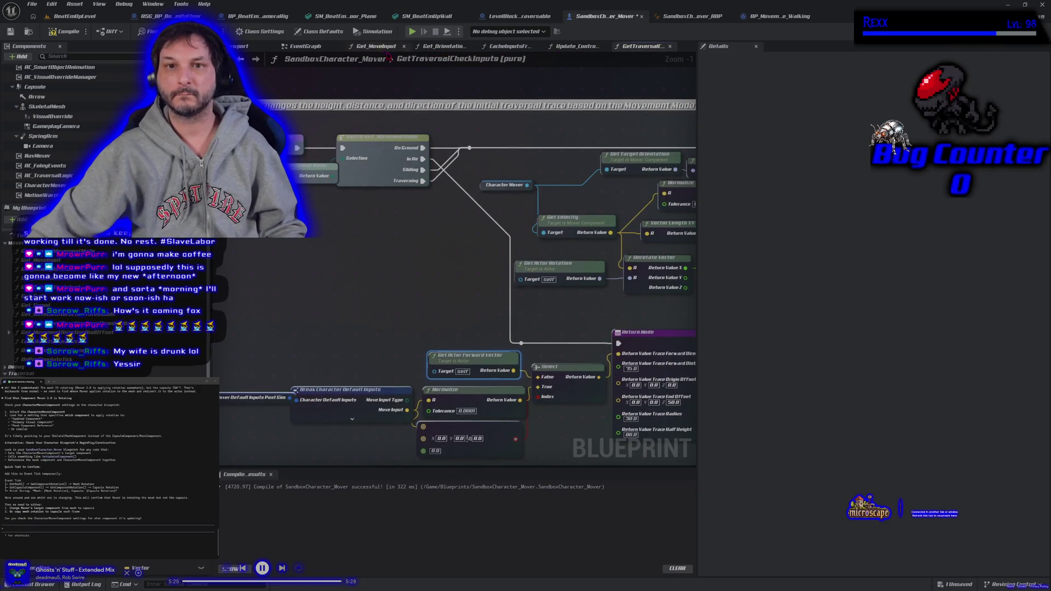
{"action": "left_click", "coordinate": [382, 47]}
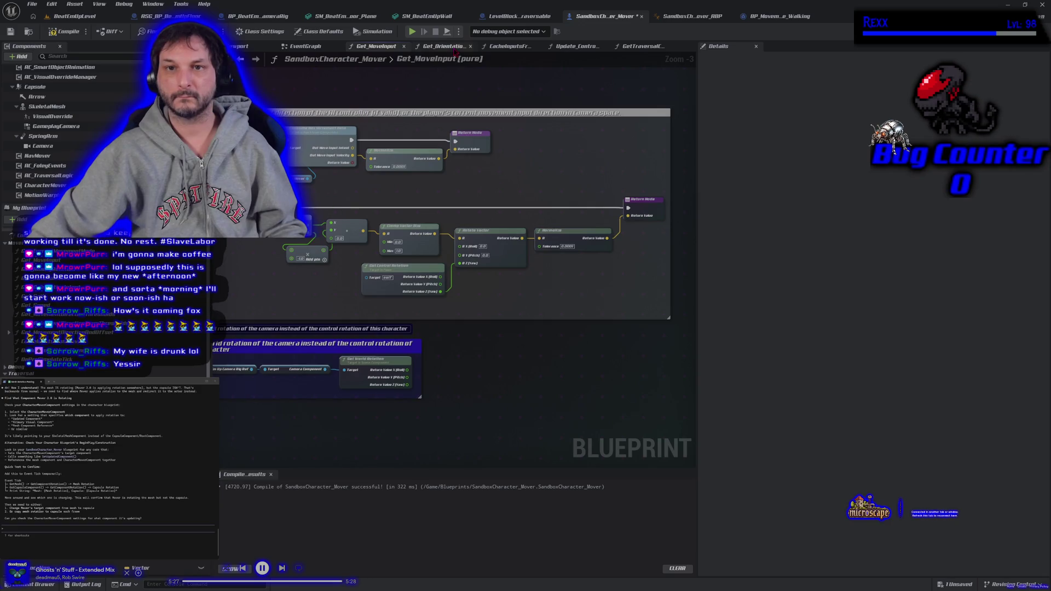
- In Get_OrientationIntent, pull a wire from the Traversing output, then compile and save the blueprint
{"action": "left_click", "coordinate": [454, 48]}
{"action": "left_click_drag", "start_coordinate": [425, 268], "coordinate": [428, 258]}
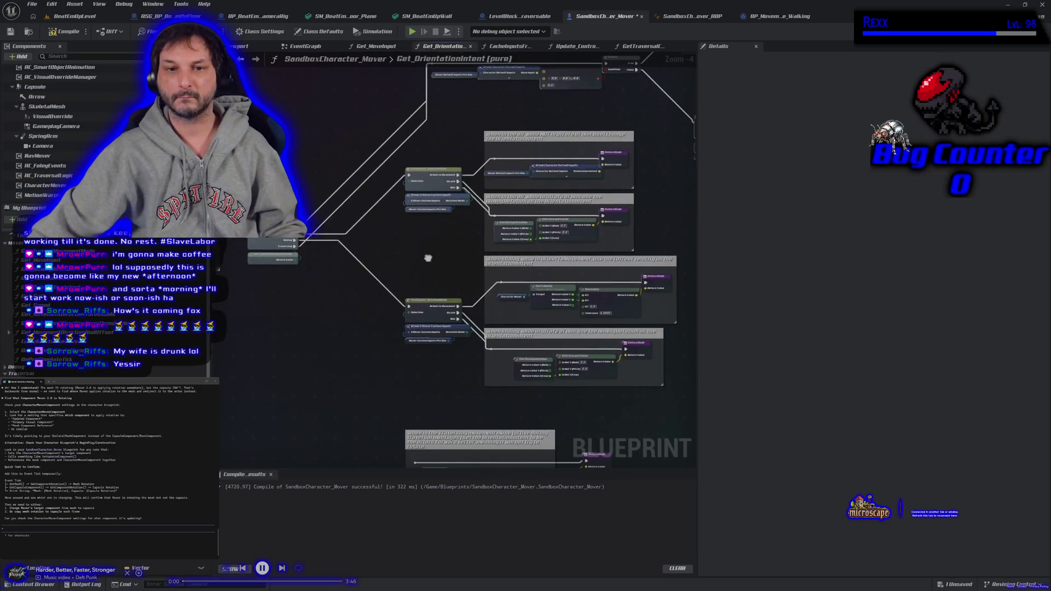
{"action": "mouse_move", "coordinate": [294, 247]}
{"action": "left_mouse_down"}
{"action": "mouse_move", "coordinate": [352, 317]}
{"action": "mouse_move", "coordinate": [422, 459]}
{"action": "mouse_move", "coordinate": [415, 415]}
{"action": "left_mouse_up"}
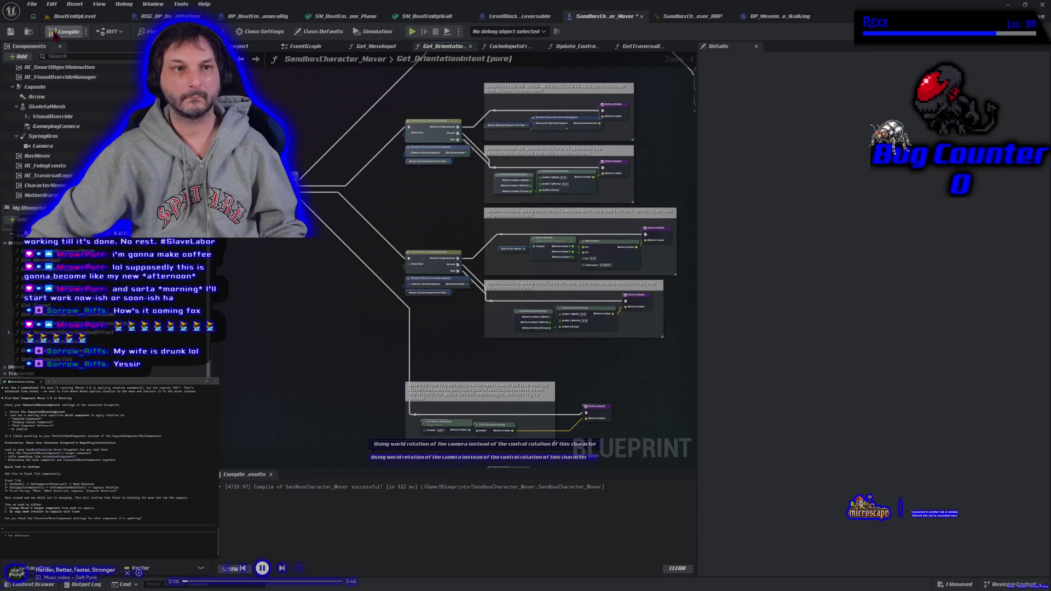
{"action": "left_click", "coordinate": [10, 31]}
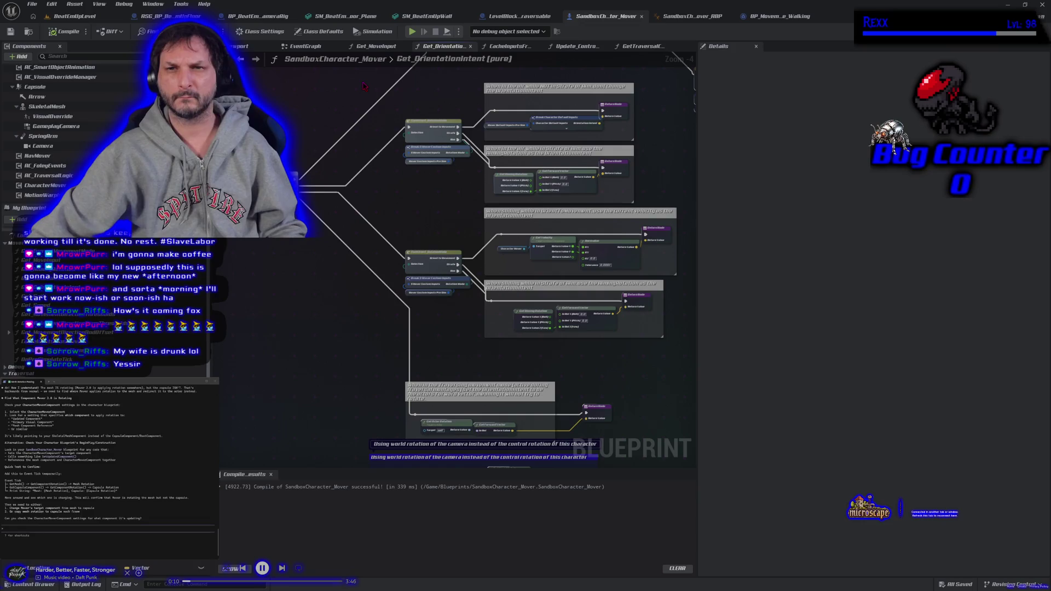
- Review the Get_MoveInput, Update_ControlRotationRate, CacheInputsFromMover and Get_OrientationIntent graphs, then return to EventGraph
{"action": "left_click", "coordinate": [383, 48]}
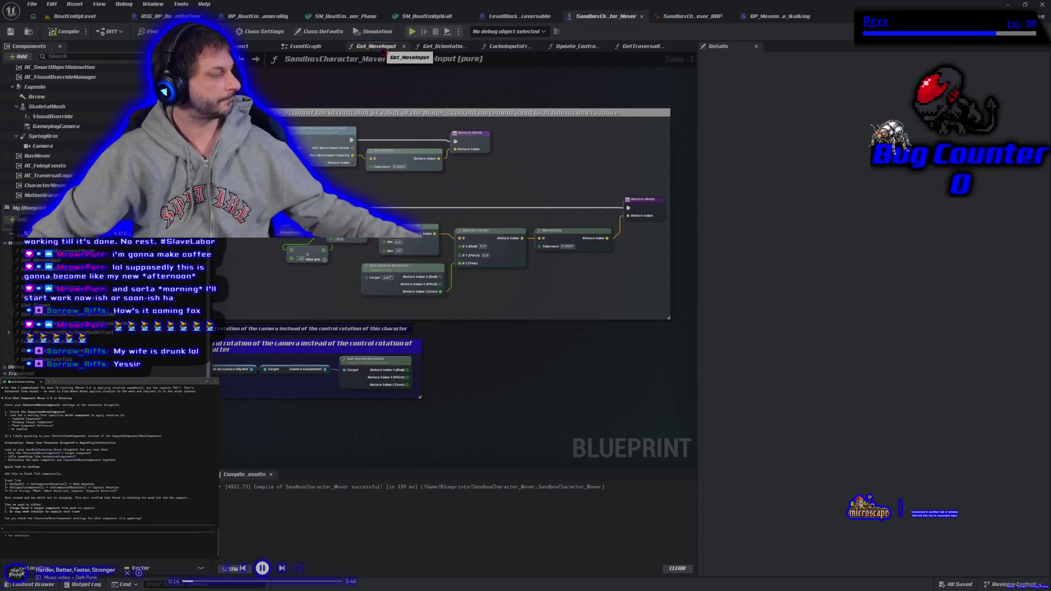
{"action": "left_click_drag", "start_coordinate": [385, 78], "coordinate": [453, 80]}
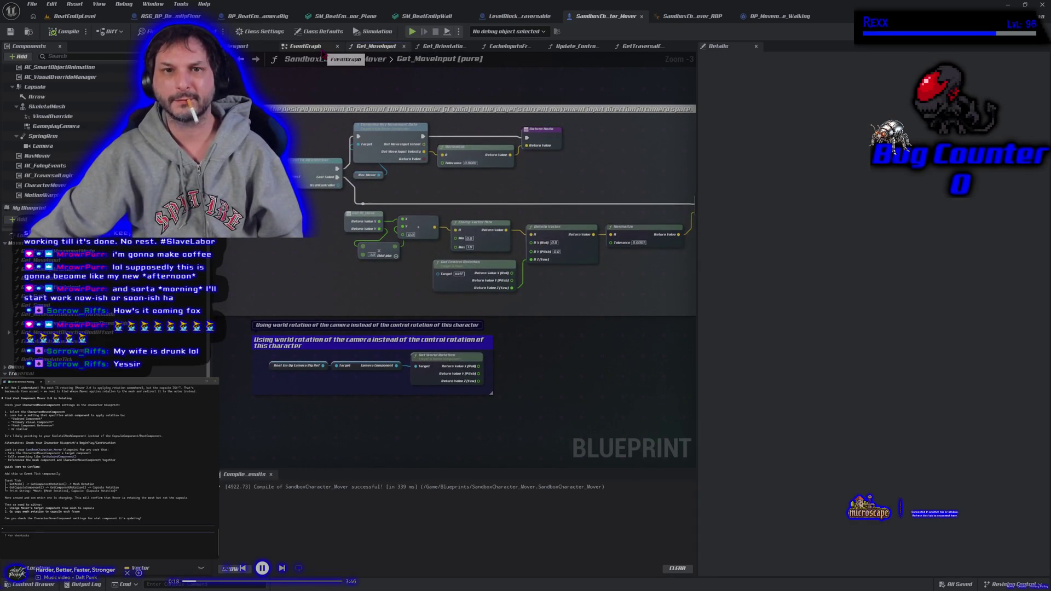
{"action": "left_click", "coordinate": [569, 47]}
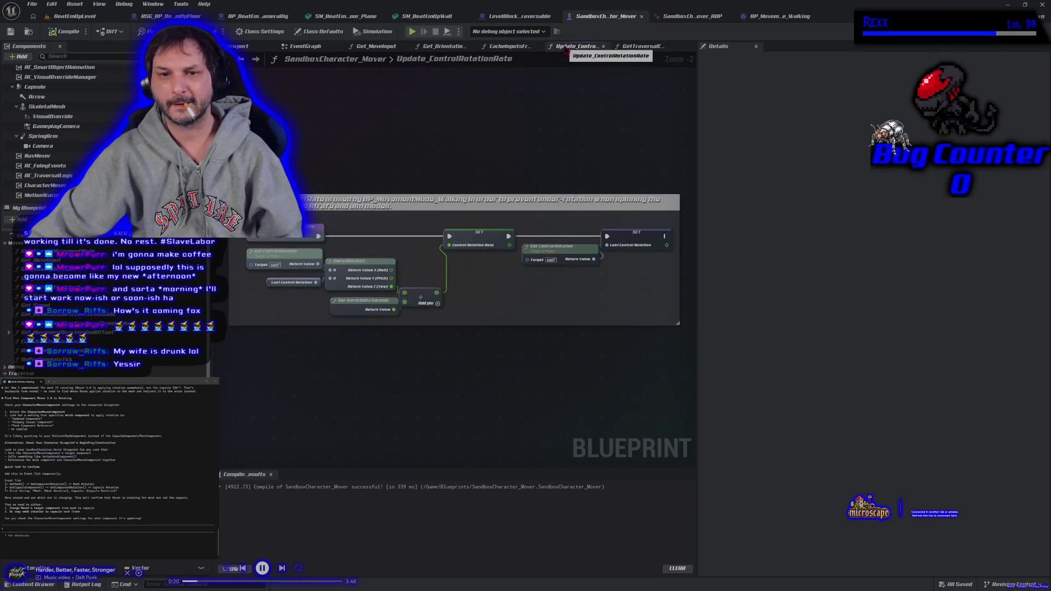
{"action": "left_click", "coordinate": [505, 47]}
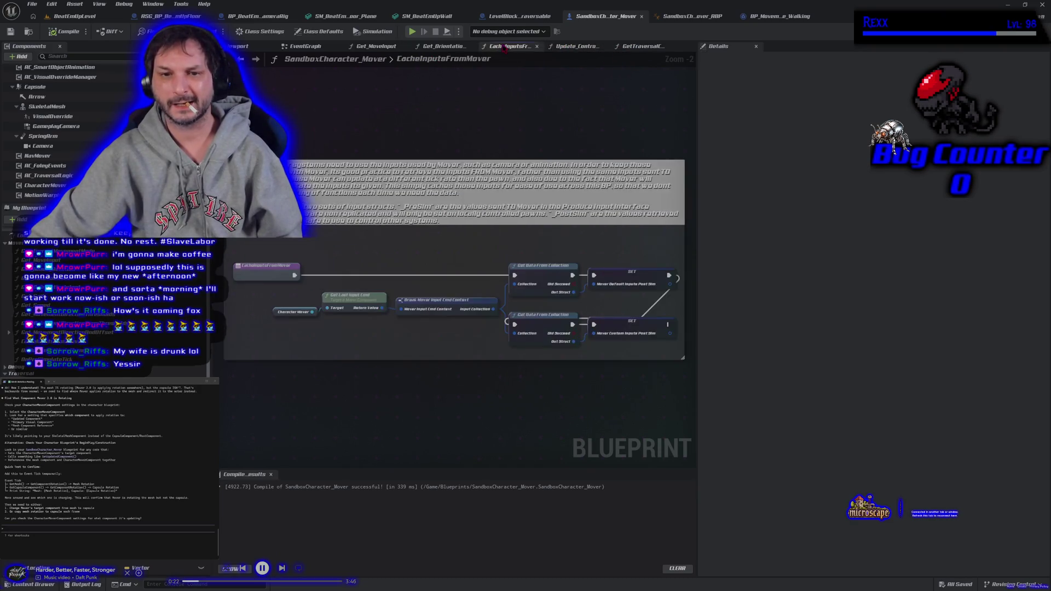
{"action": "left_click", "coordinate": [448, 47]}
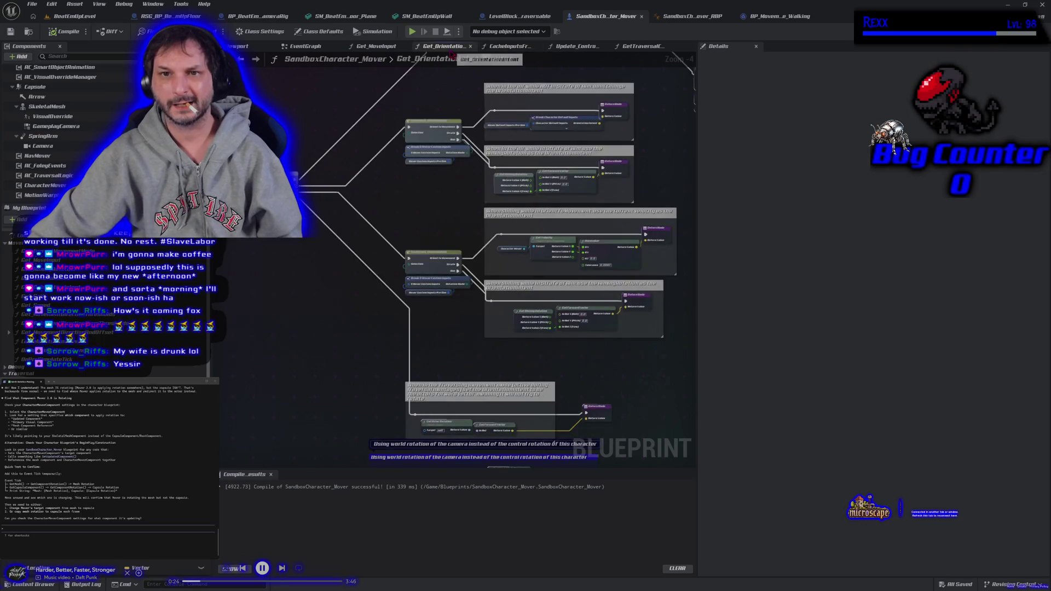
{"action": "left_click", "coordinate": [327, 50]}
{"action": "right_click", "coordinate": [458, 214]}
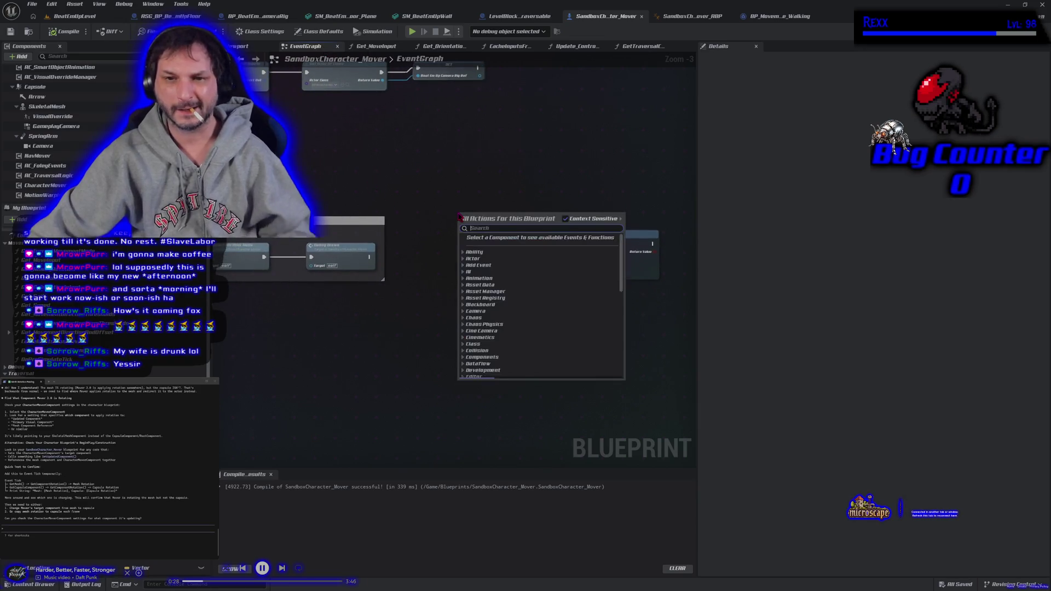
- Add a Get Velocity node feeding Make Rot From X into Set Actor Rotation
{"action": "type", "text": "get velocity"}
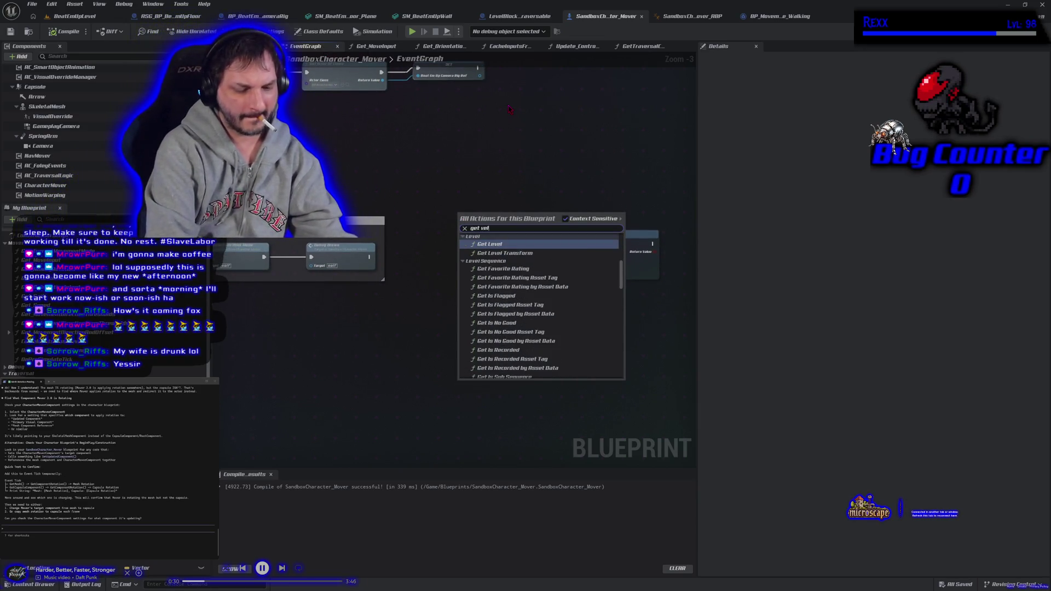
{"action": "key", "text": "Return"}
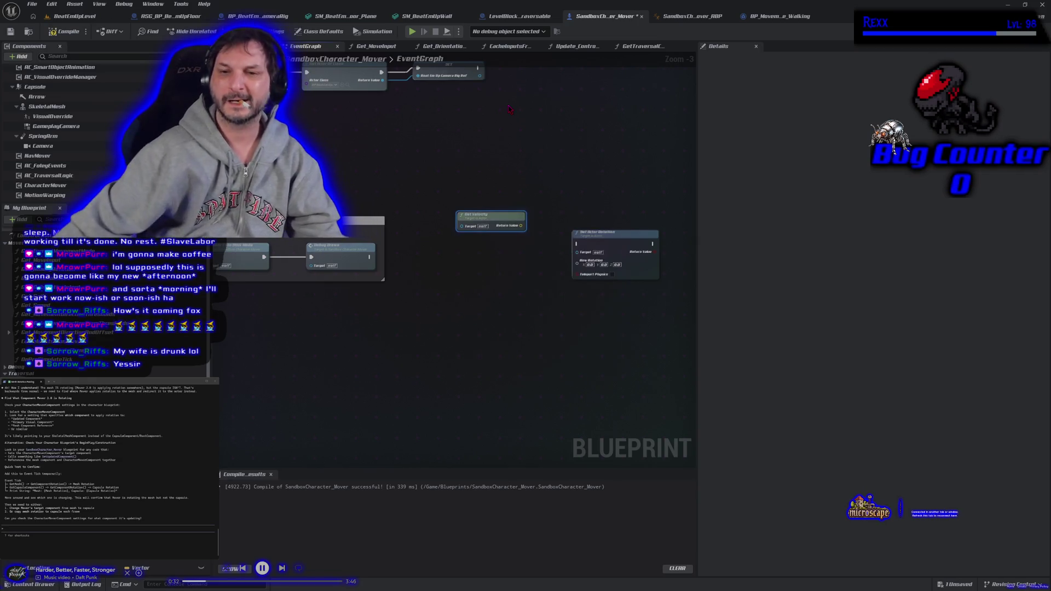
{"action": "mouse_move", "coordinate": [494, 219]}
{"action": "left_mouse_down"}
{"action": "mouse_move", "coordinate": [441, 186]}
{"action": "mouse_move", "coordinate": [483, 188]}
{"action": "left_mouse_up"}
{"action": "type", "text": "rot f"}
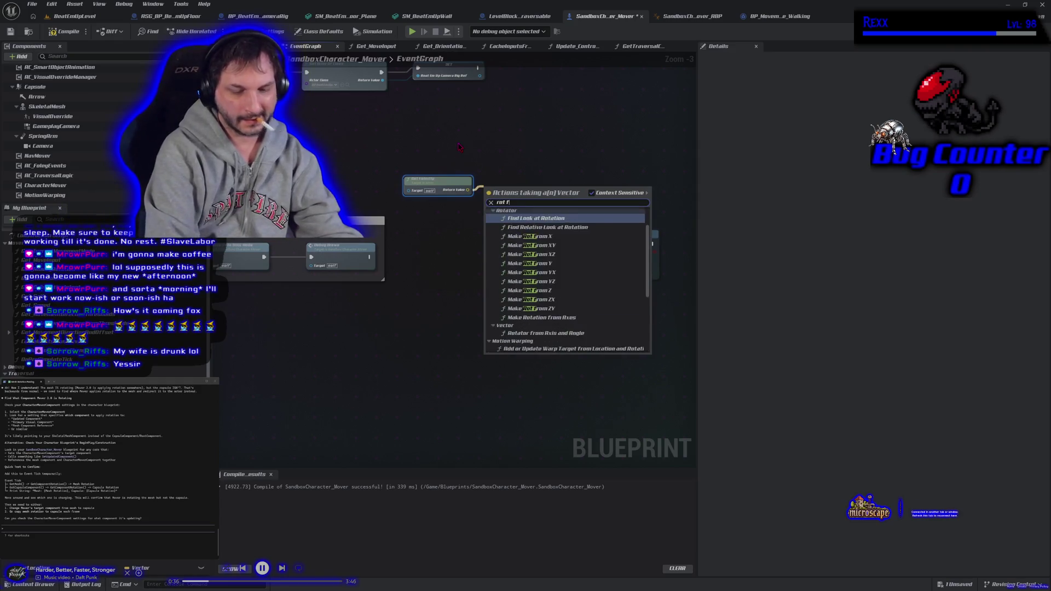
{"action": "type", "text": "rom"}
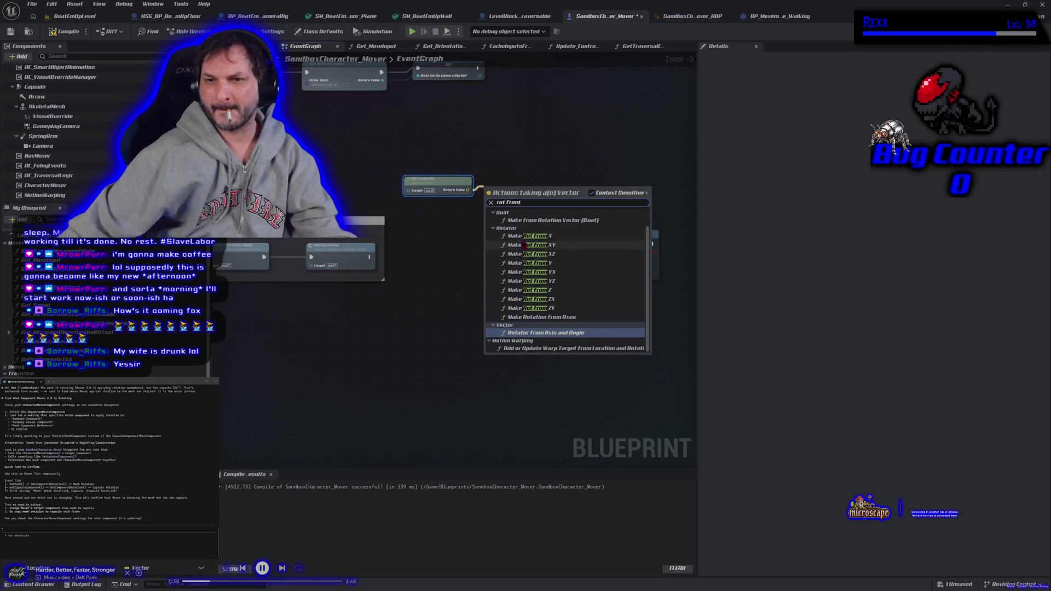
{"action": "left_click", "coordinate": [526, 236]}
{"action": "left_click_drag", "start_coordinate": [527, 193], "coordinate": [569, 268]}
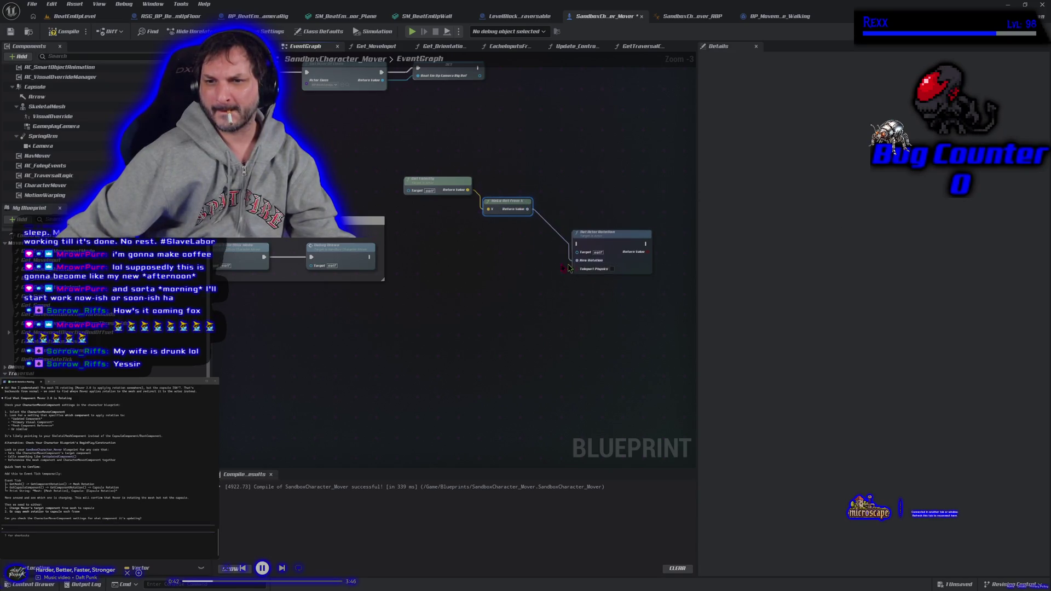
- Wire Debug Draw's execution into Set Actor Rotation and switch to the BeatEmUpLevel viewport
{"action": "left_click", "coordinate": [367, 257]}
{"action": "mouse_move", "coordinate": [371, 259]}
{"action": "left_mouse_down"}
{"action": "mouse_move", "coordinate": [570, 263]}
{"action": "mouse_move", "coordinate": [577, 245]}
{"action": "left_mouse_up"}
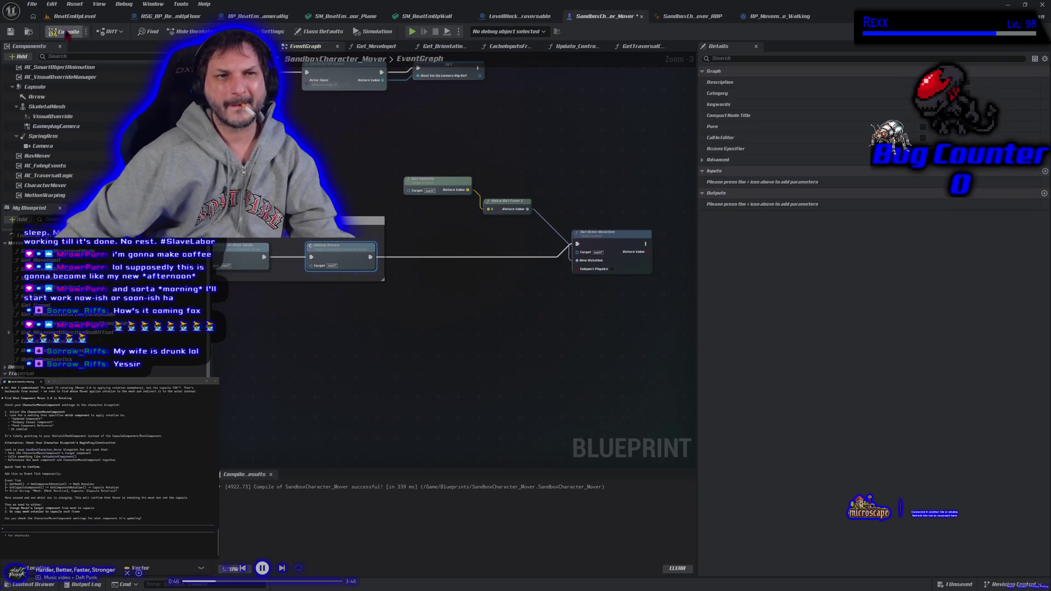
{"action": "left_click", "coordinate": [72, 16]}
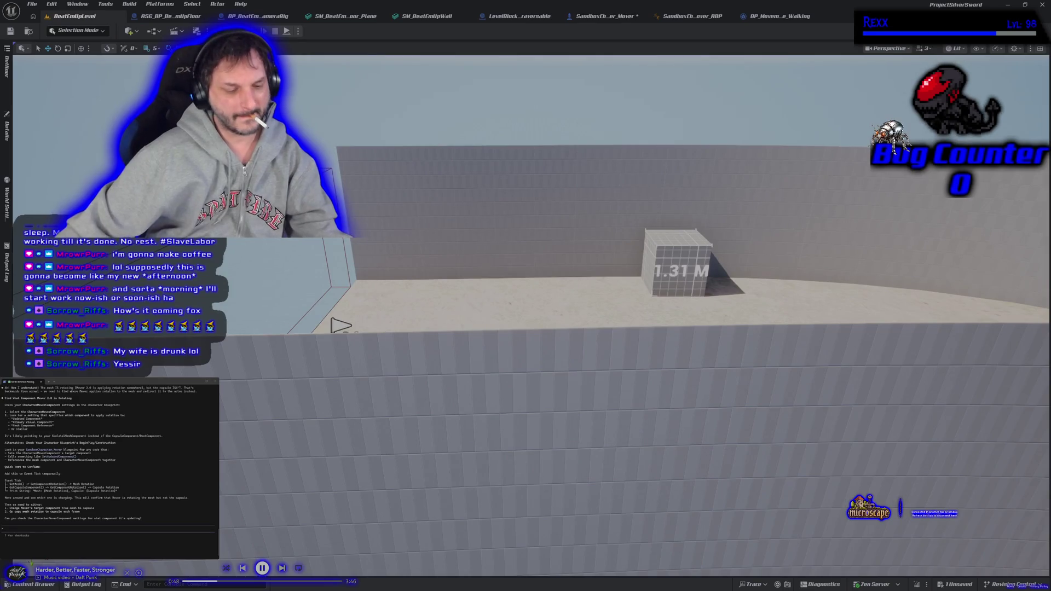
- Start a play-in-editor test, run the character around and jump onto the 1.31 M block
{"action": "key", "text": "alt+p"}
{"action": "key", "text": "d"}
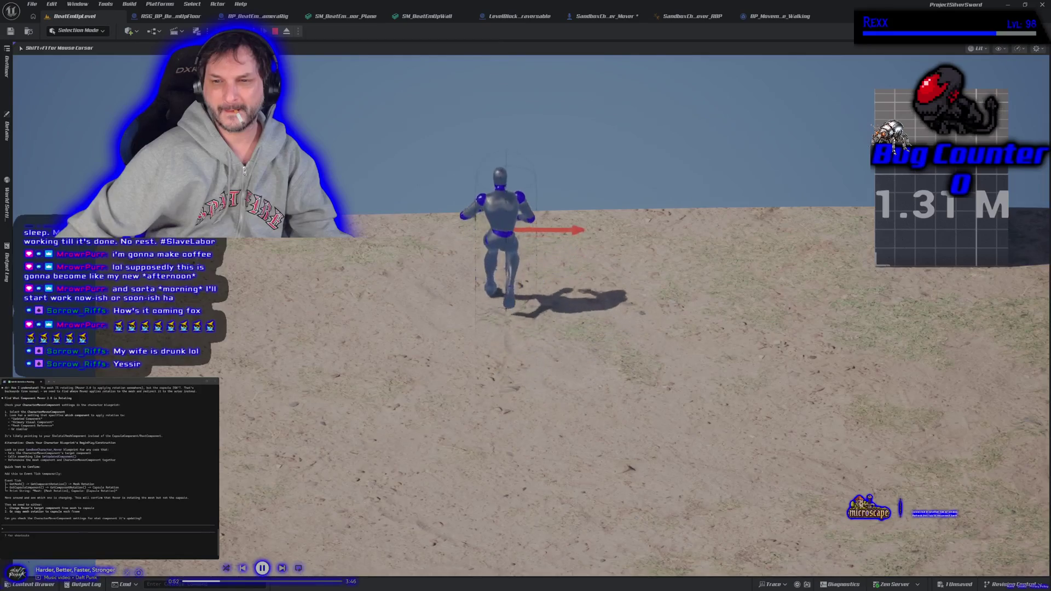
{"action": "key", "text": "s"}
{"action": "key", "text": "a"}
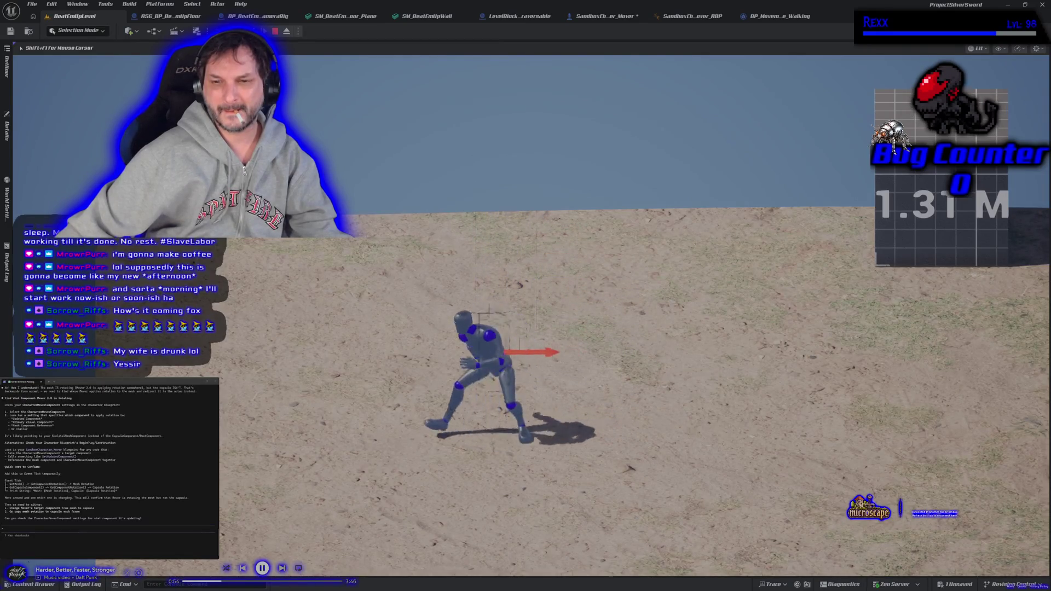
{"action": "key", "text": "d"}
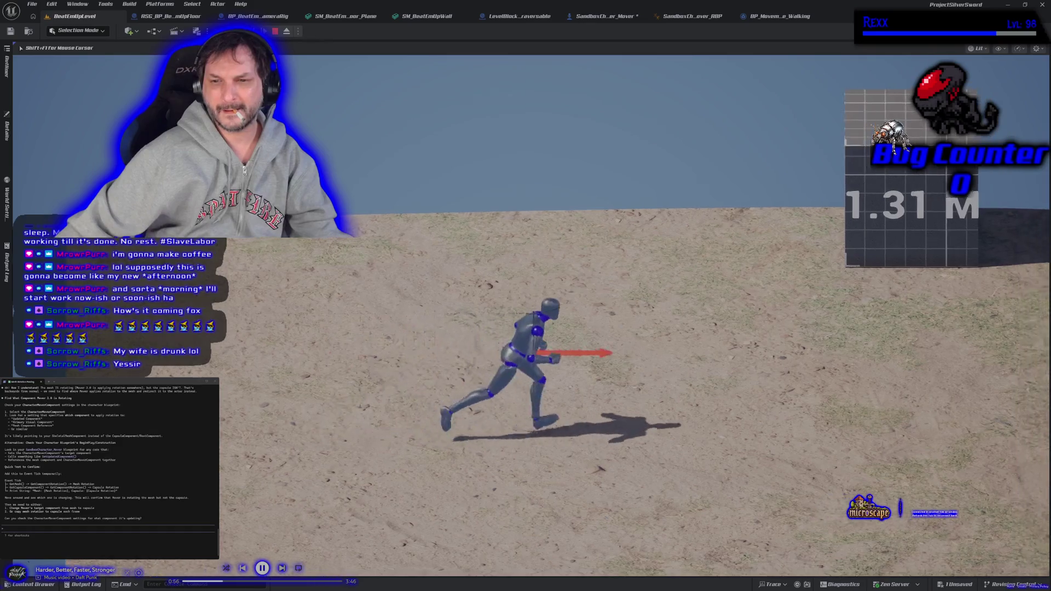
{"action": "key", "text": "w"}
{"action": "key", "text": "space"}
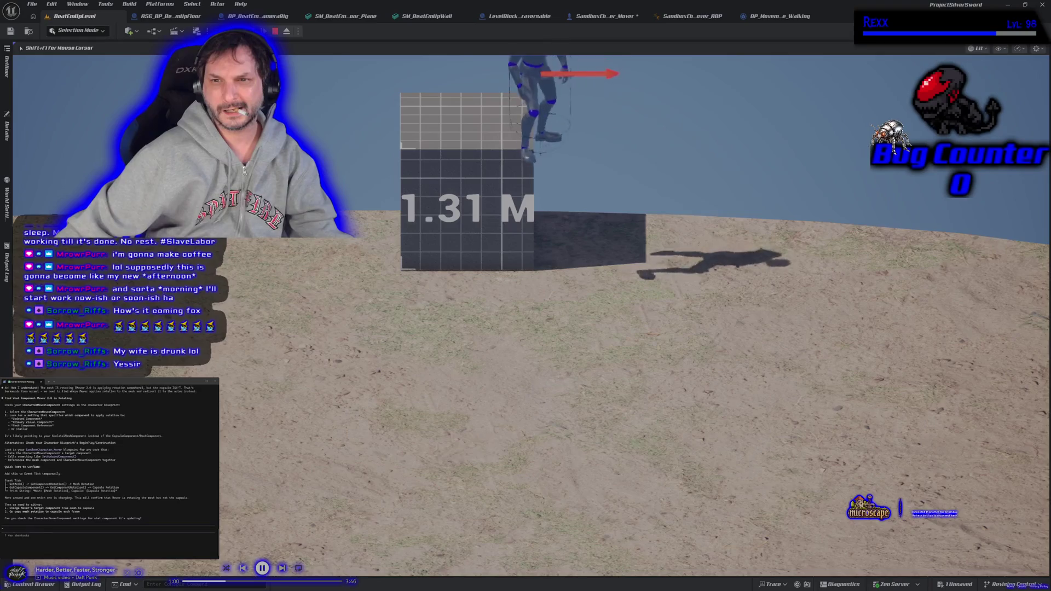
- Run off the block and jump back onto it, then end play and return to SandboxCharacter_Mover
{"action": "key", "text": "a"}
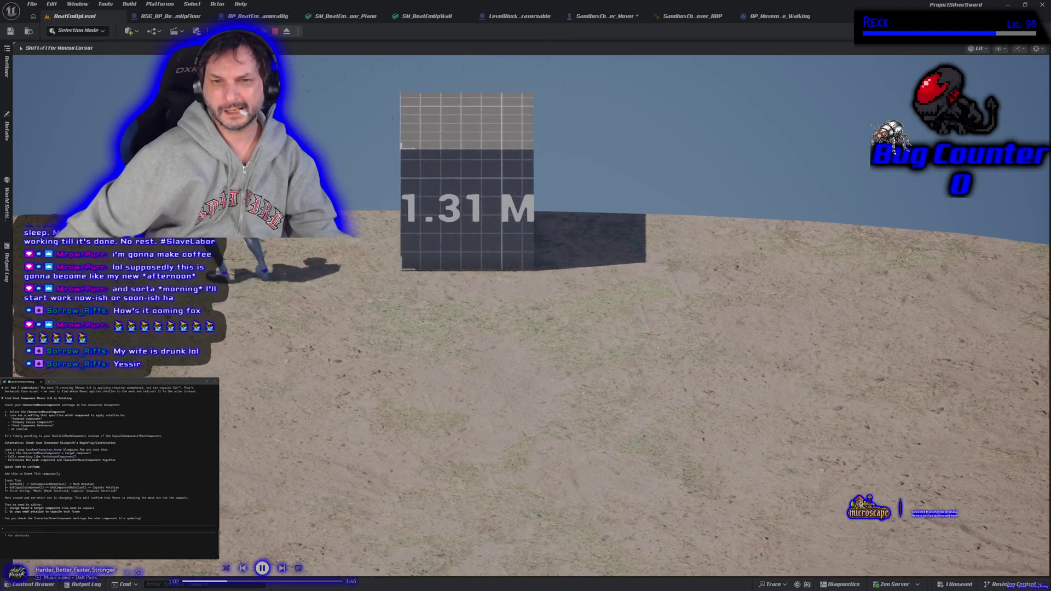
{"action": "key", "text": "d"}
{"action": "key", "text": "space"}
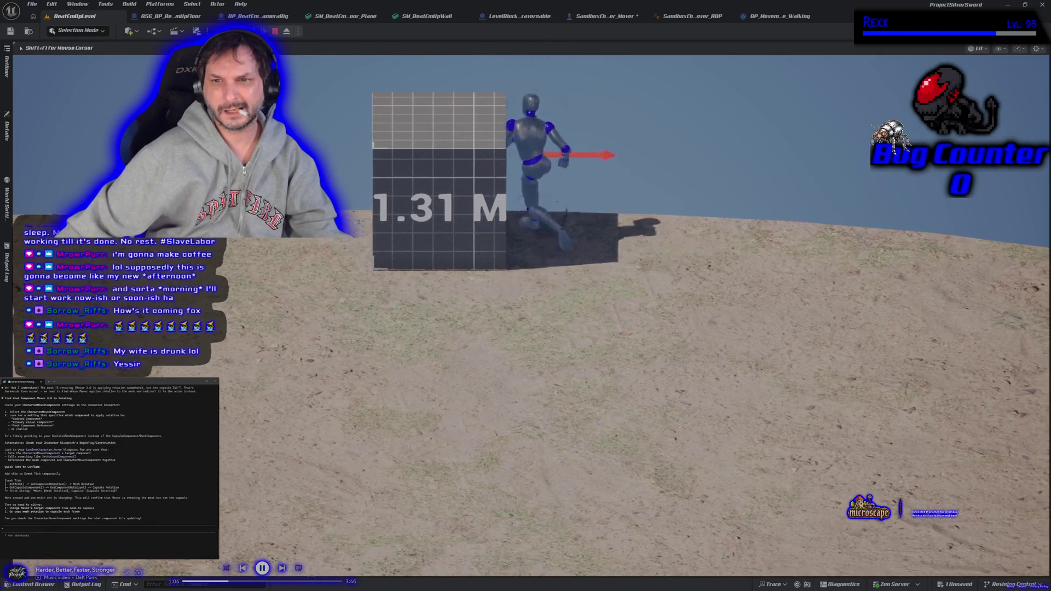
{"action": "key", "text": "Escape"}
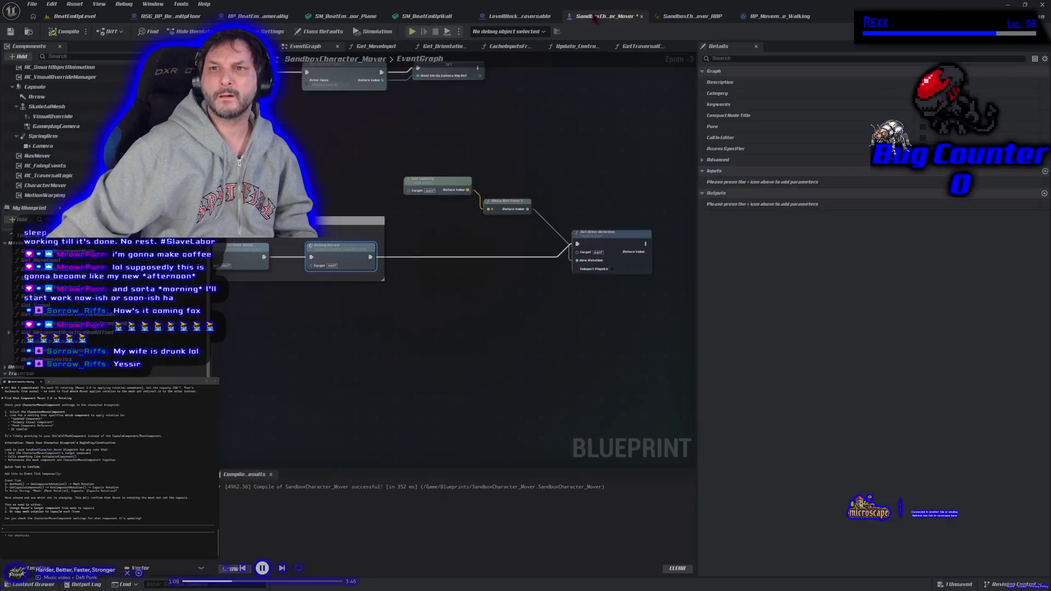
{"action": "left_click", "coordinate": [605, 16]}
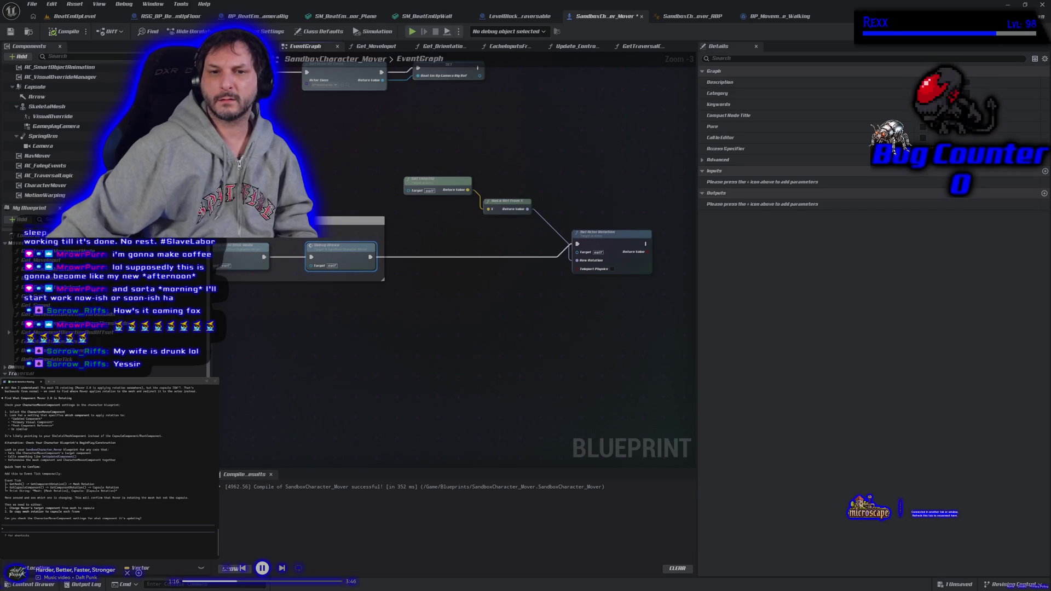
- Re-center the rotation nodes, play-test running left and right, then return to SandboxCharacter_Mover
{"action": "left_click_drag", "start_coordinate": [483, 319], "coordinate": [411, 359]}
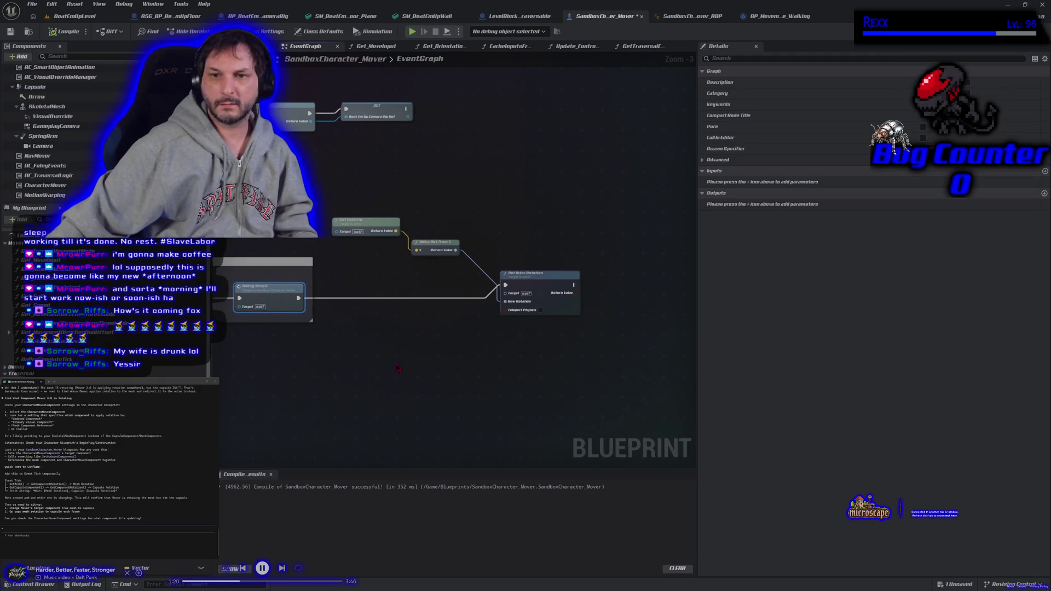
{"action": "scroll", "coordinate": [404, 358], "scroll_direction": "up", "scroll_amount": 1}
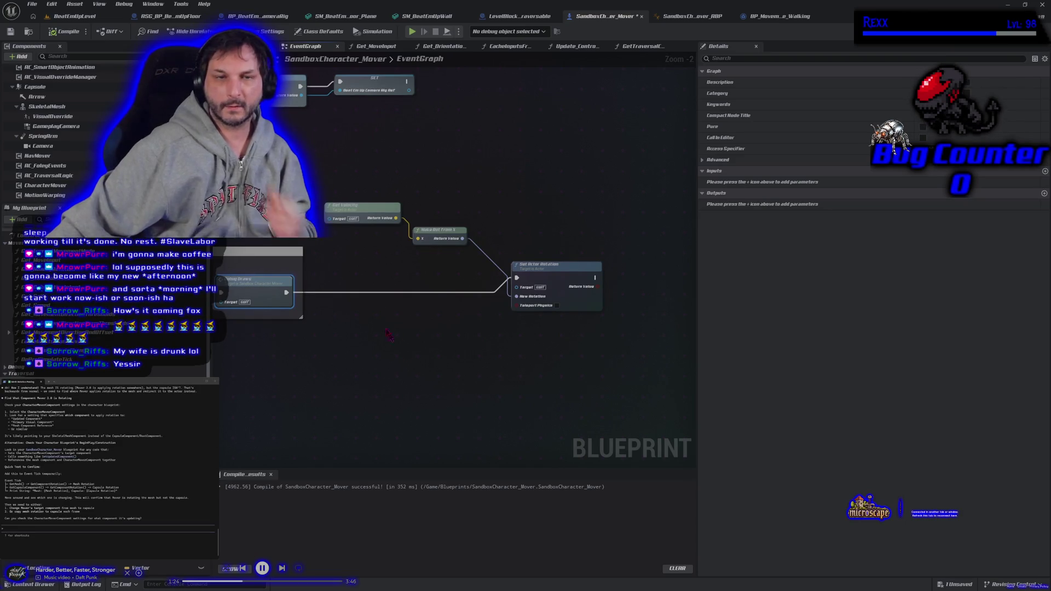
{"action": "left_click", "coordinate": [75, 16]}
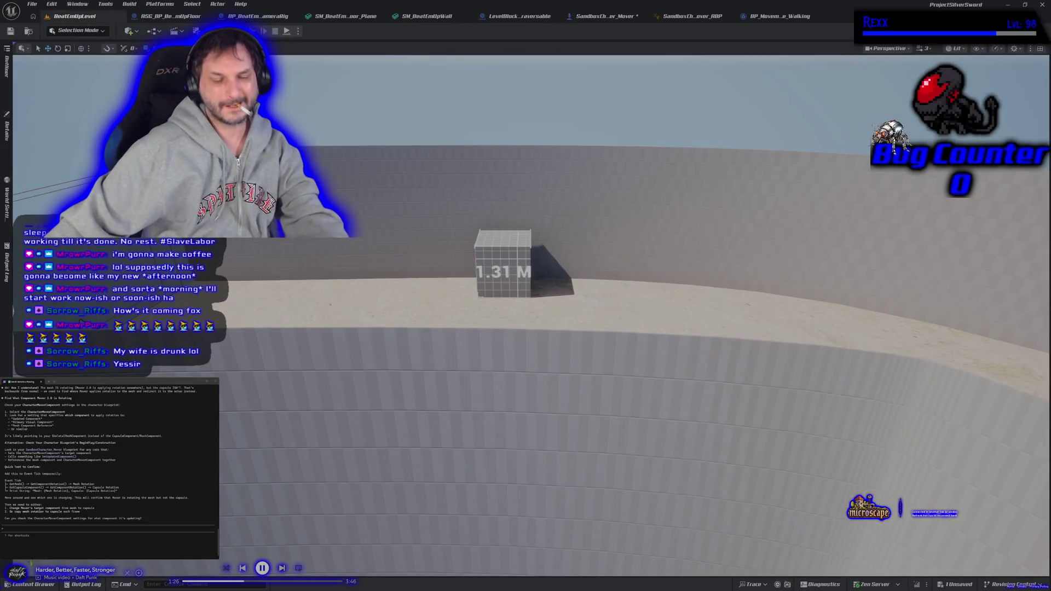
{"action": "key", "text": "alt+p"}
{"action": "key", "text": "a"}
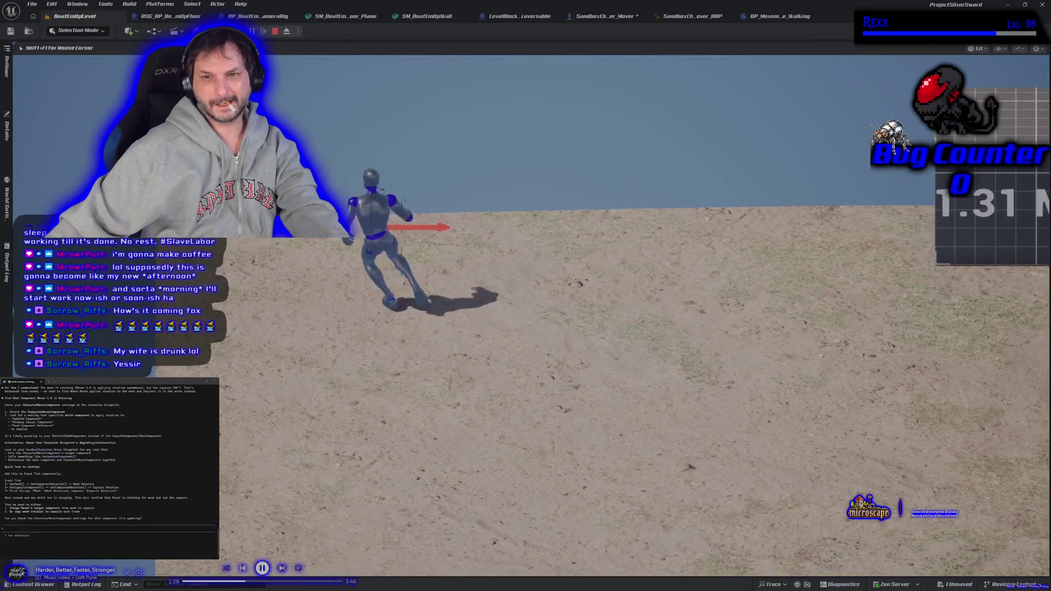
{"action": "key", "text": "d"}
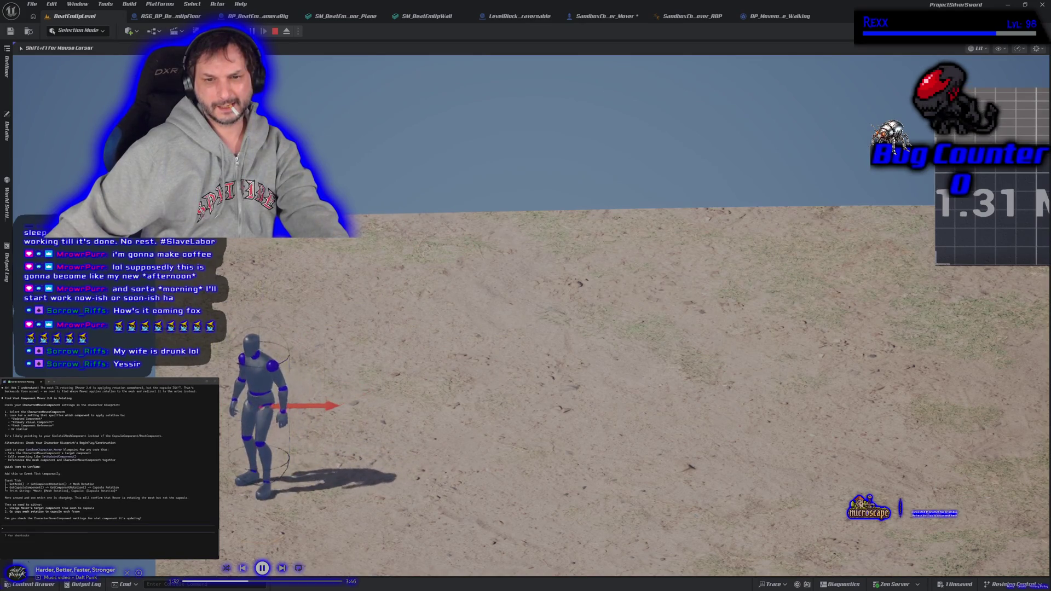
{"action": "key", "text": "Escape"}
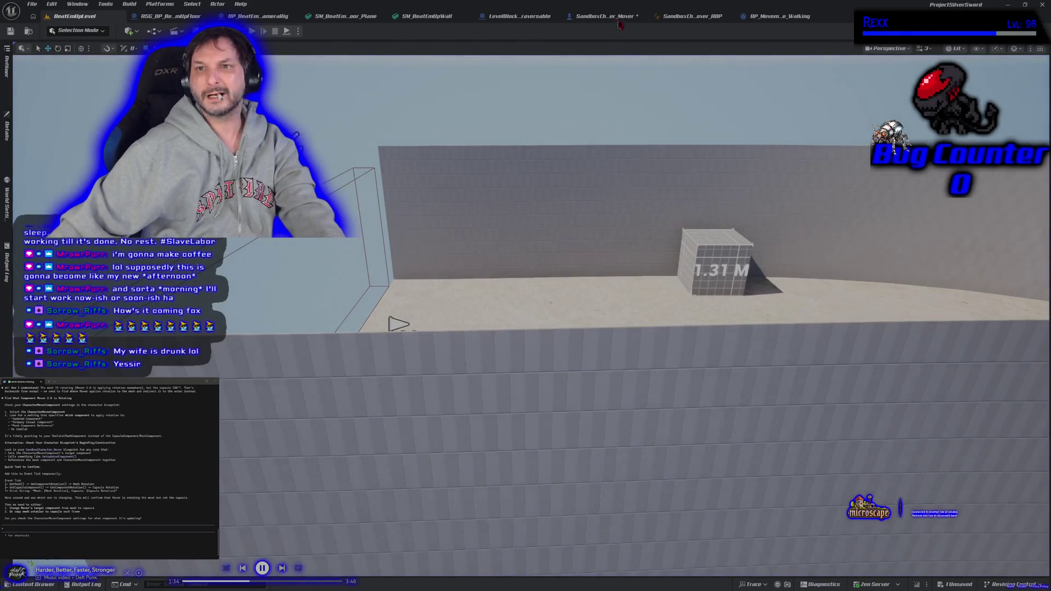
{"action": "left_click", "coordinate": [604, 15]}
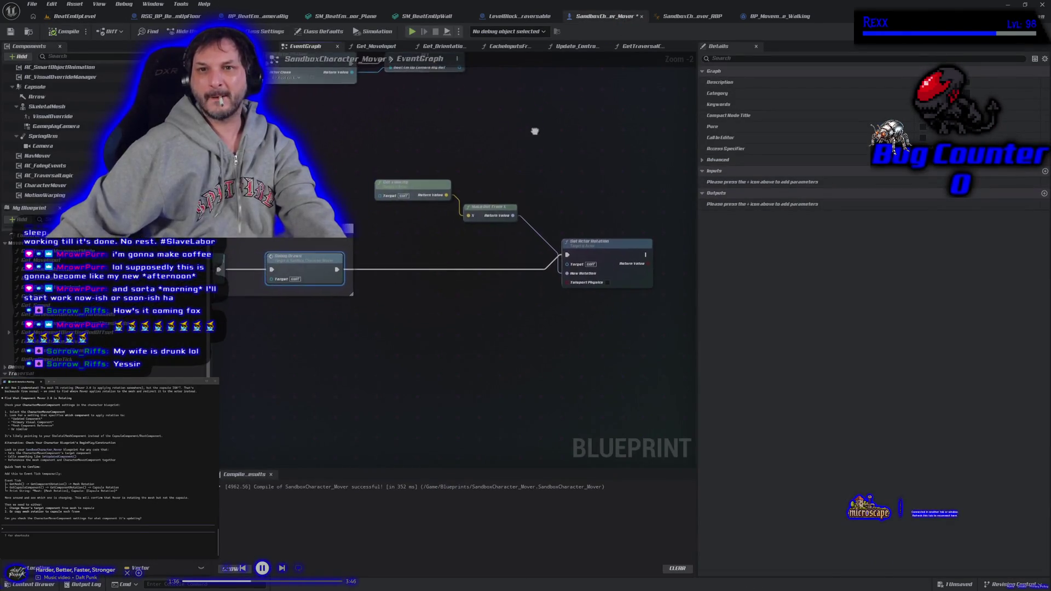
- Connect the Get_OrientationIntent switch's Traversing branch to the top node and go back to BeatEmUpLevel
{"action": "left_click", "coordinate": [362, 47]}
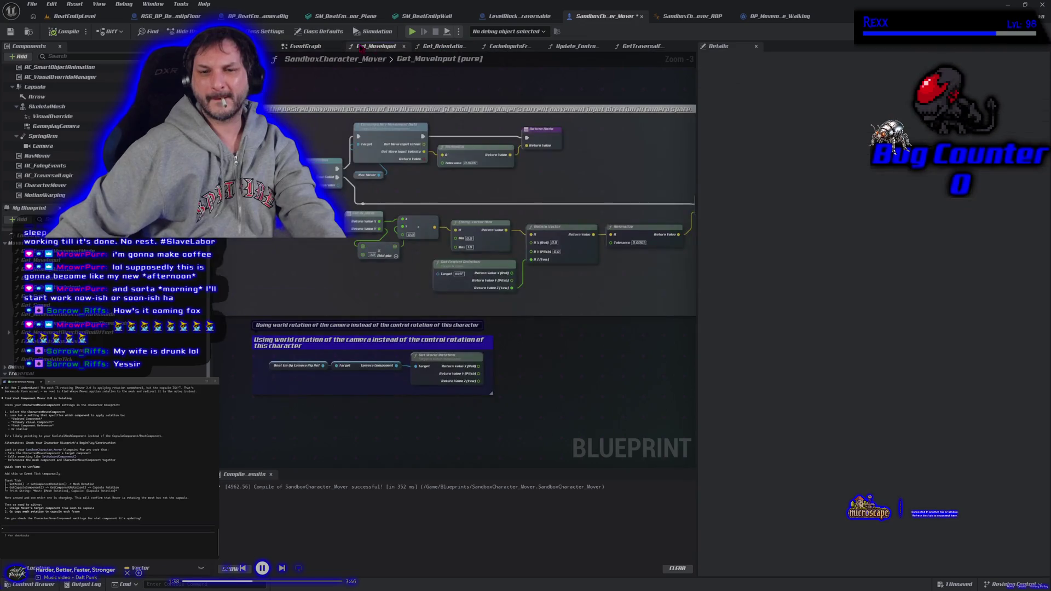
{"action": "left_click", "coordinate": [444, 47]}
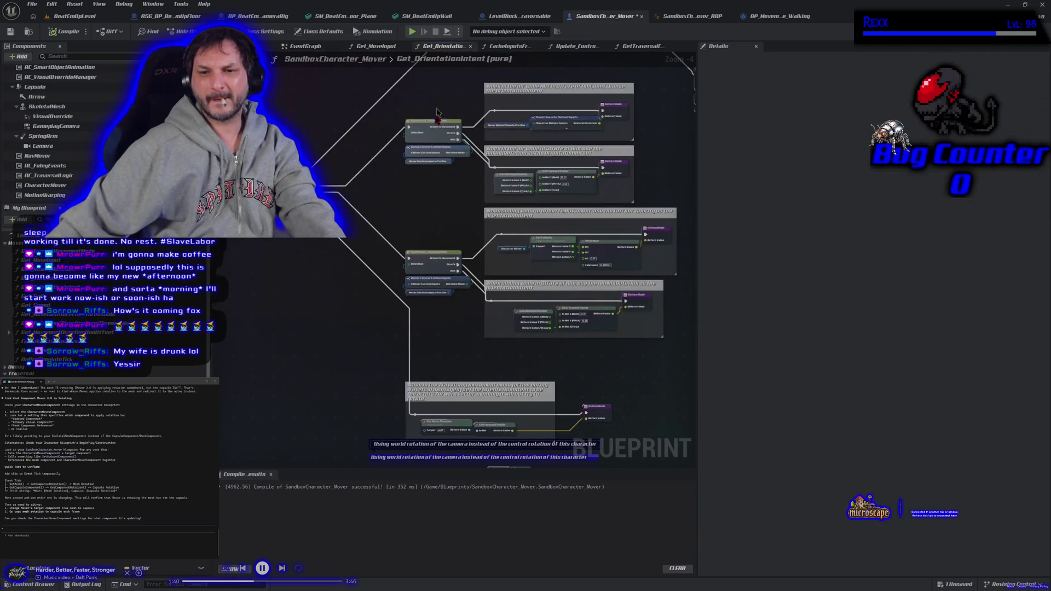
{"action": "left_click_drag", "start_coordinate": [377, 336], "coordinate": [323, 275]}
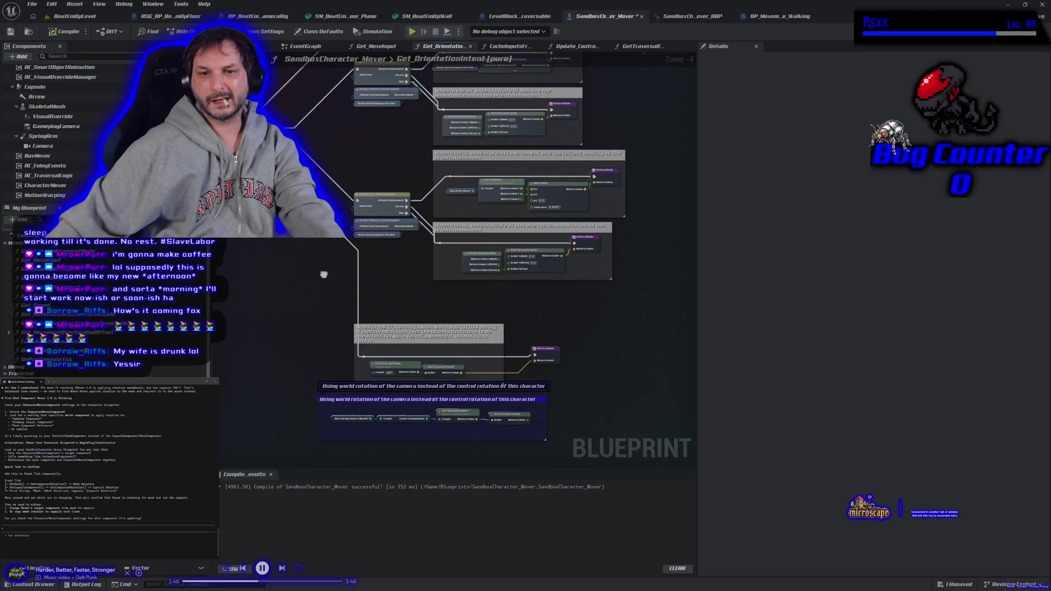
{"action": "left_click_drag", "start_coordinate": [324, 275], "coordinate": [378, 353]}
{"action": "left_click_drag", "start_coordinate": [334, 300], "coordinate": [316, 377]}
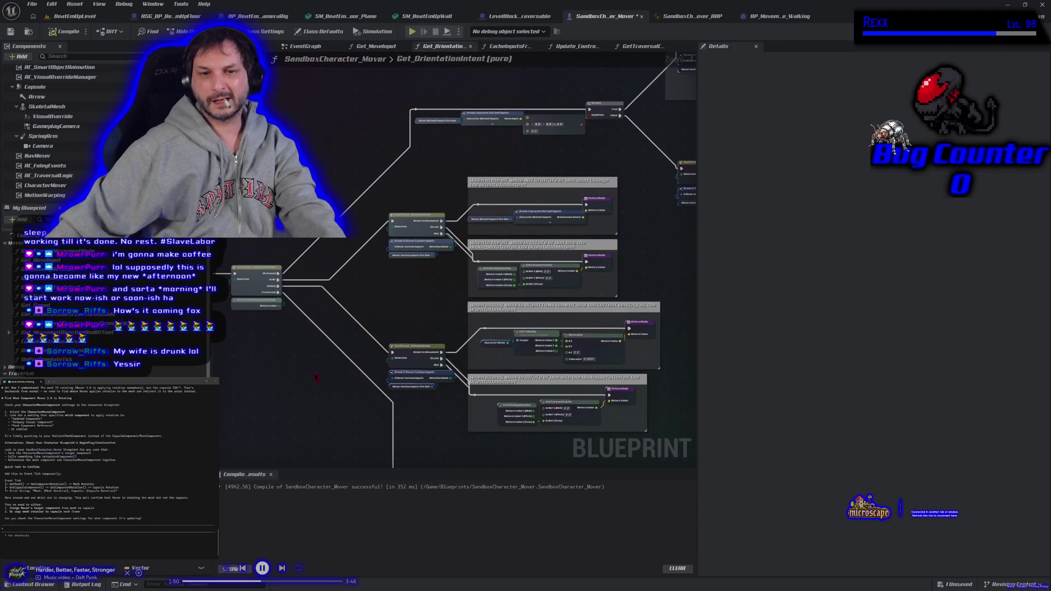
{"action": "left_click_drag", "start_coordinate": [278, 292], "coordinate": [418, 113]}
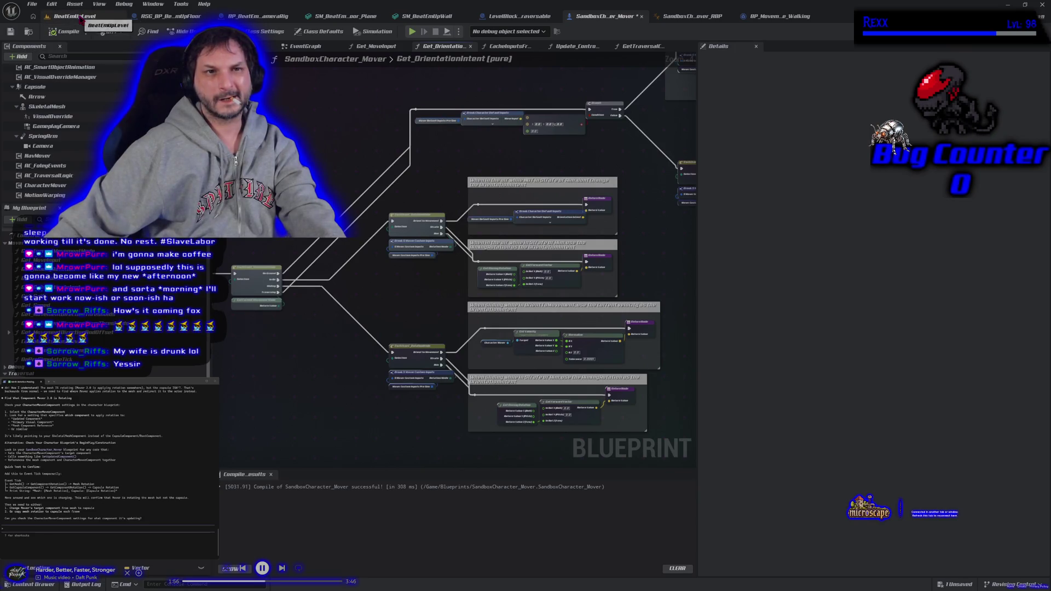
{"action": "left_click", "coordinate": [76, 16]}
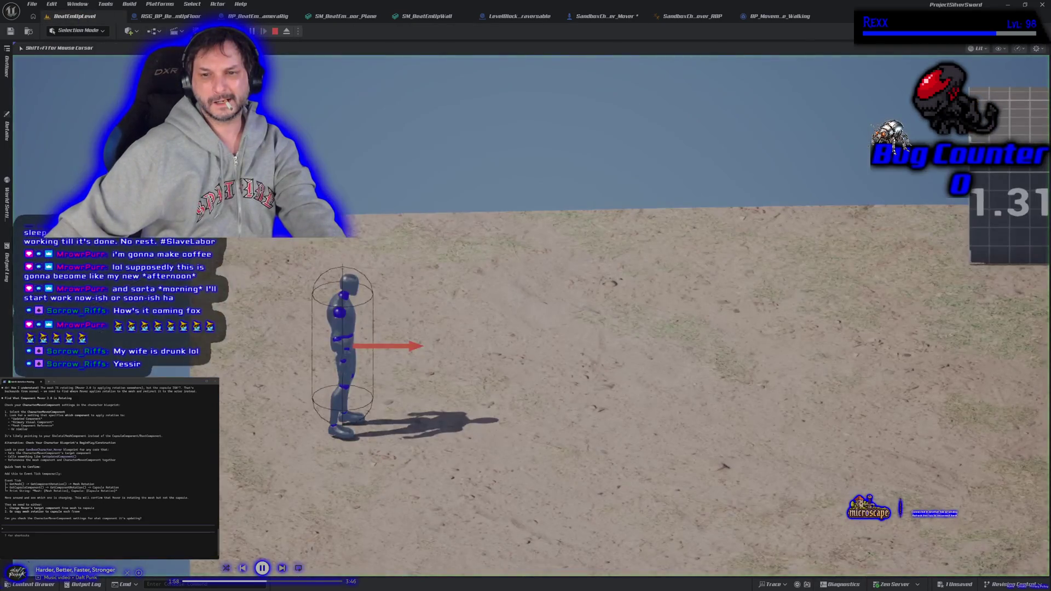
- Run the character right and left, stop play, and browse the floor, camera rig and mesh tabs
{"action": "key", "text": "d"}
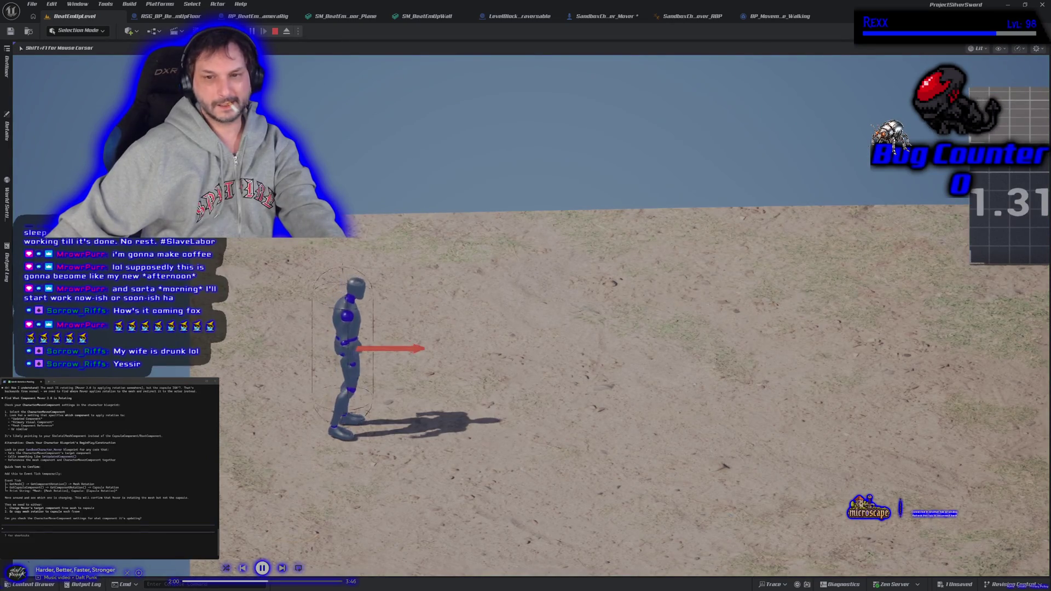
{"action": "key", "text": "a"}
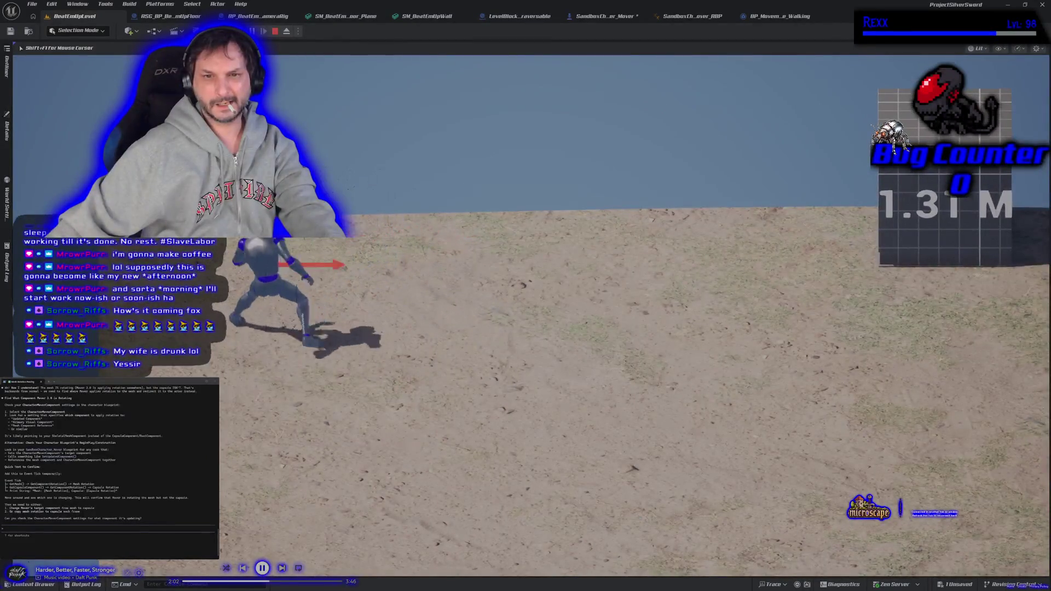
{"action": "key", "text": "Escape"}
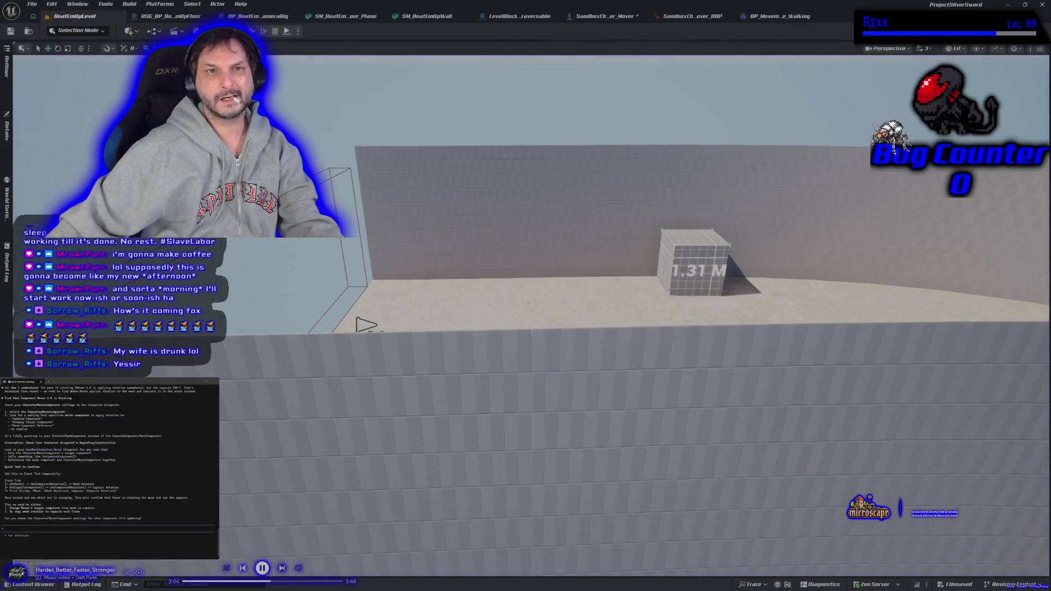
{"action": "left_click", "coordinate": [176, 17]}
{"action": "left_click", "coordinate": [235, 17]}
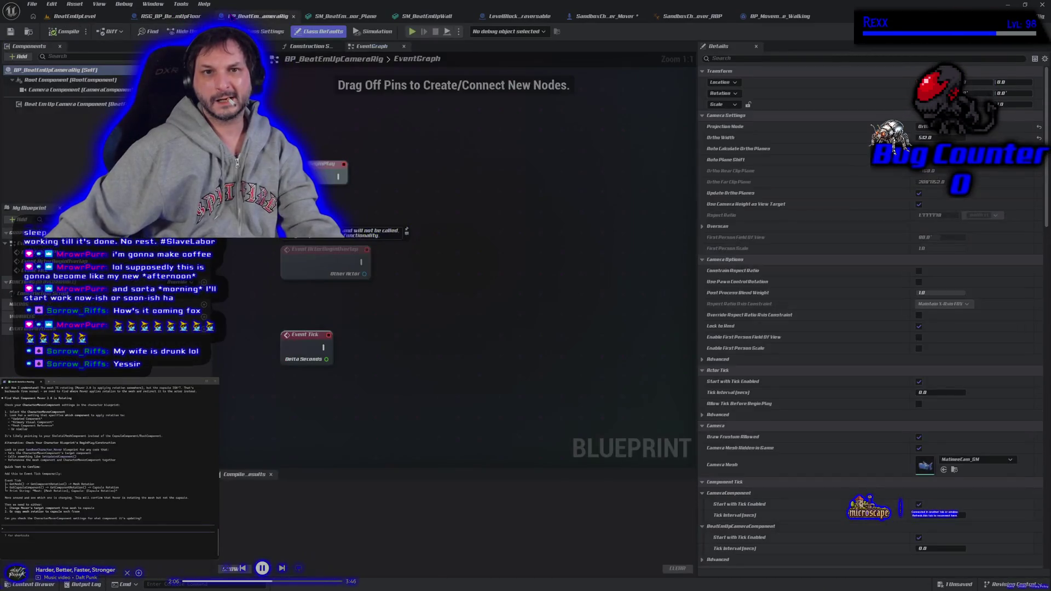
{"action": "left_click", "coordinate": [322, 20]}
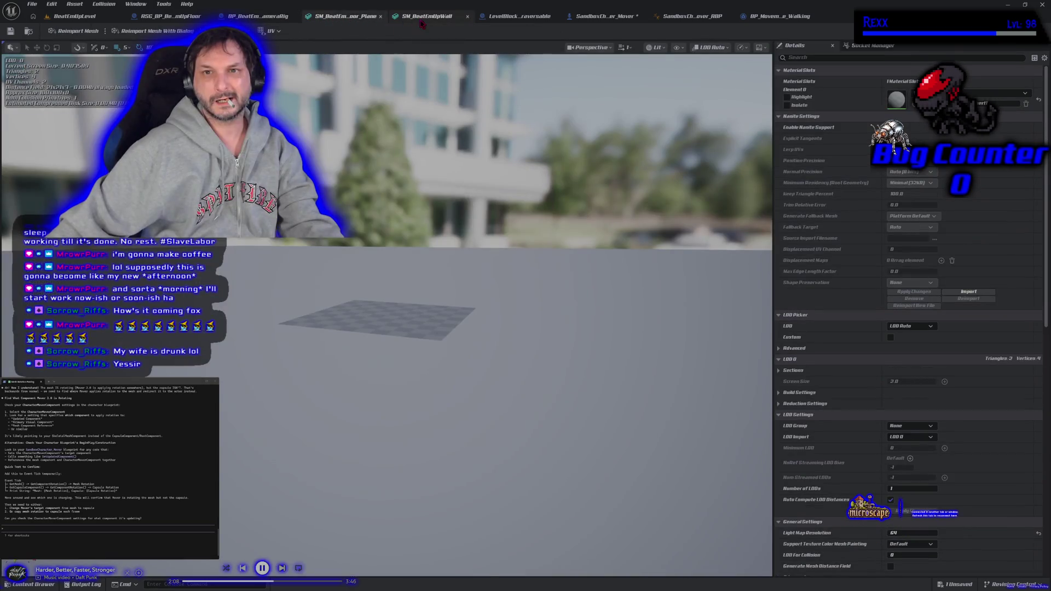
{"action": "left_click", "coordinate": [610, 19]}
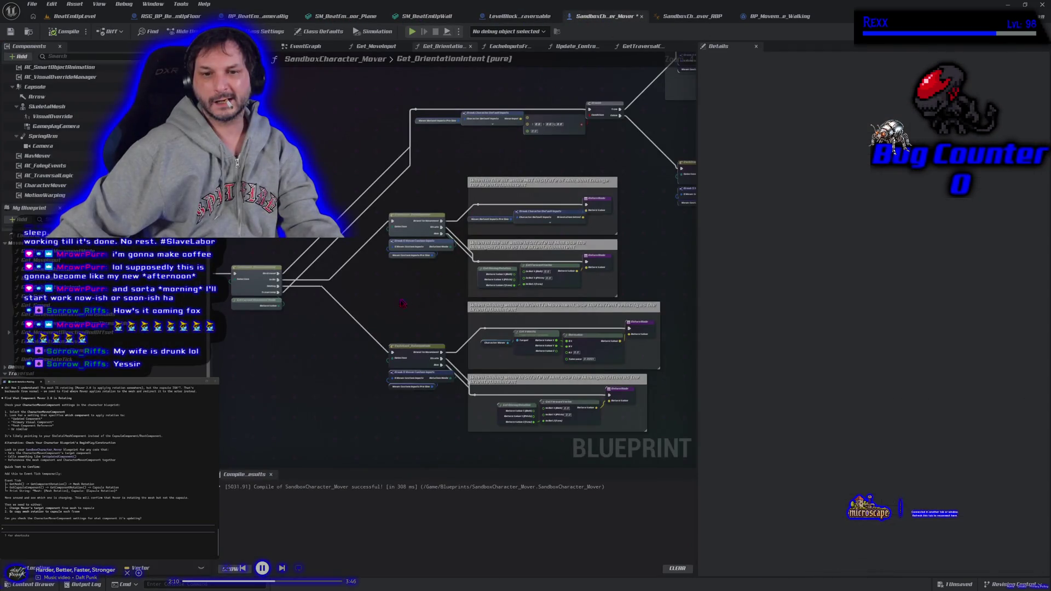
- Wire an execution link into the traversal Return Node and recompile the blueprint
{"action": "scroll", "coordinate": [279, 312], "scroll_direction": "down", "scroll_amount": 5}
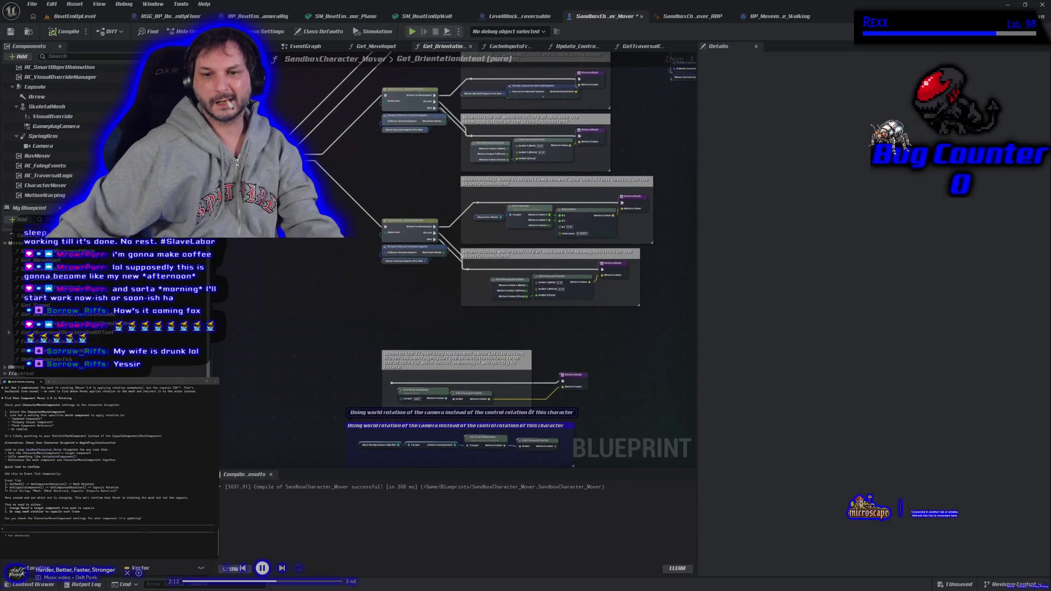
{"action": "mouse_move", "coordinate": [315, 159]}
{"action": "left_mouse_down"}
{"action": "mouse_move", "coordinate": [348, 328]}
{"action": "mouse_move", "coordinate": [390, 383]}
{"action": "left_mouse_up"}
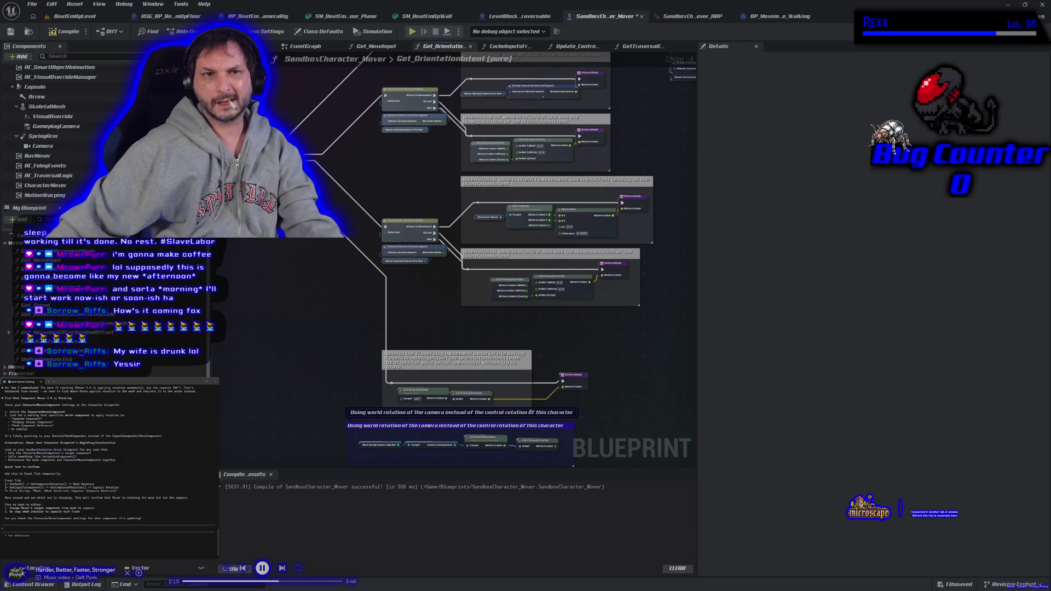
{"action": "left_click", "coordinate": [69, 33]}
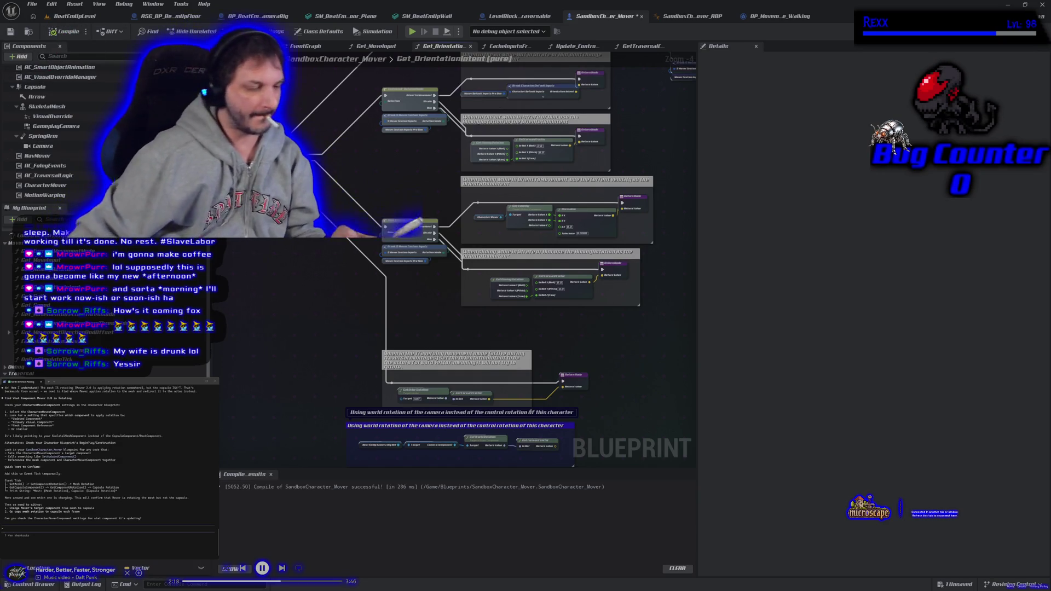
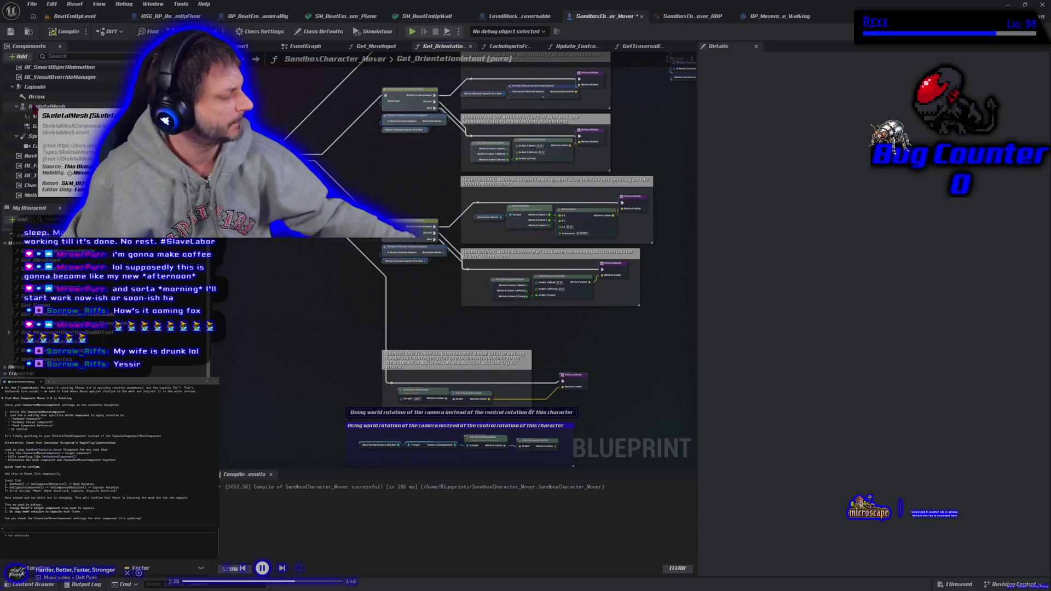
- Bring the EventGraph's Get Velocity, Make Rot From X and Set Actor Rotation nodes into view
{"action": "double_click", "coordinate": [402, 60]}
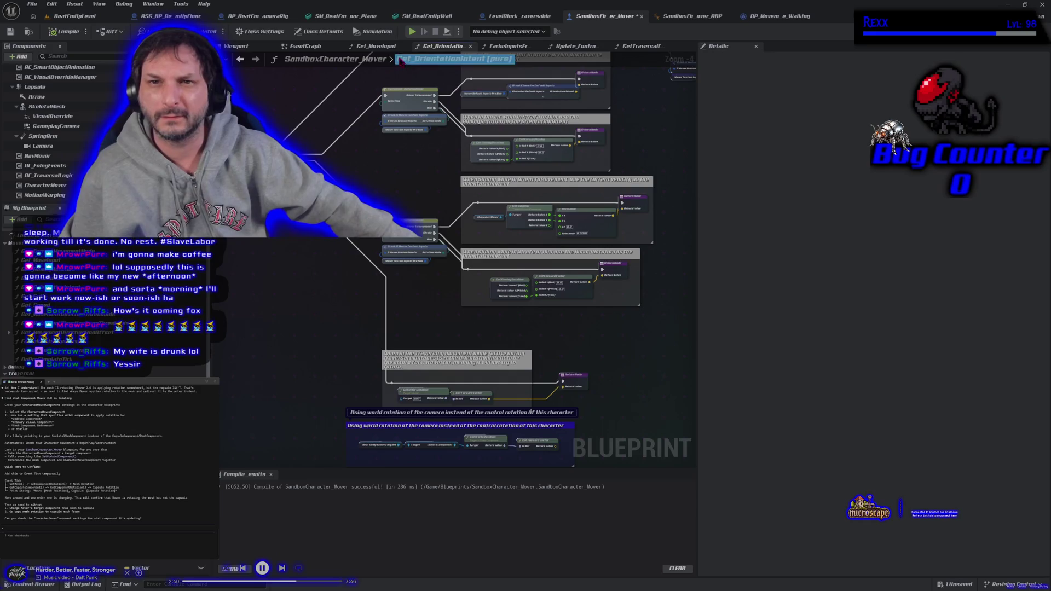
{"action": "left_click", "coordinate": [378, 47]}
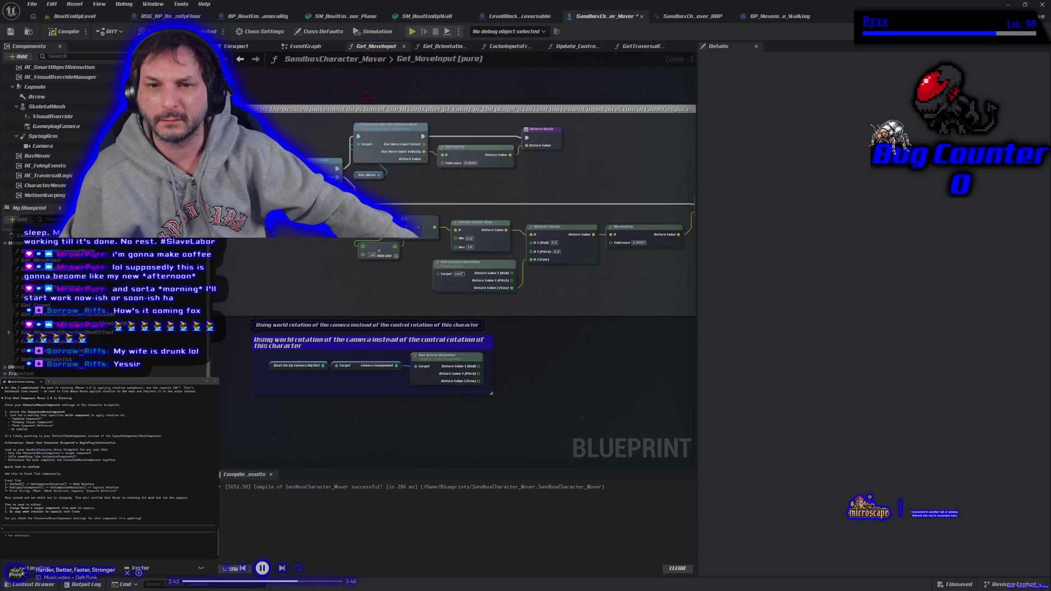
{"action": "left_click_drag", "start_coordinate": [366, 95], "coordinate": [370, 115]}
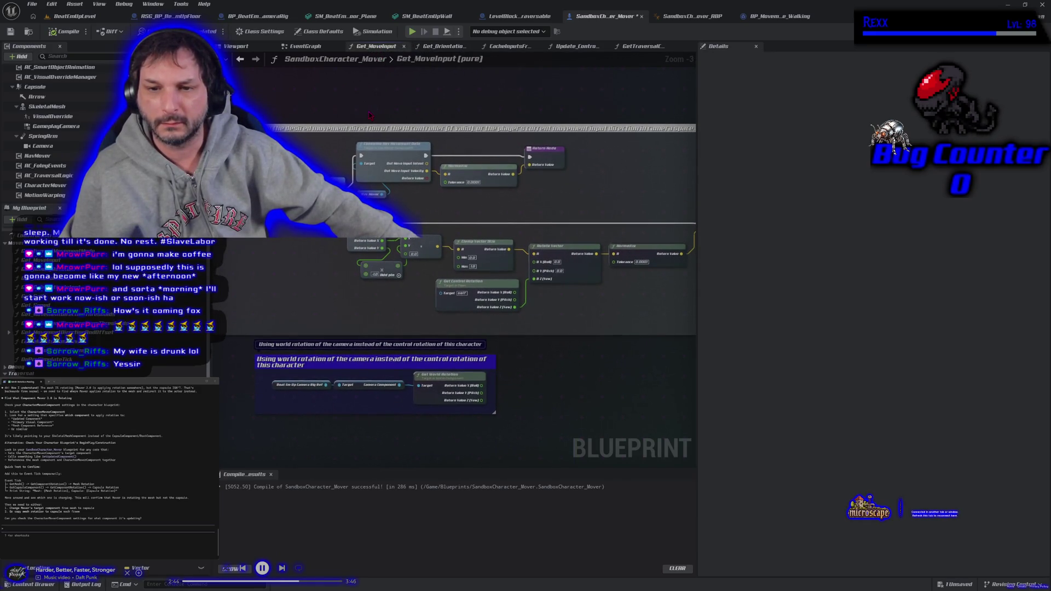
{"action": "left_click", "coordinate": [307, 47]}
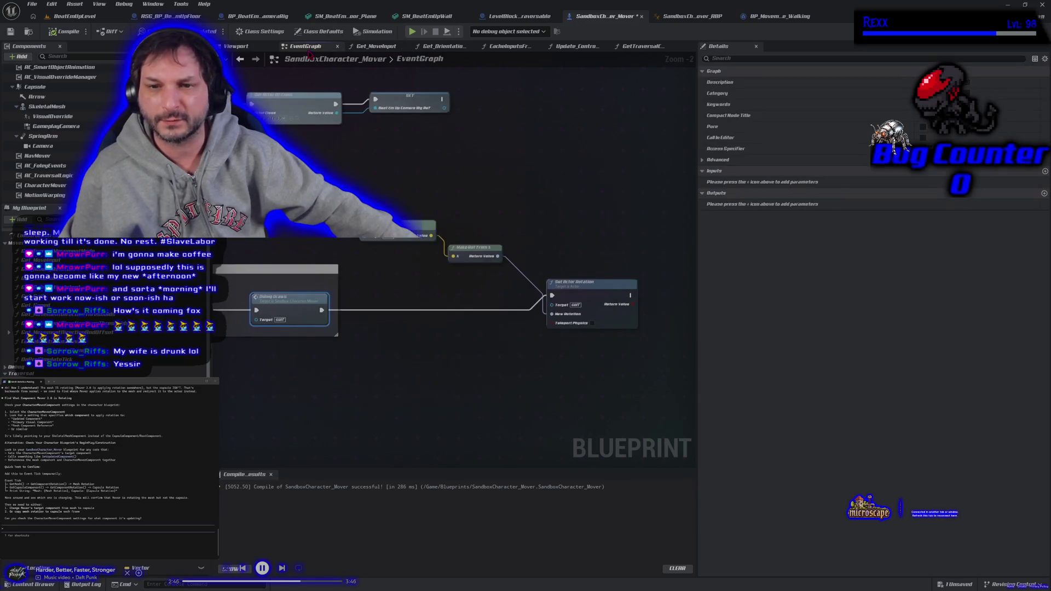
{"action": "mouse_move", "coordinate": [377, 334]}
{"action": "left_mouse_down"}
{"action": "mouse_move", "coordinate": [439, 371]}
{"action": "mouse_move", "coordinate": [422, 340]}
{"action": "mouse_move", "coordinate": [397, 337]}
{"action": "left_mouse_up"}
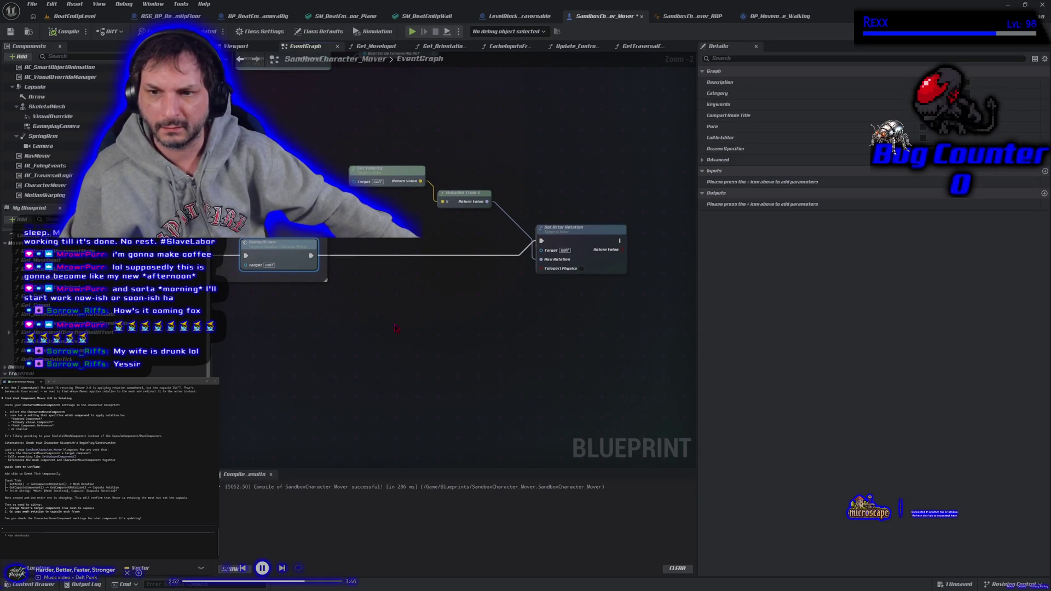
{"action": "mouse_move", "coordinate": [397, 327]}
{"action": "left_mouse_down"}
{"action": "mouse_move", "coordinate": [411, 413]}
{"action": "mouse_move", "coordinate": [444, 393]}
{"action": "left_mouse_up"}
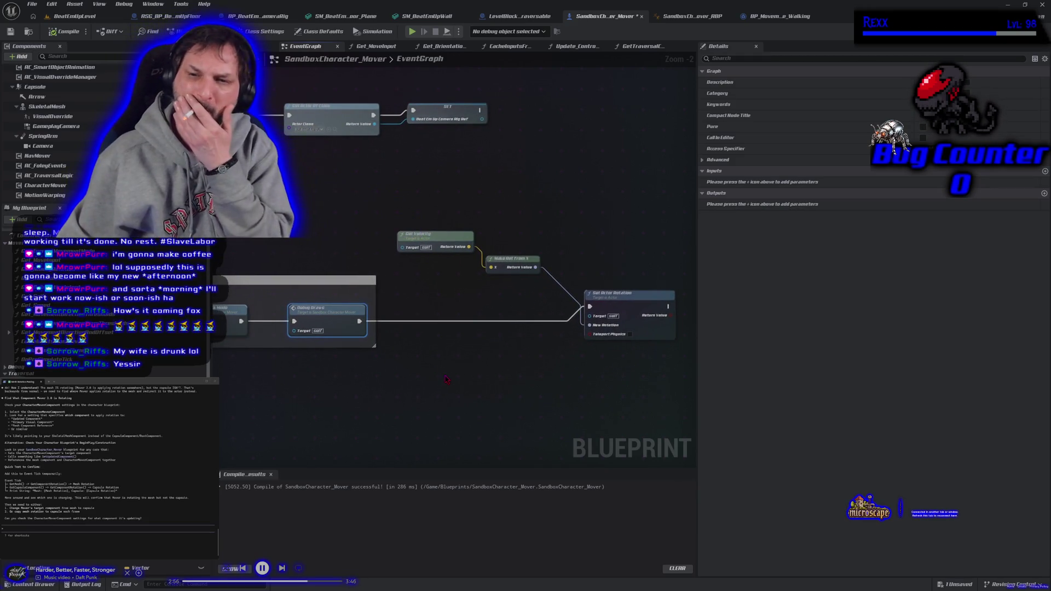
{"action": "right_click", "coordinate": [446, 378]}
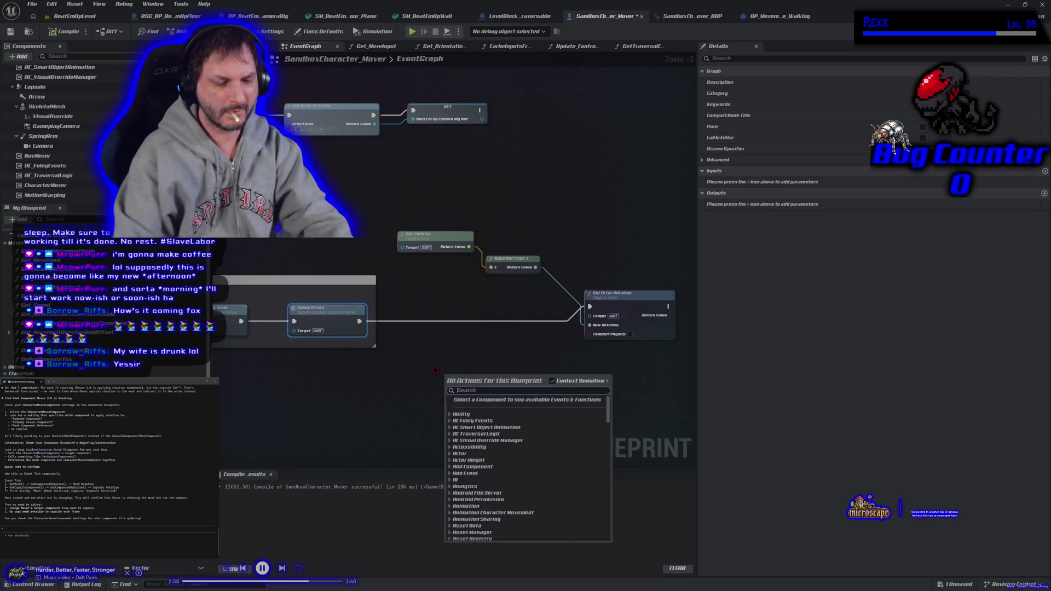
- Add a Capsule getter and Set World Rotation node, wiring exec and Make Rot From X into it
{"action": "type", "text": "get capsule"}
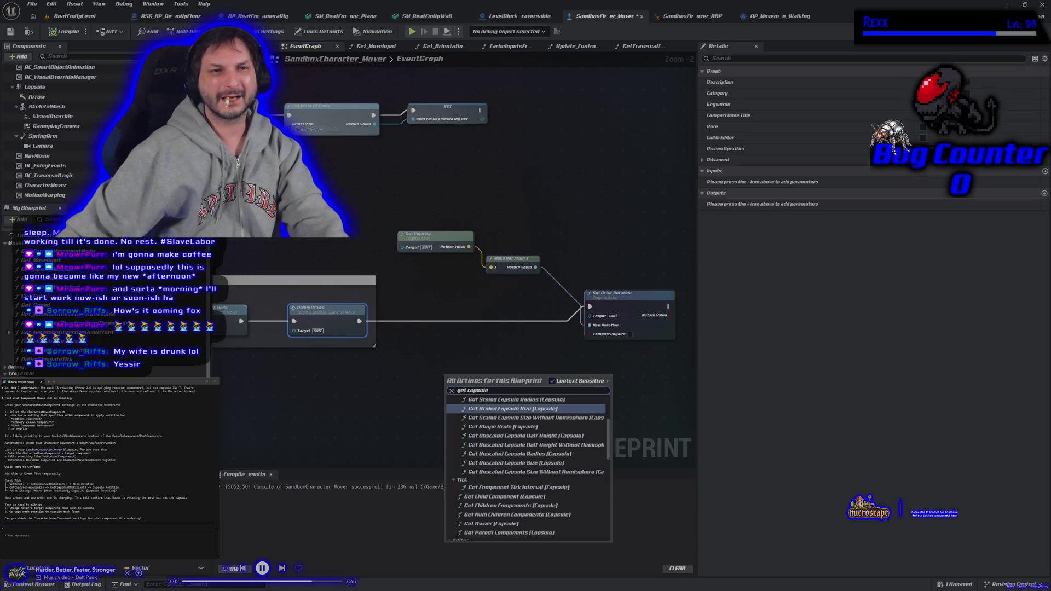
{"action": "left_click_drag", "start_coordinate": [62, 89], "coordinate": [413, 366]}
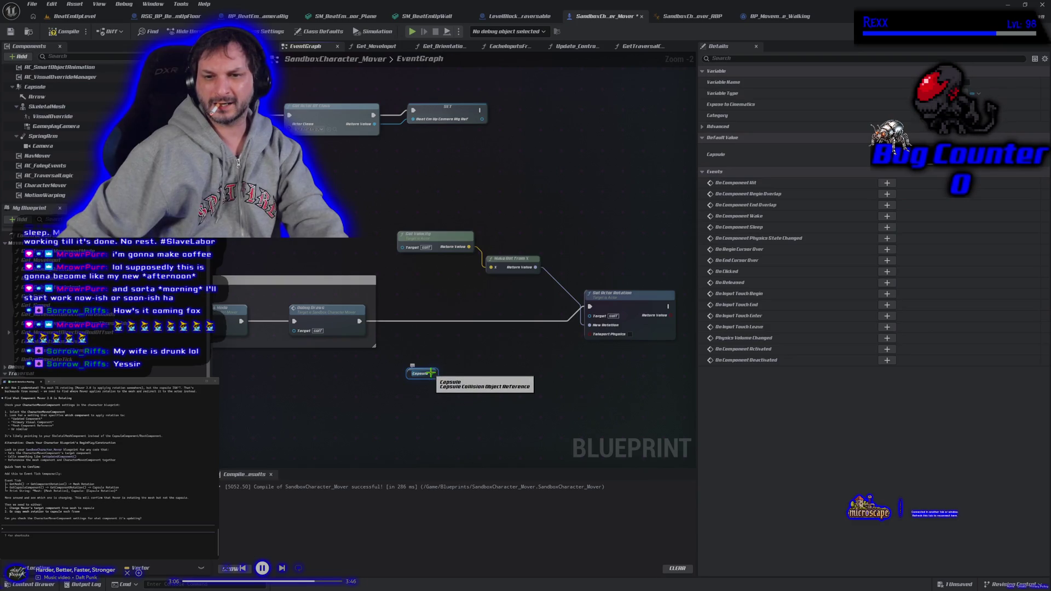
{"action": "left_click_drag", "start_coordinate": [432, 373], "coordinate": [446, 377]}
{"action": "type", "text": "set"}
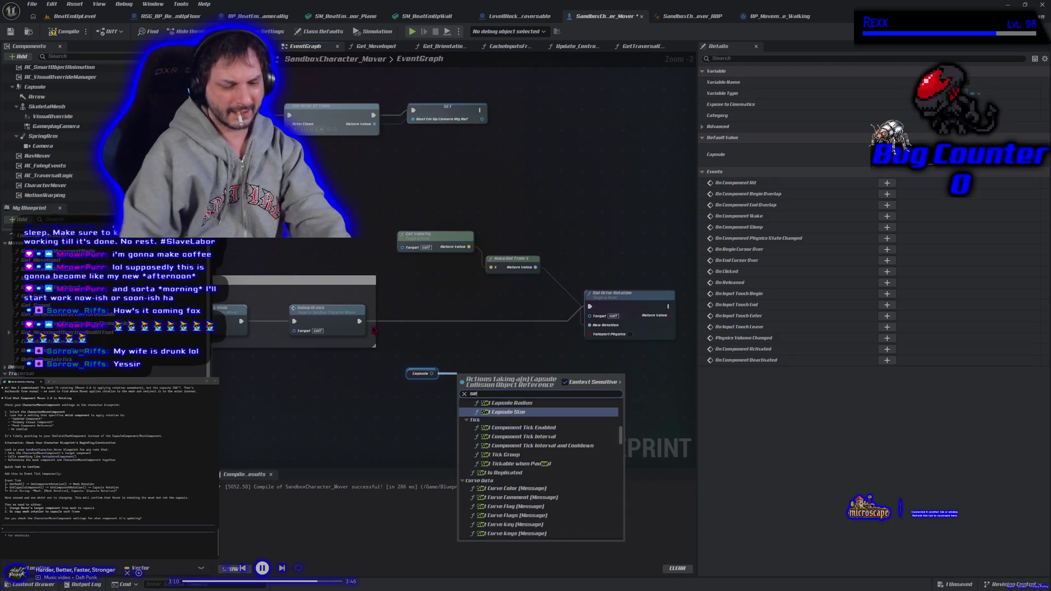
{"action": "type", "text": " worl"}
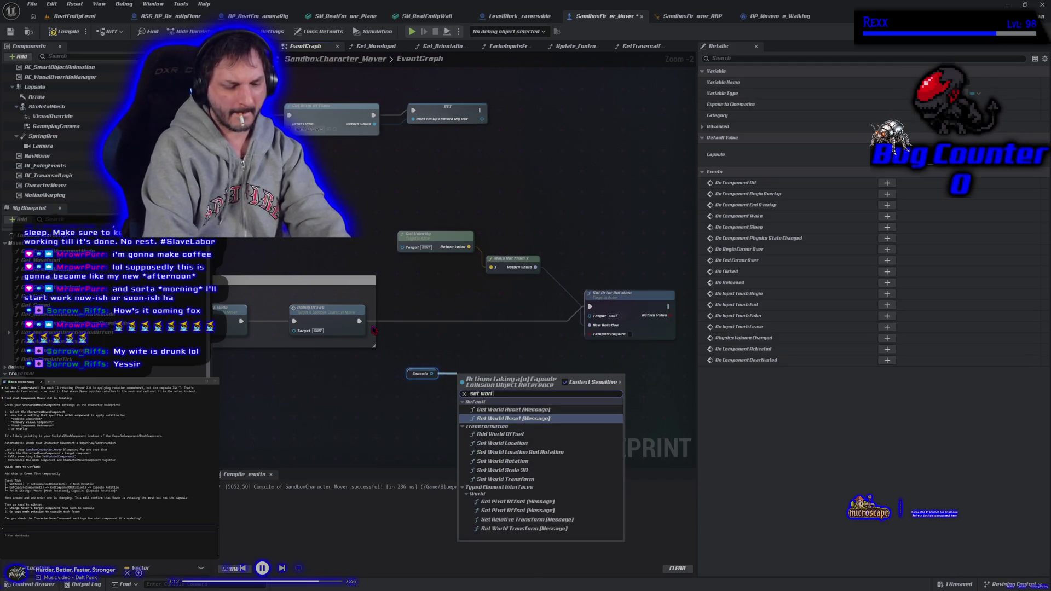
{"action": "type", "text": "d"}
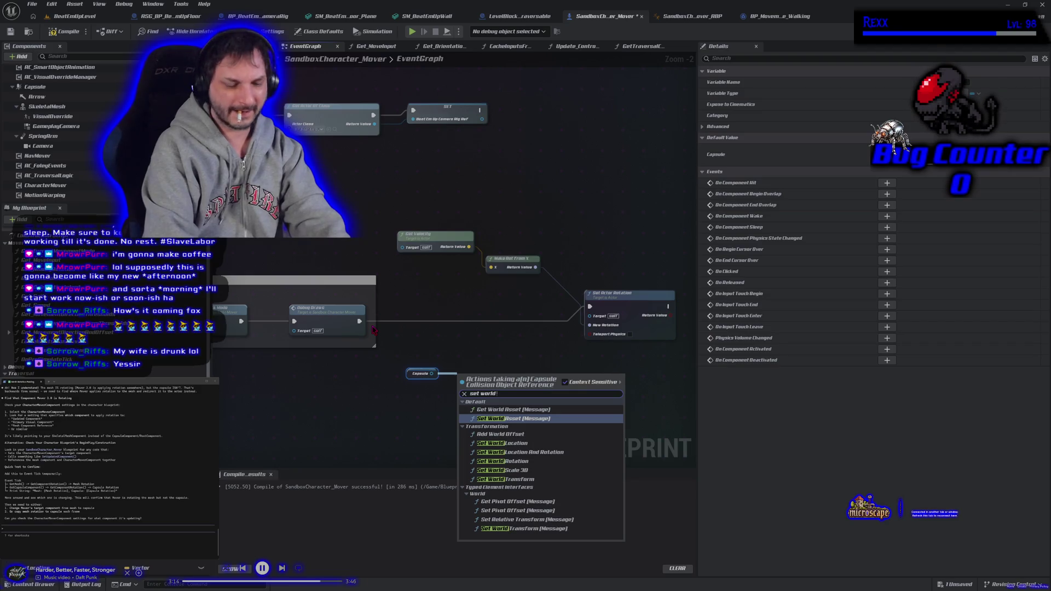
{"action": "type", "text": " rotatio"}
{"action": "key", "text": "Return"}
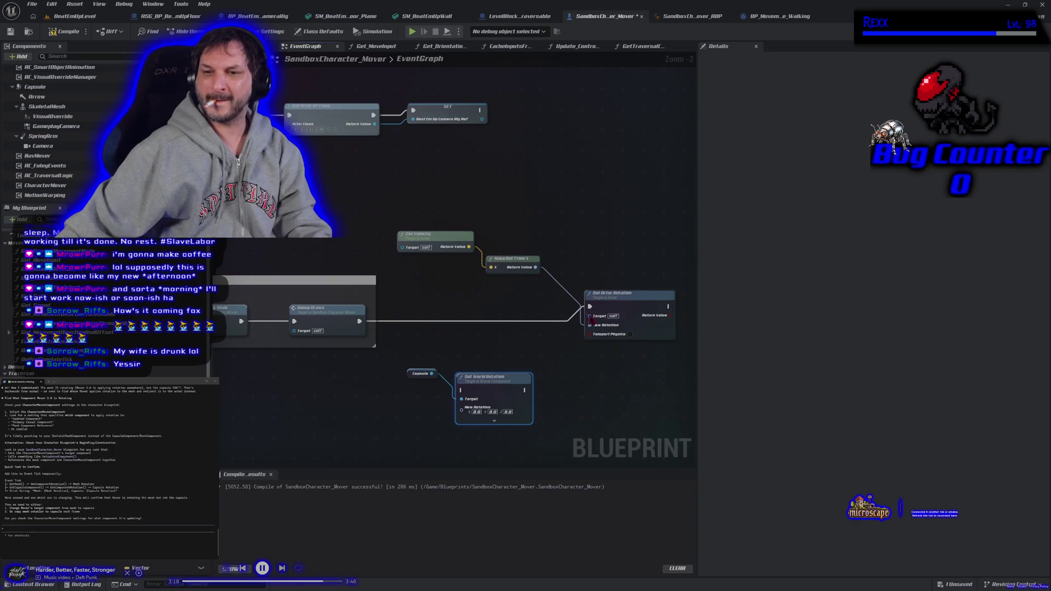
{"action": "mouse_move", "coordinate": [590, 307]}
{"action": "left_mouse_down"}
{"action": "mouse_move", "coordinate": [544, 371]}
{"action": "mouse_move", "coordinate": [462, 391]}
{"action": "left_mouse_up"}
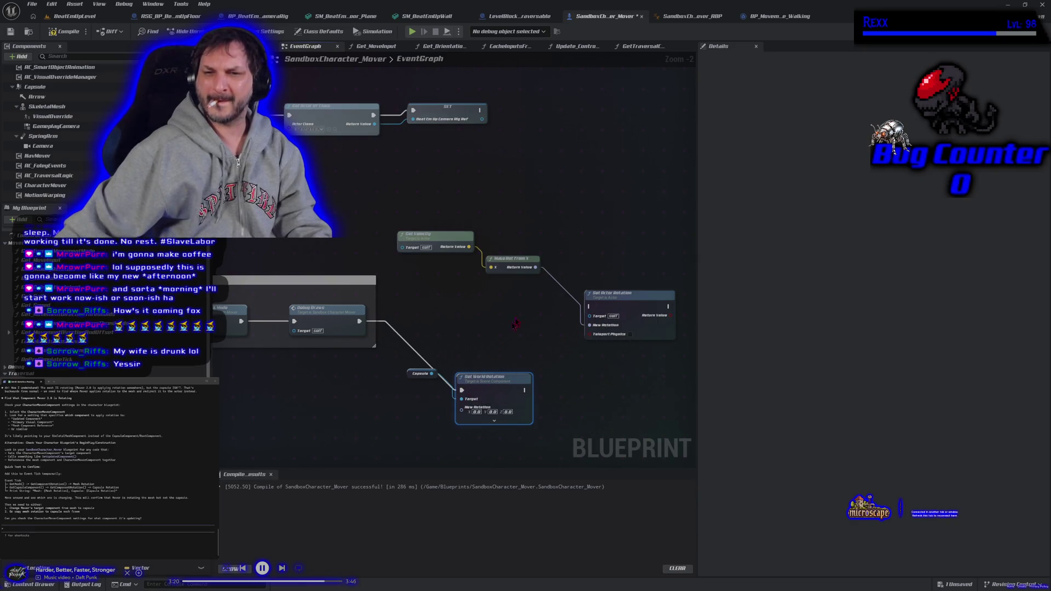
{"action": "mouse_move", "coordinate": [536, 270]}
{"action": "left_mouse_down"}
{"action": "mouse_move", "coordinate": [539, 323]}
{"action": "mouse_move", "coordinate": [462, 408]}
{"action": "left_mouse_up"}
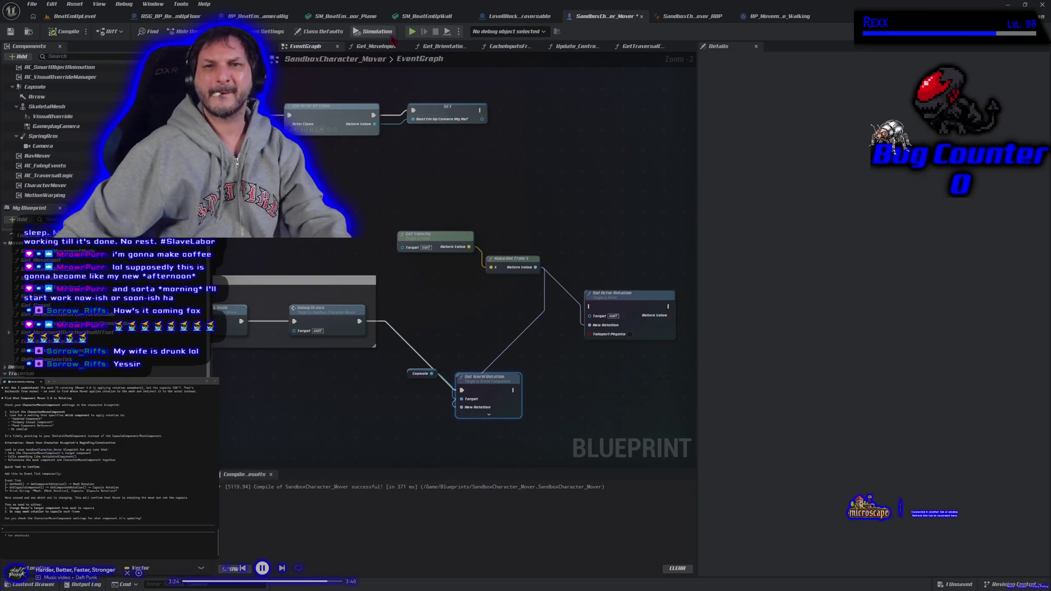
- After a test simulation, rewire execution to Set Actor Rotation and delete Set World Rotation
{"action": "left_click", "coordinate": [413, 31]}
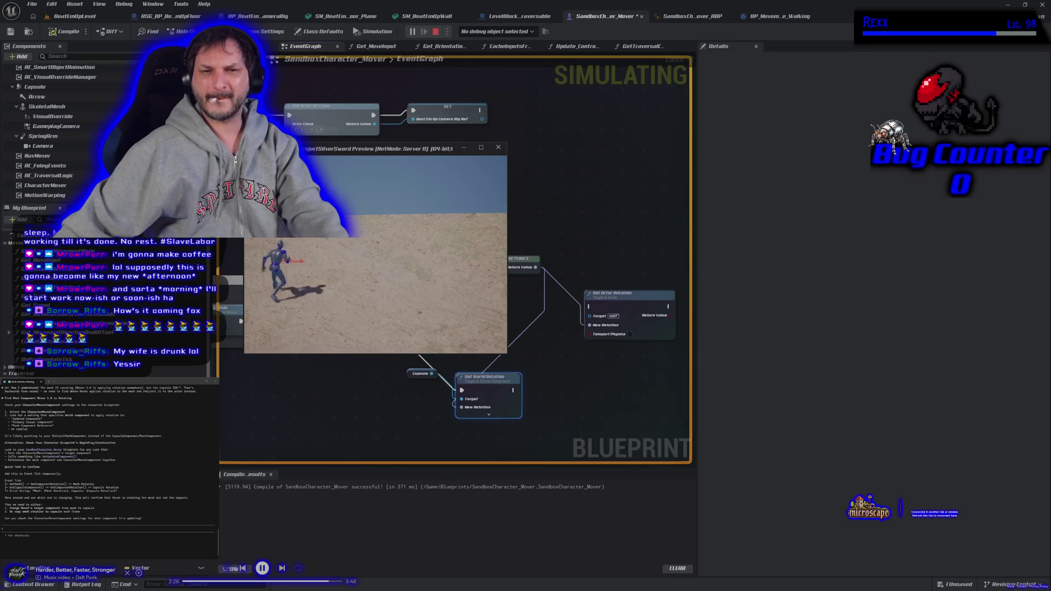
{"action": "key", "text": "Escape"}
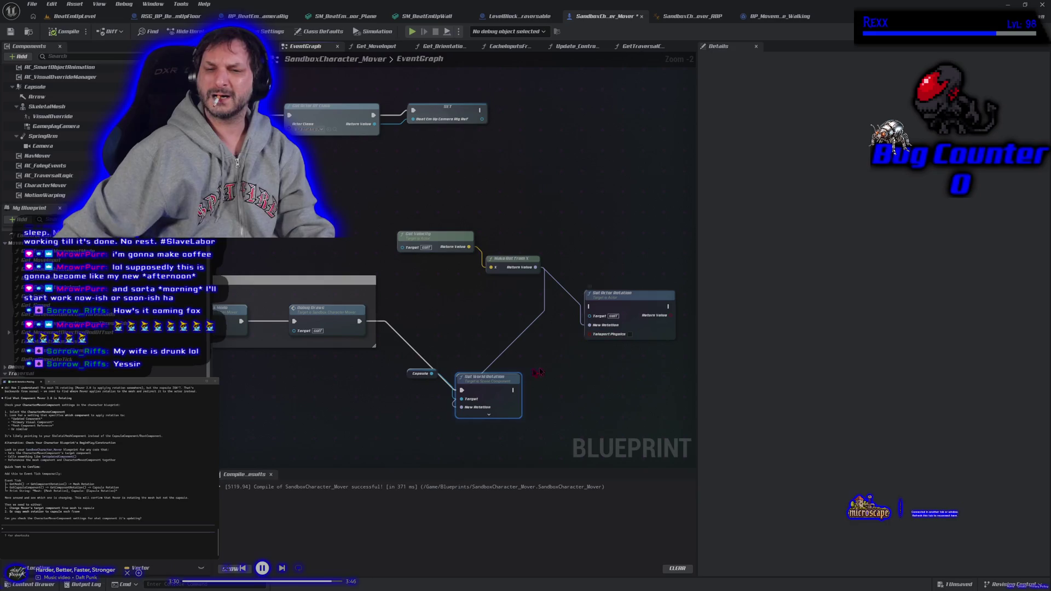
{"action": "mouse_move", "coordinate": [462, 391]}
{"action": "left_mouse_down"}
{"action": "mouse_move", "coordinate": [570, 345]}
{"action": "mouse_move", "coordinate": [590, 306]}
{"action": "left_mouse_up"}
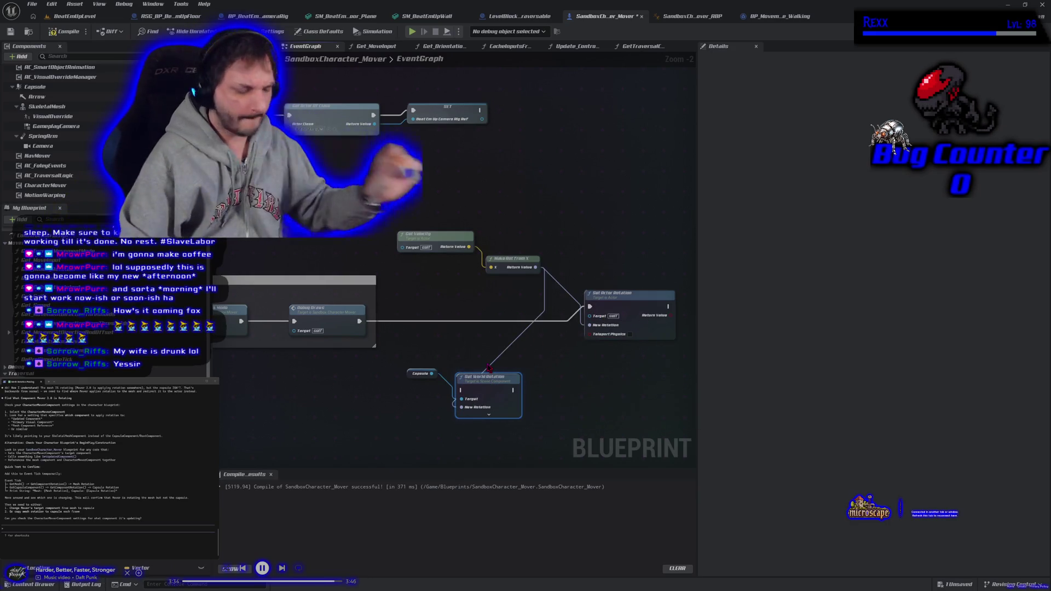
{"action": "key", "text": "Delete"}
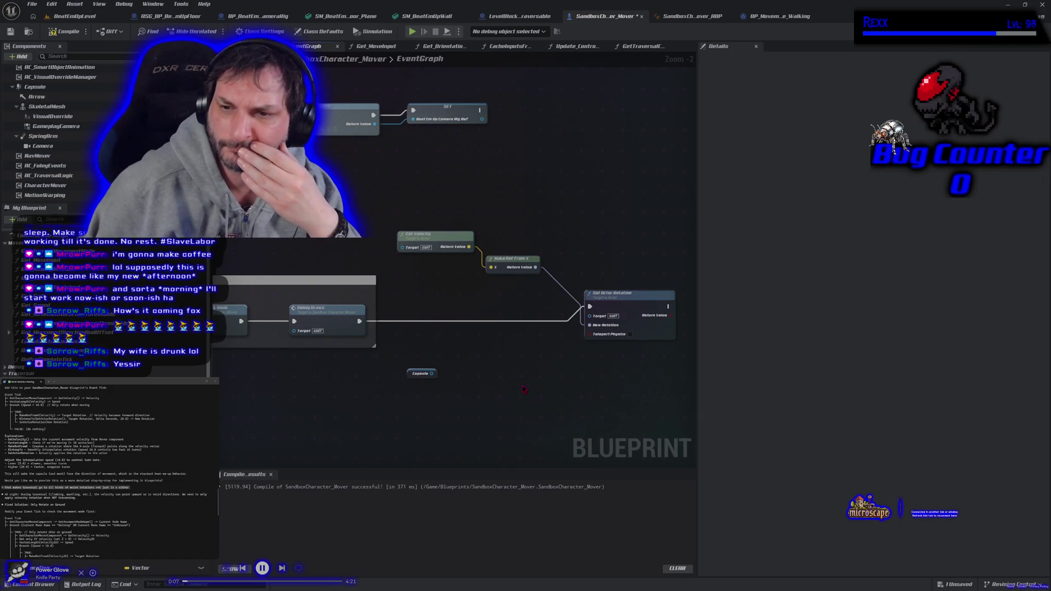
{"action": "key", "text": "Home"}
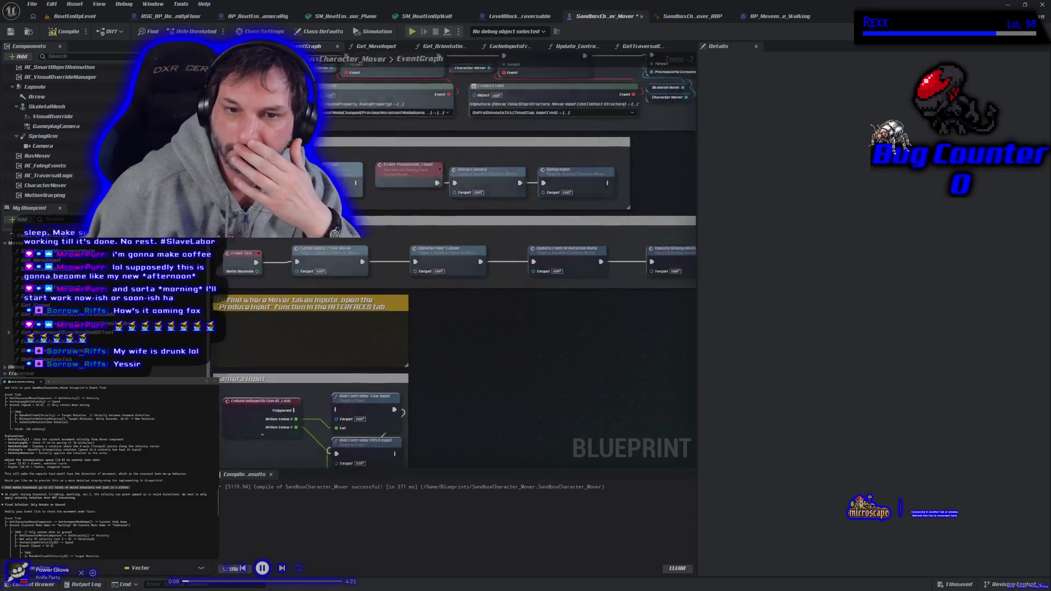
{"action": "mouse_move", "coordinate": [537, 297]}
{"action": "left_mouse_down"}
{"action": "mouse_move", "coordinate": [403, 297]}
{"action": "mouse_move", "coordinate": [496, 329]}
{"action": "left_mouse_up"}
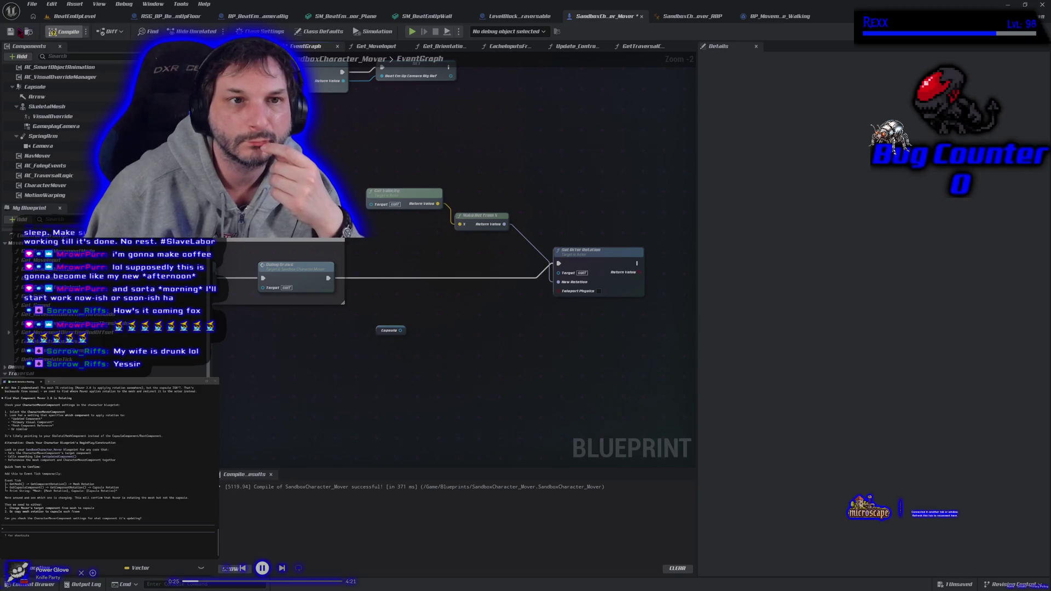
- Save the blueprint and play-test the level, running the character left, right and forward
{"action": "left_click", "coordinate": [10, 31]}
{"action": "left_click", "coordinate": [75, 16]}
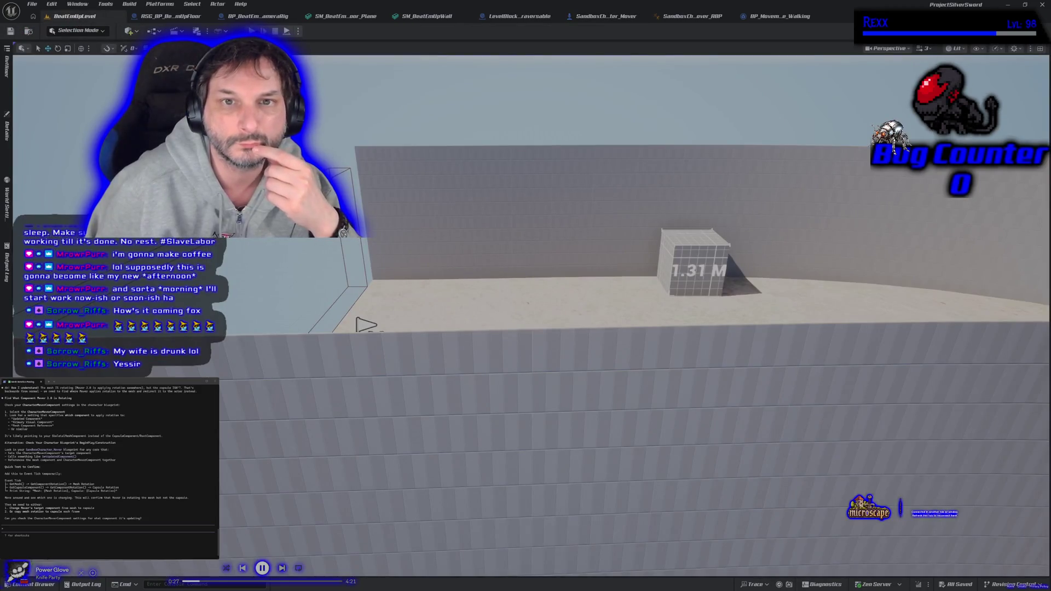
{"action": "key", "text": "alt+p"}
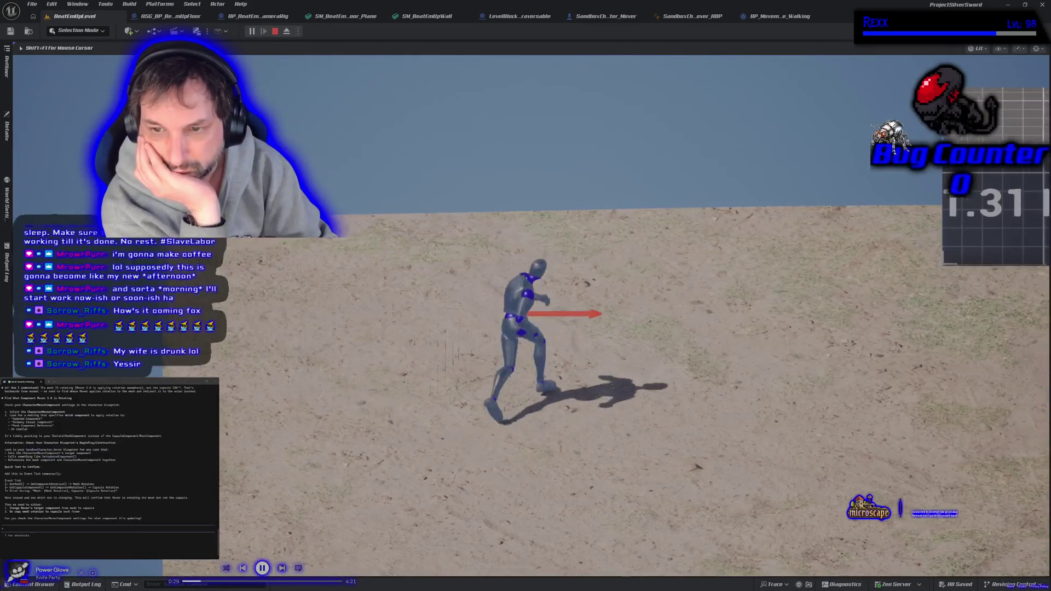
{"action": "key", "text": "a"}
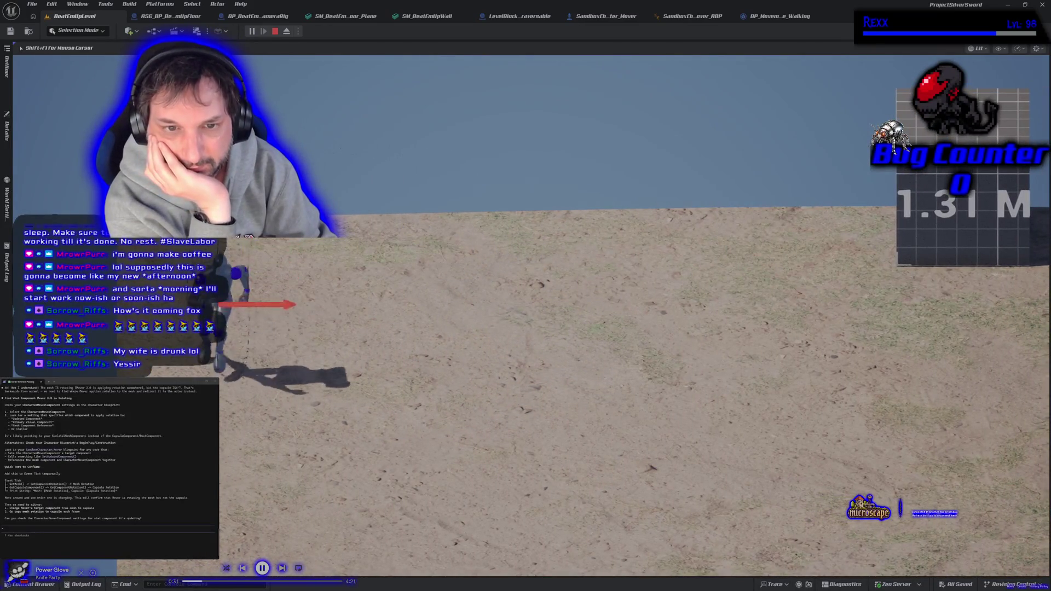
{"action": "key", "text": "d"}
{"action": "key", "text": "w"}
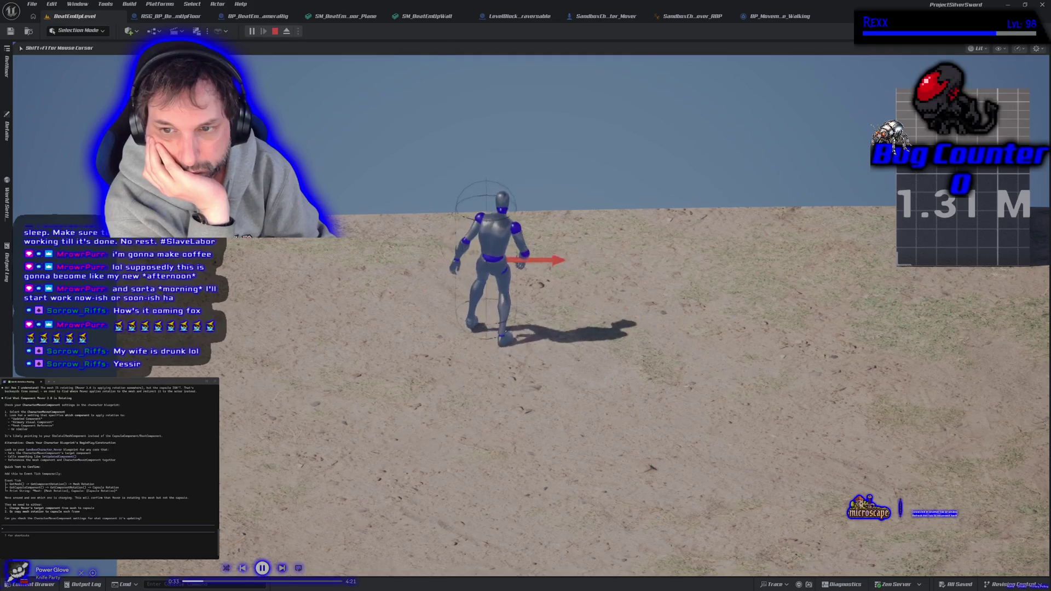
{"action": "key", "text": "Escape"}
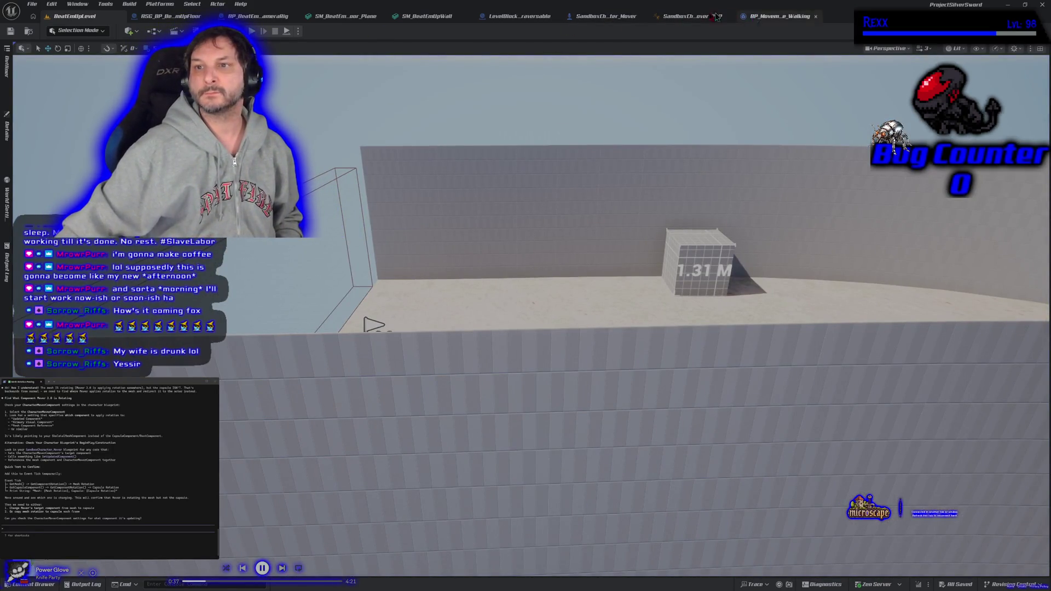
- Flip through the floor and camera rig blueprints back to the SandboxCharacter_Mover EventGraph
{"action": "left_click", "coordinate": [171, 16]}
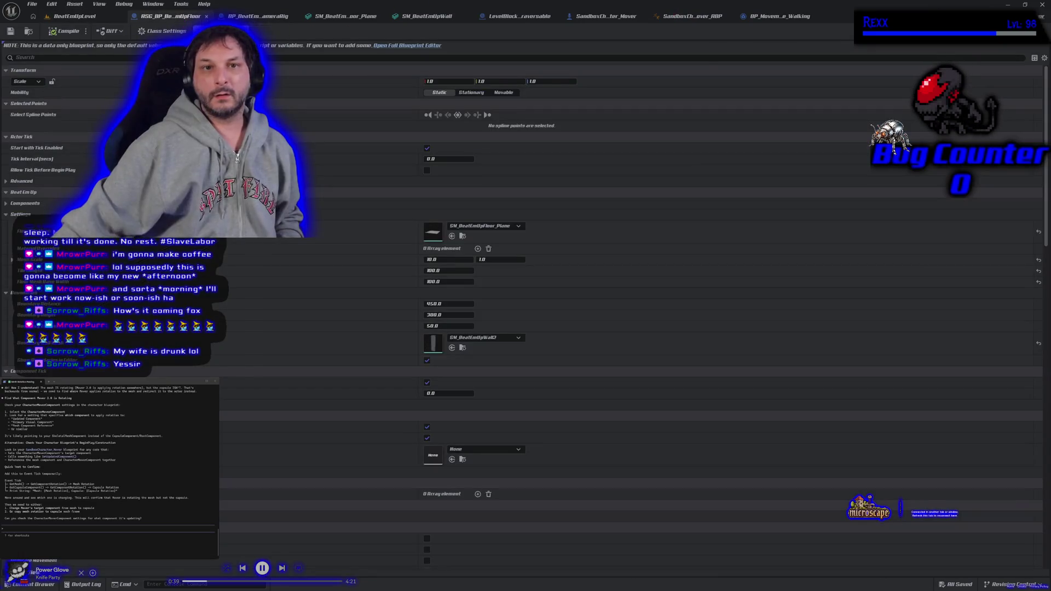
{"action": "left_click", "coordinate": [258, 16]}
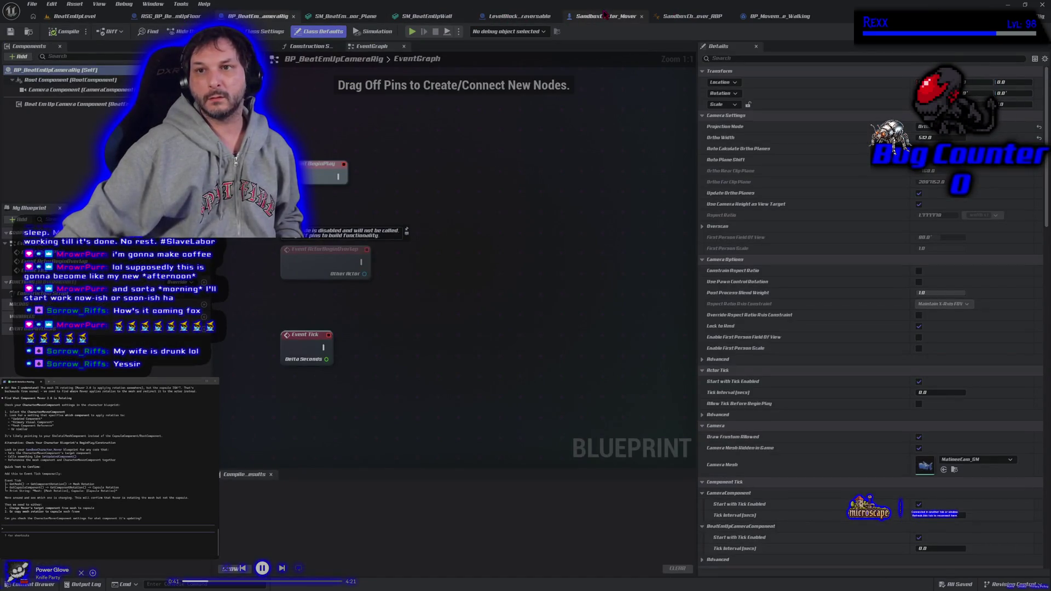
{"action": "left_click", "coordinate": [606, 16]}
{"action": "mouse_move", "coordinate": [347, 368]}
{"action": "left_mouse_down"}
{"action": "mouse_move", "coordinate": [458, 370]}
{"action": "mouse_move", "coordinate": [310, 359]}
{"action": "left_mouse_up"}
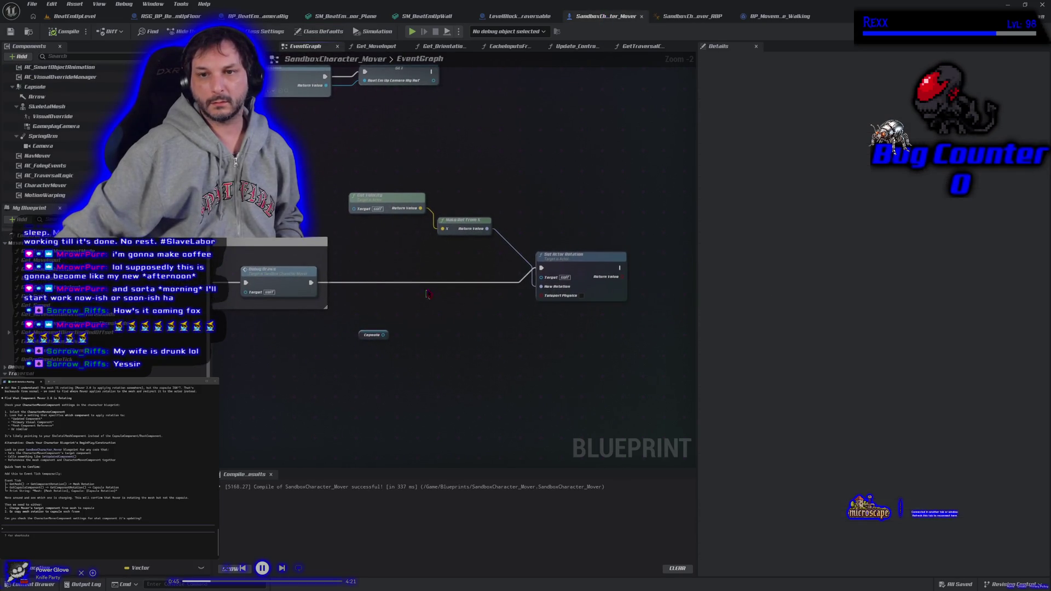
{"action": "right_click", "coordinate": [541, 288]}
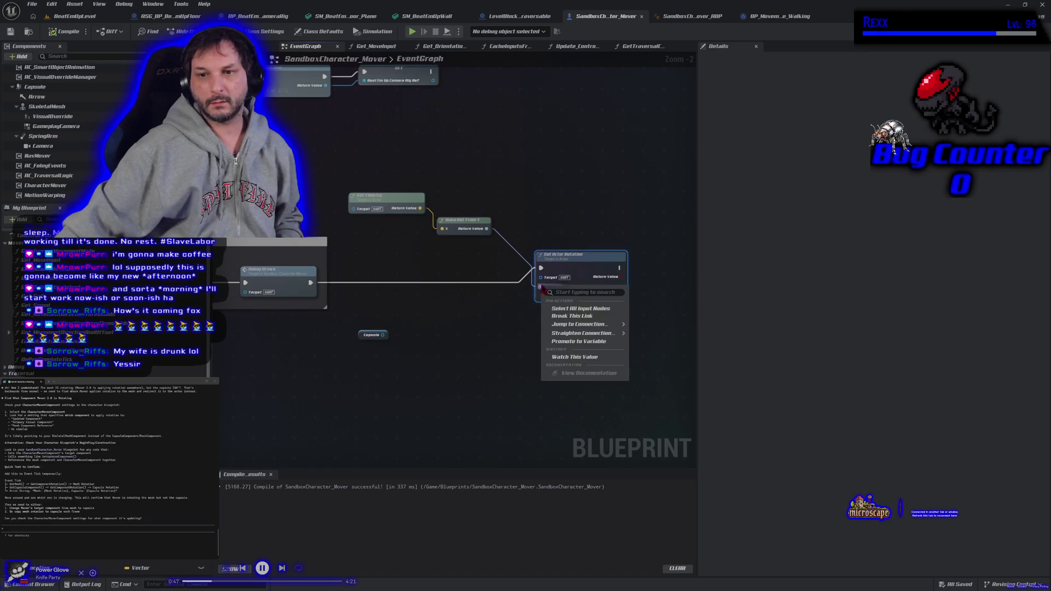
- Break the New Rotation link on Set Actor Rotation, then return to SandboxCharacter_Mover
{"action": "left_click", "coordinate": [555, 318]}
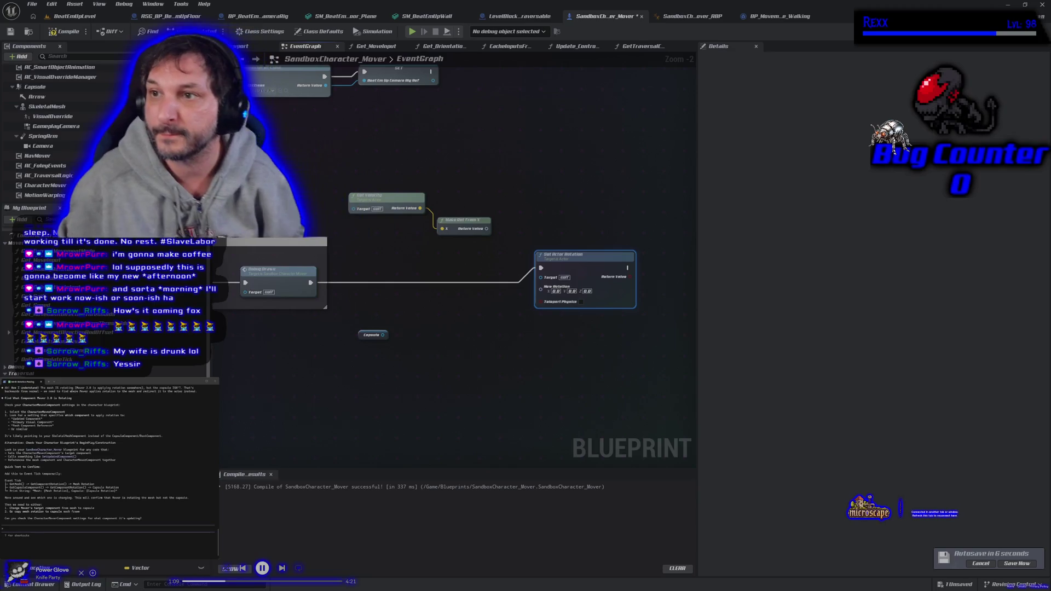
{"action": "left_click", "coordinate": [770, 17]}
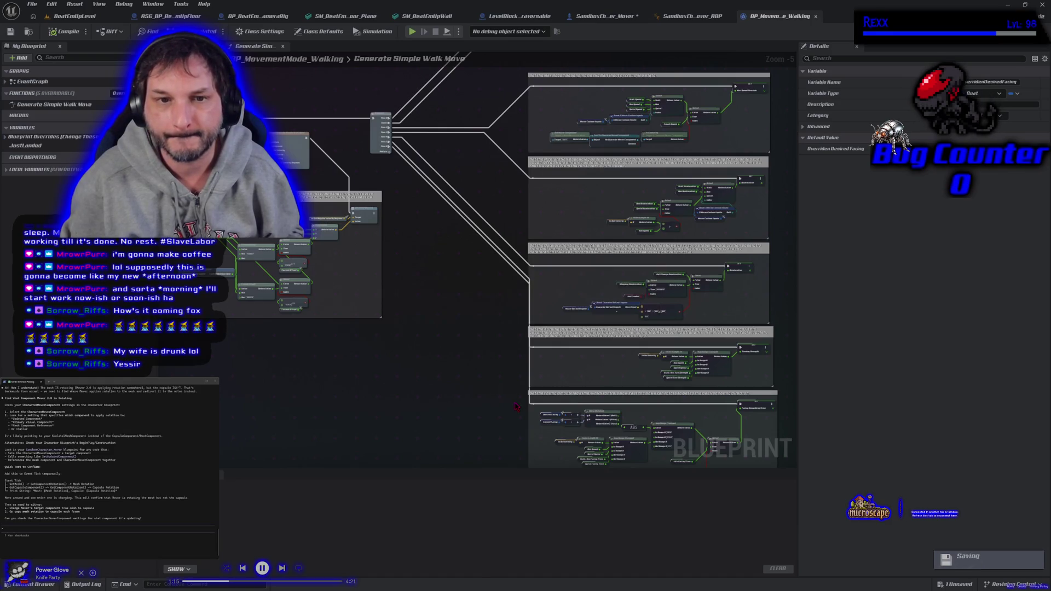
{"action": "left_click", "coordinate": [694, 16]}
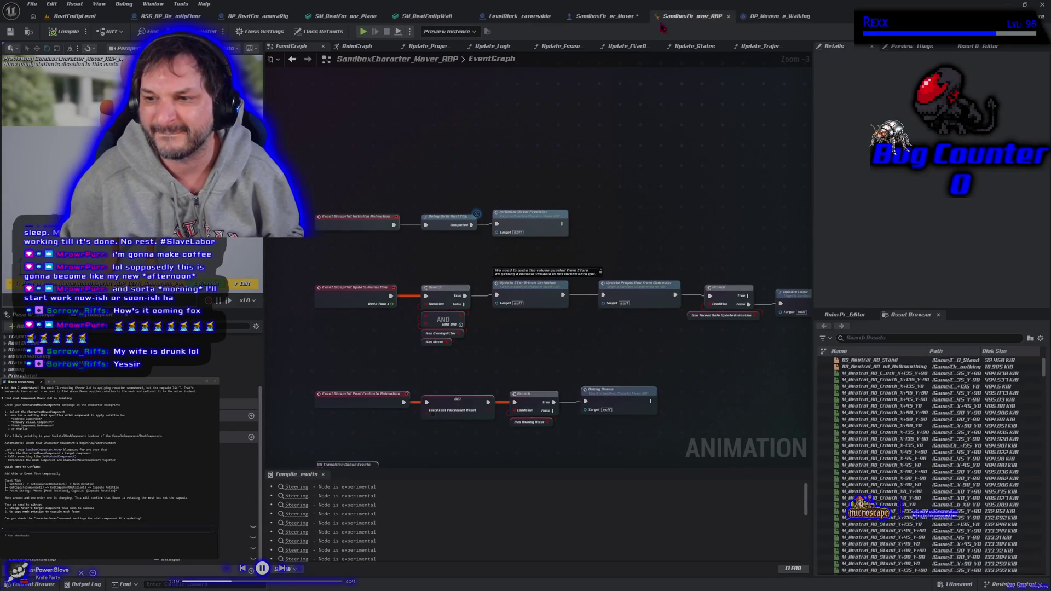
{"action": "left_click", "coordinate": [608, 17]}
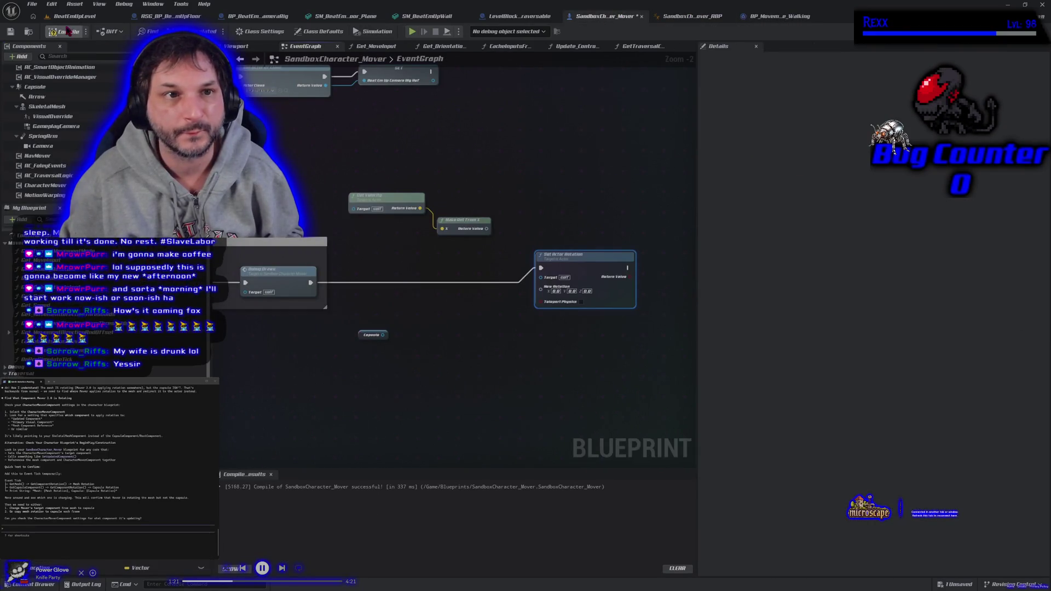
- Recompile the blueprint and briefly view the Get_AimingRotation function graph
{"action": "left_click", "coordinate": [11, 32]}
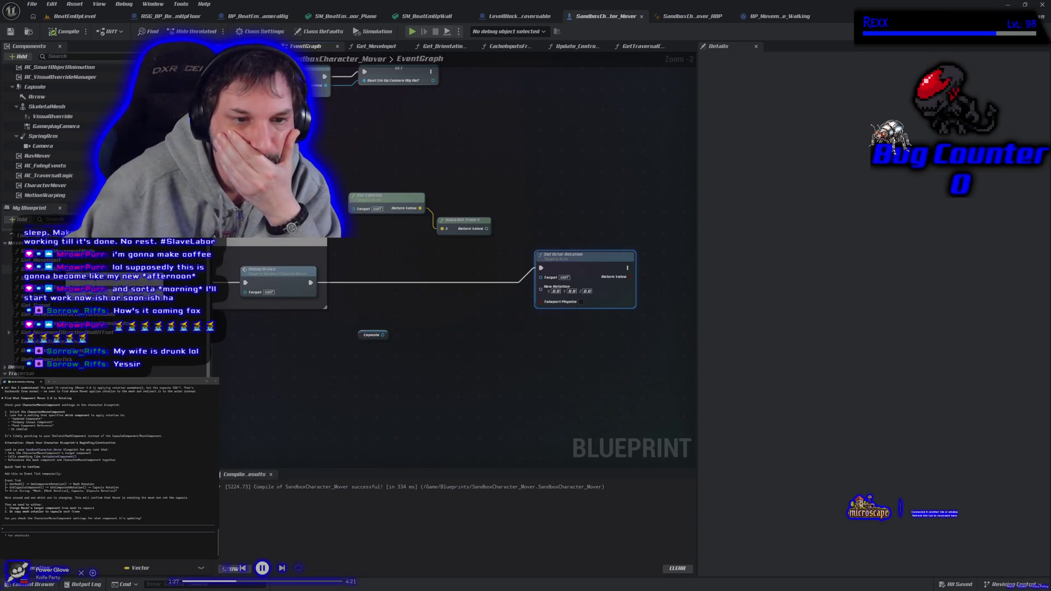
{"action": "double_click", "coordinate": [44, 268]}
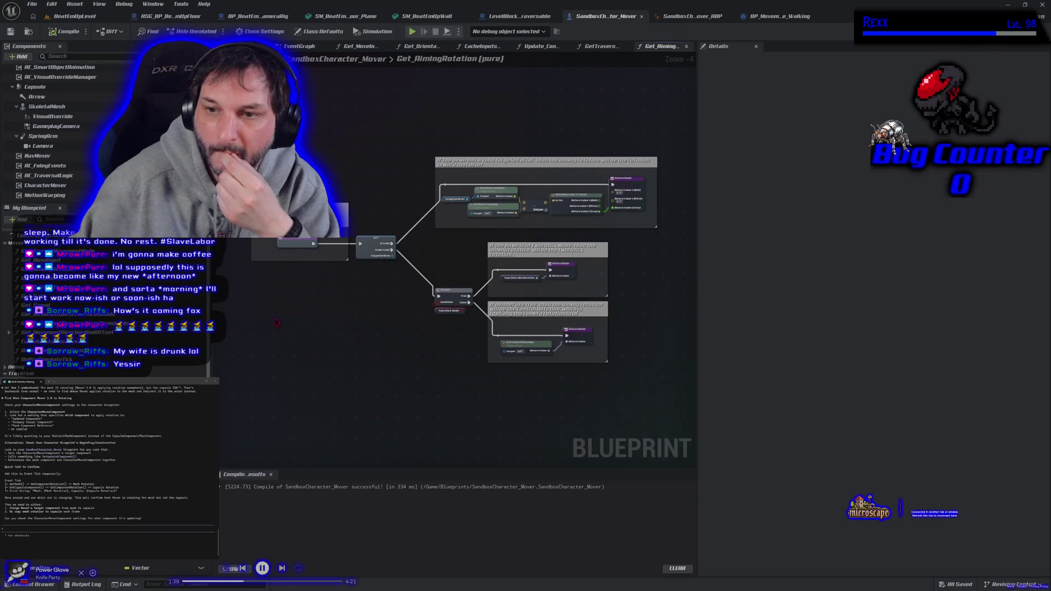
{"action": "key", "text": "alt+Left"}
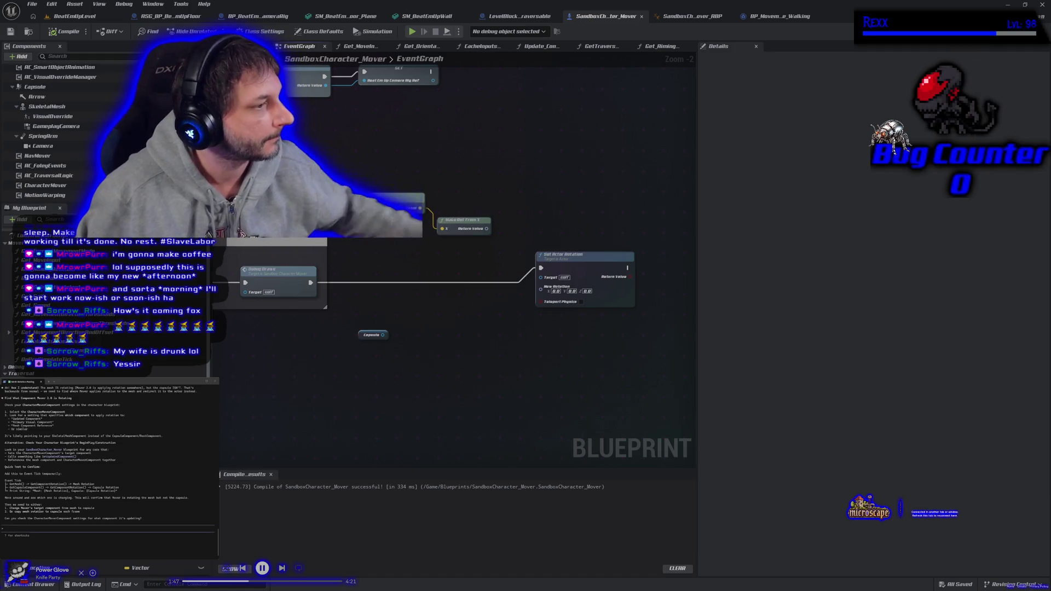
- Back in the EventGraph, select the Capsule node to inspect it
{"action": "scroll", "coordinate": [110, 465], "scroll_direction": "up", "scroll_amount": 3}
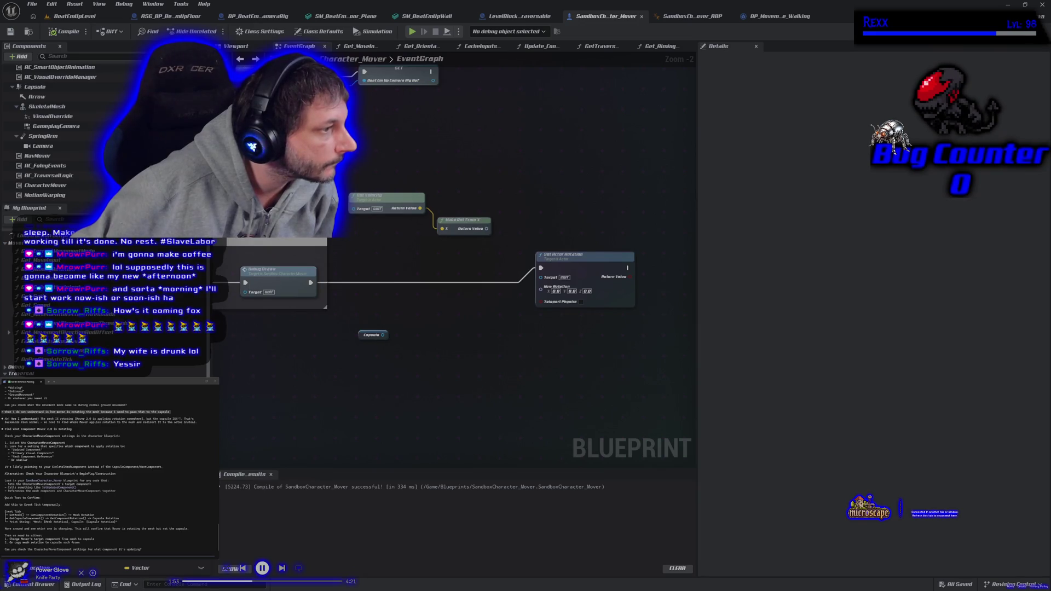
{"action": "scroll", "coordinate": [110, 465], "scroll_direction": "down", "scroll_amount": 3}
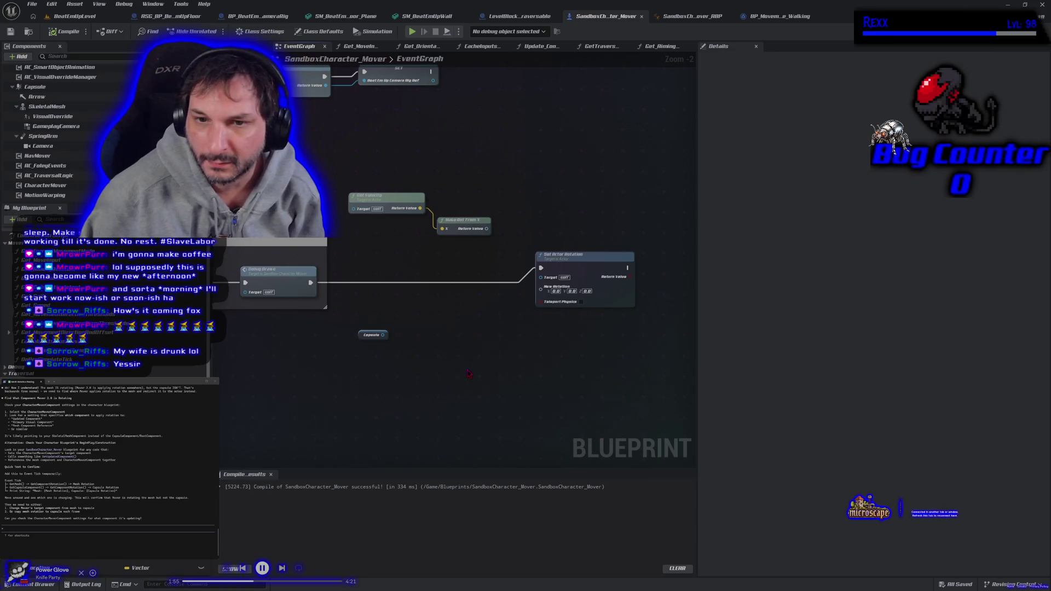
{"action": "left_click_drag", "start_coordinate": [447, 353], "coordinate": [476, 390]}
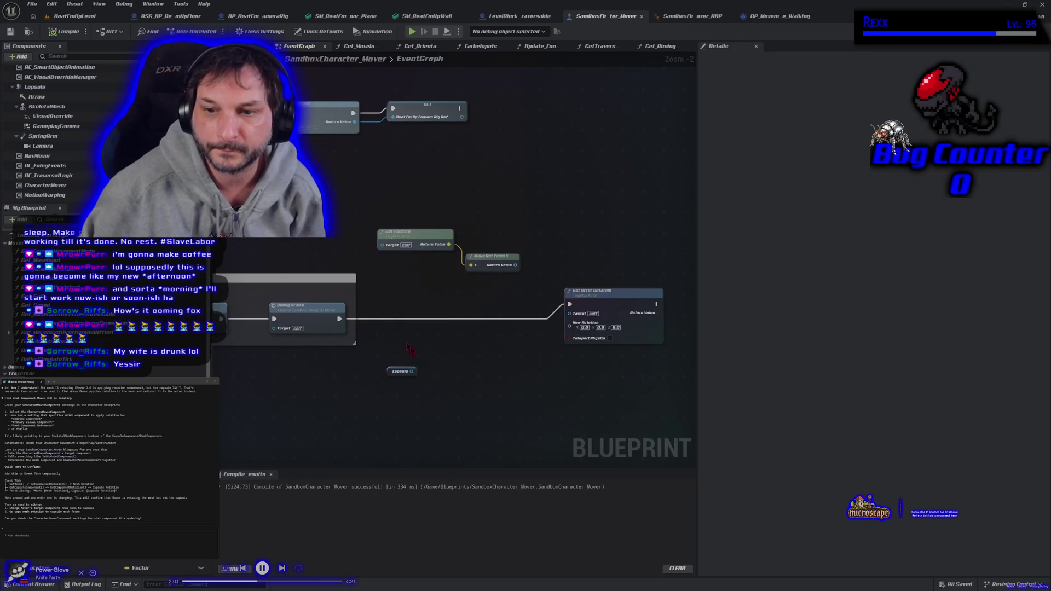
{"action": "left_click", "coordinate": [391, 373]}
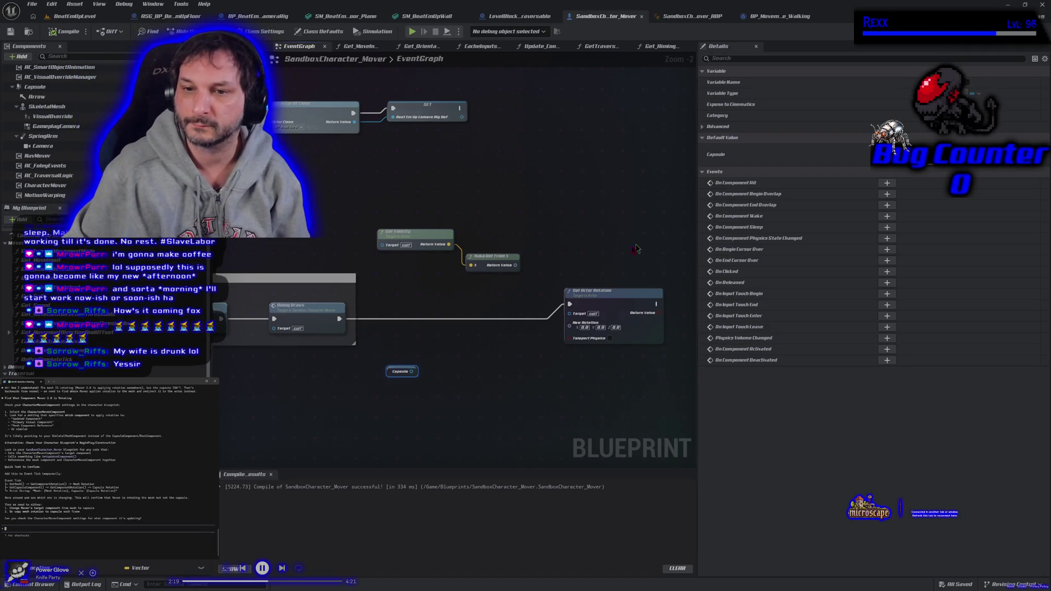
{"action": "right_click", "coordinate": [566, 222]}
{"action": "type", "text": "s"}
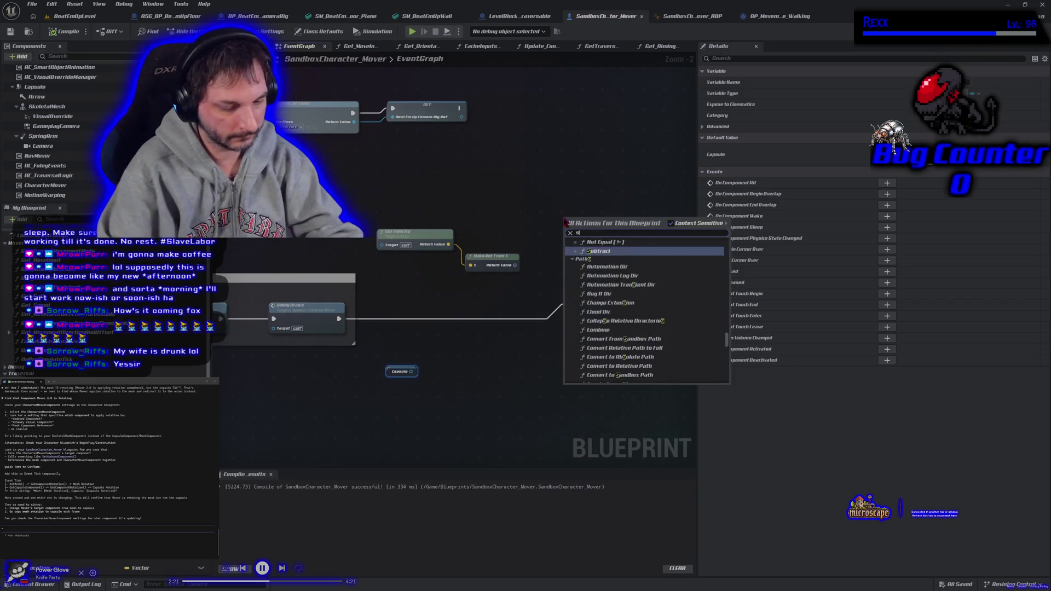
{"action": "type", "text": "et world rot"}
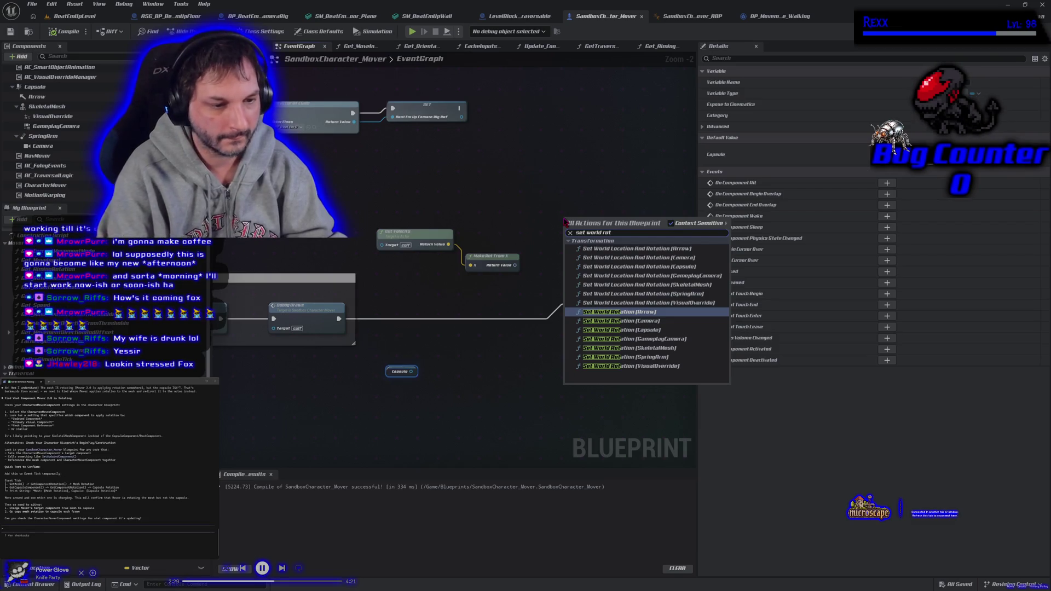
{"action": "key", "text": "Return"}
{"action": "mouse_move", "coordinate": [474, 377]}
{"action": "left_mouse_down"}
{"action": "mouse_move", "coordinate": [498, 340]}
{"action": "mouse_move", "coordinate": [454, 338]}
{"action": "left_mouse_up"}
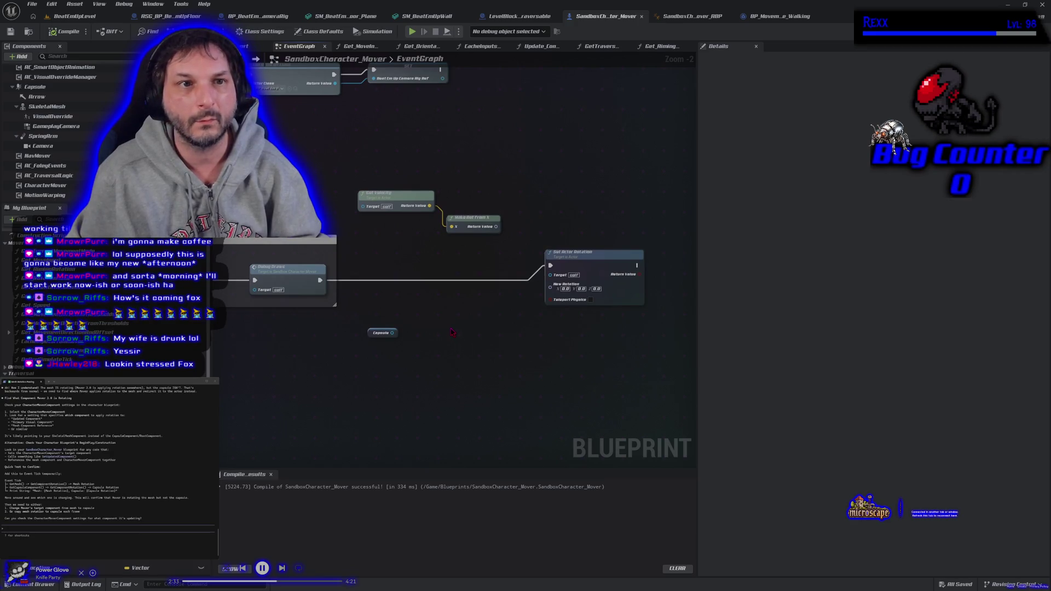
{"action": "mouse_move", "coordinate": [496, 226]}
{"action": "left_mouse_down"}
{"action": "mouse_move", "coordinate": [536, 269]}
{"action": "mouse_move", "coordinate": [524, 260]}
{"action": "left_mouse_up"}
{"action": "left_click", "coordinate": [468, 339]}
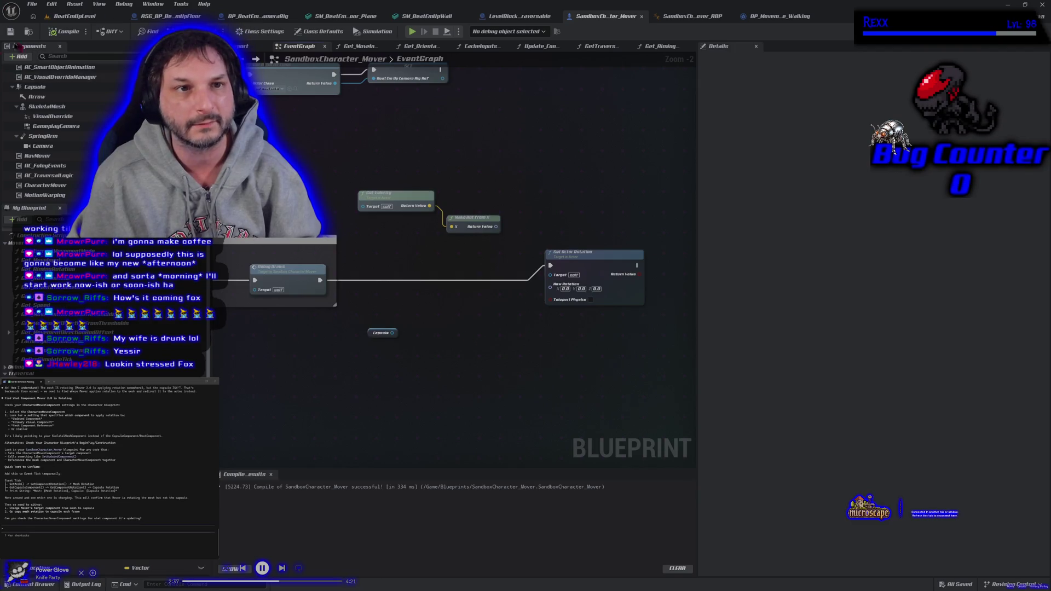
{"action": "left_click", "coordinate": [71, 16]}
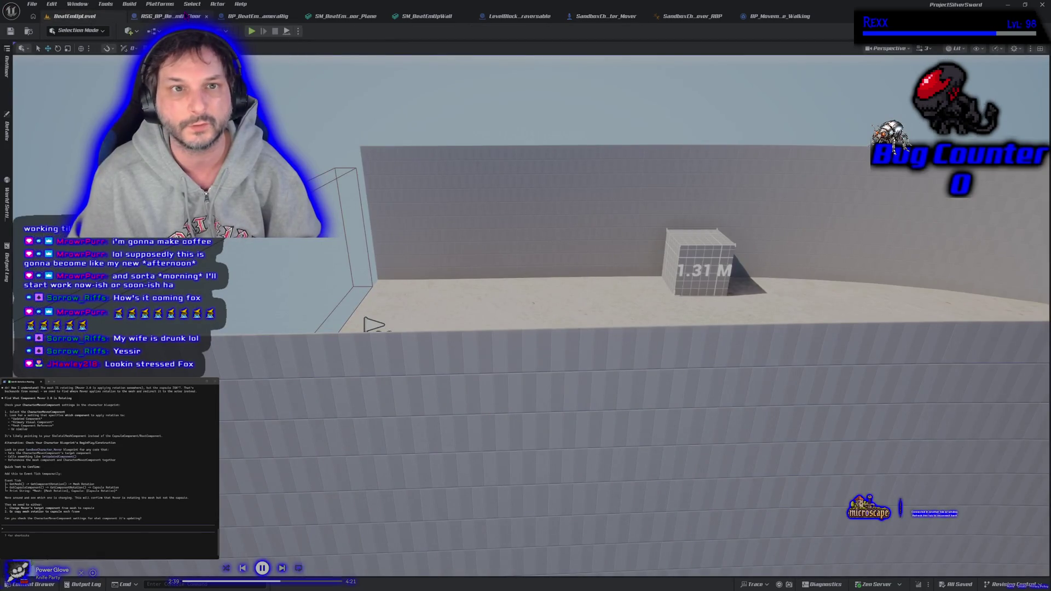
{"action": "left_click", "coordinate": [264, 17]}
{"action": "left_click", "coordinate": [622, 18]}
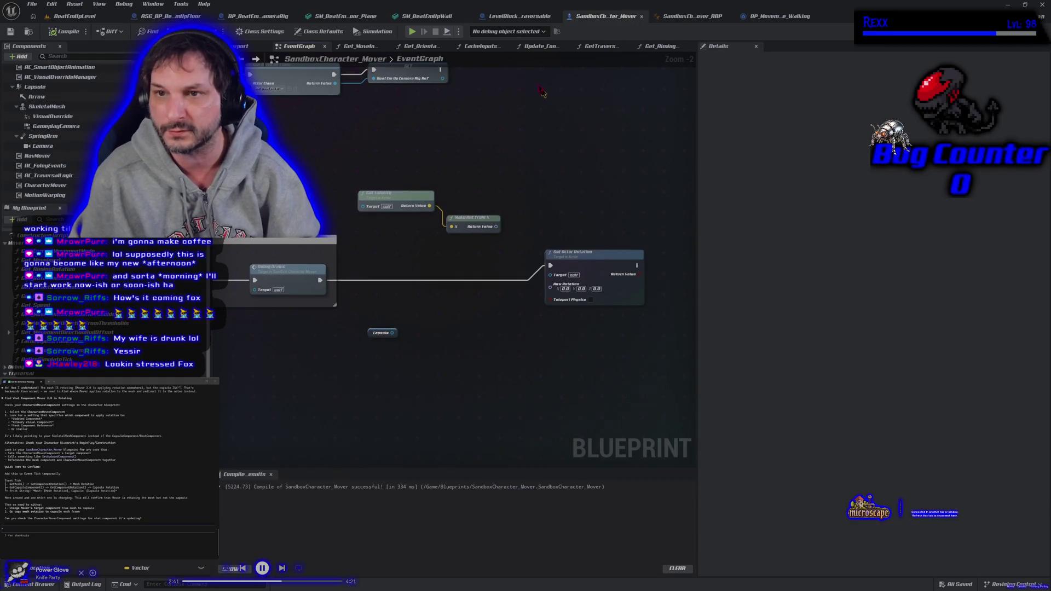
{"action": "left_click", "coordinate": [521, 16]}
{"action": "left_click", "coordinate": [427, 16]}
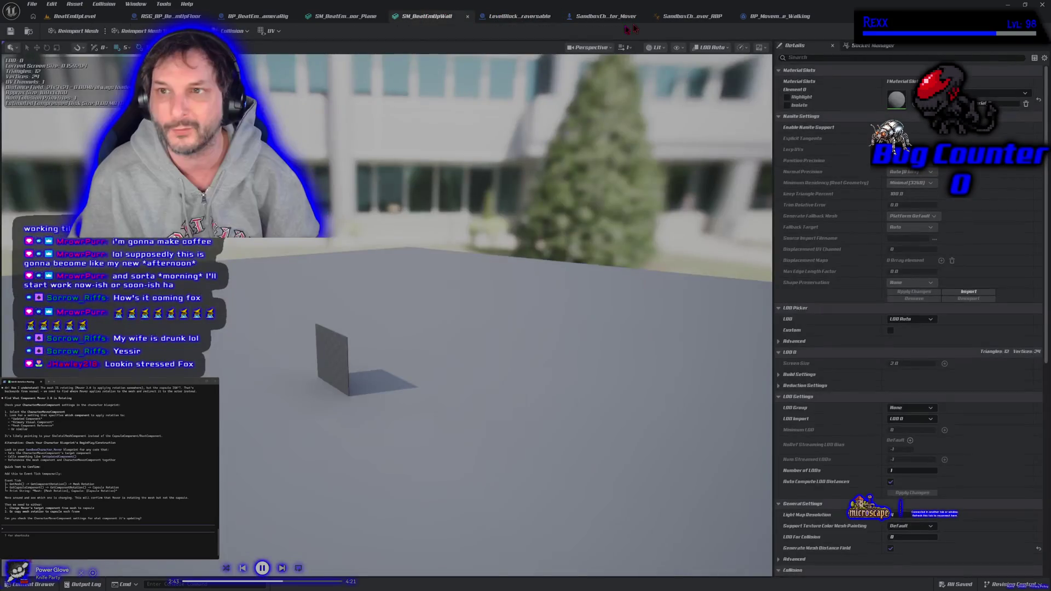
{"action": "left_click", "coordinate": [767, 16]}
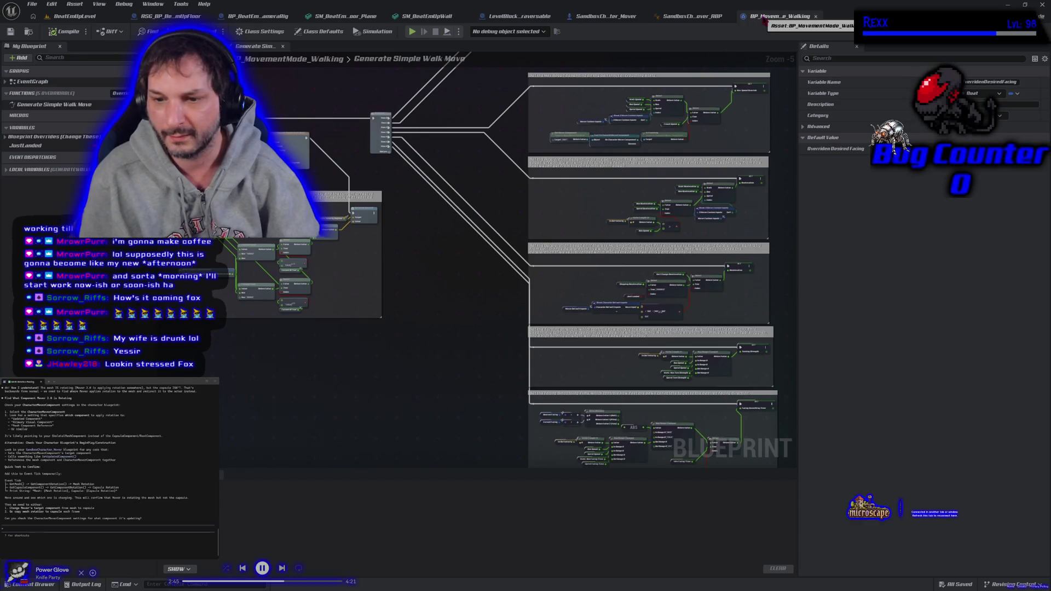
{"action": "mouse_move", "coordinate": [453, 368]}
{"action": "left_mouse_down"}
{"action": "mouse_move", "coordinate": [283, 334]}
{"action": "mouse_move", "coordinate": [236, 300]}
{"action": "left_mouse_up"}
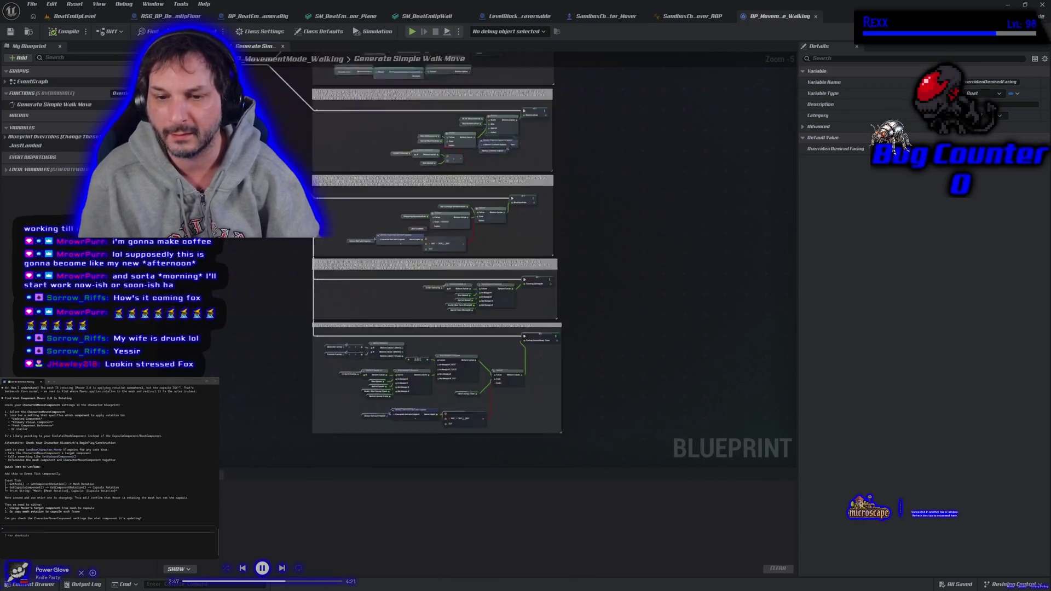
{"action": "scroll", "coordinate": [318, 268], "scroll_direction": "up", "scroll_amount": 3}
{"action": "scroll", "coordinate": [318, 268], "scroll_direction": "down", "scroll_amount": 3}
{"action": "left_click", "coordinate": [712, 17]}
{"action": "left_click", "coordinate": [603, 17]}
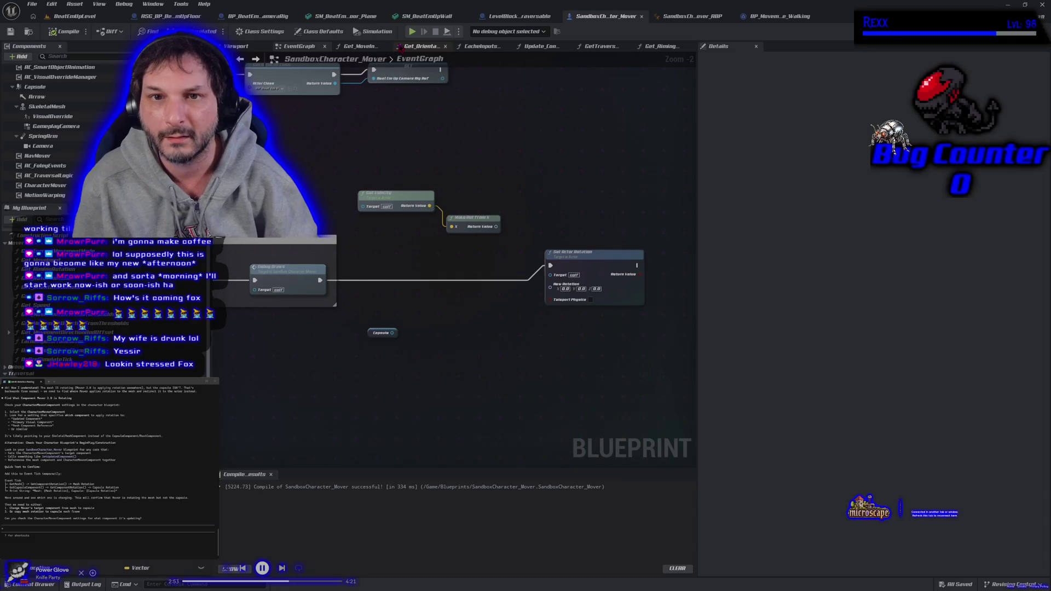
{"action": "left_click", "coordinate": [421, 47]}
{"action": "left_click", "coordinate": [374, 47]}
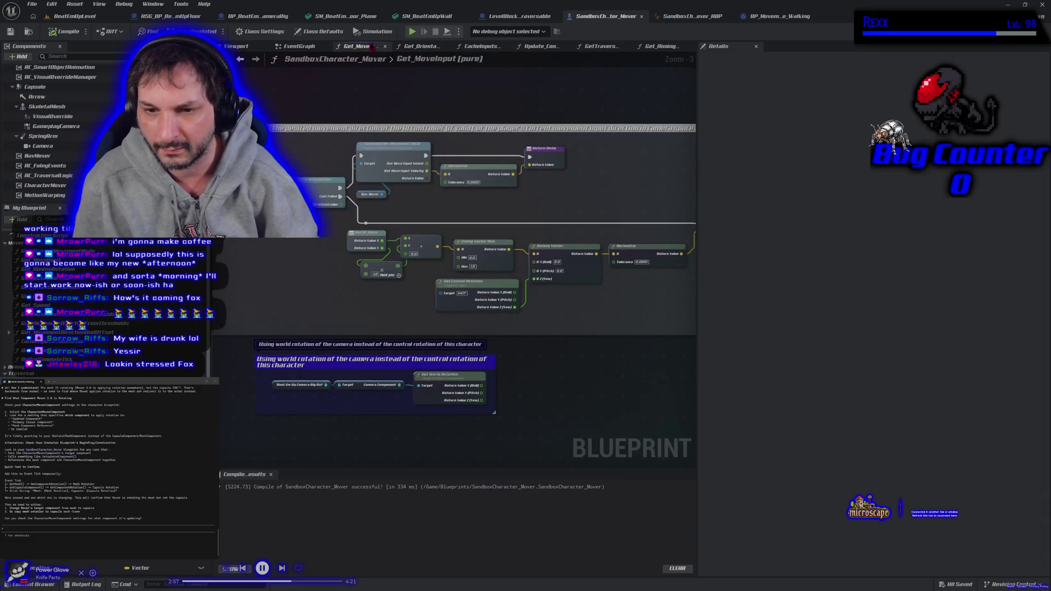
- Close the Update_ControlRotationRate, Get_AimingRotation and CacheInputsFromMover graph tabs
{"action": "left_click", "coordinate": [539, 47]}
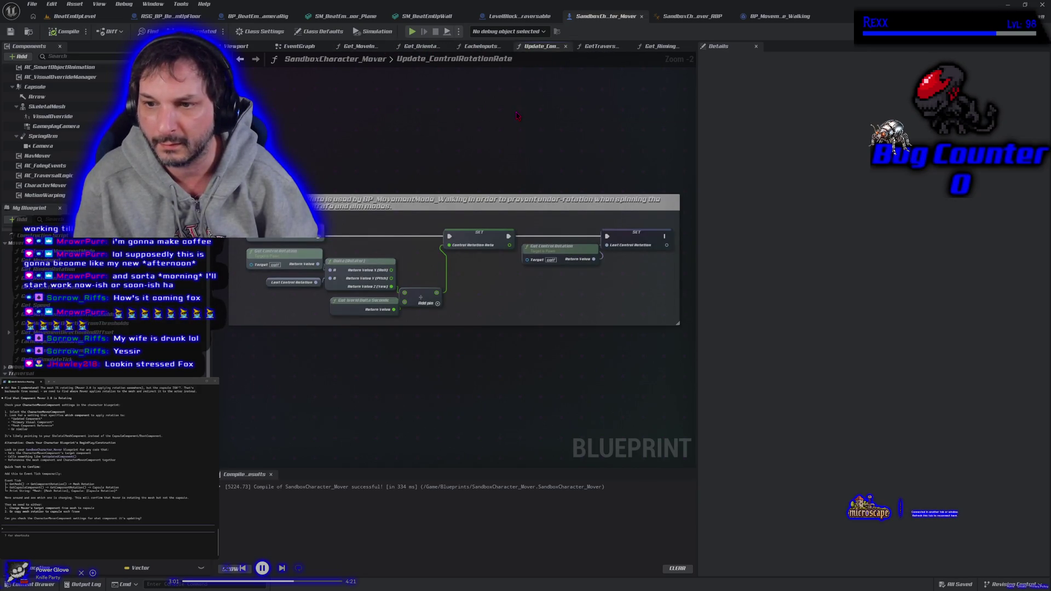
{"action": "middle_click", "coordinate": [539, 48]}
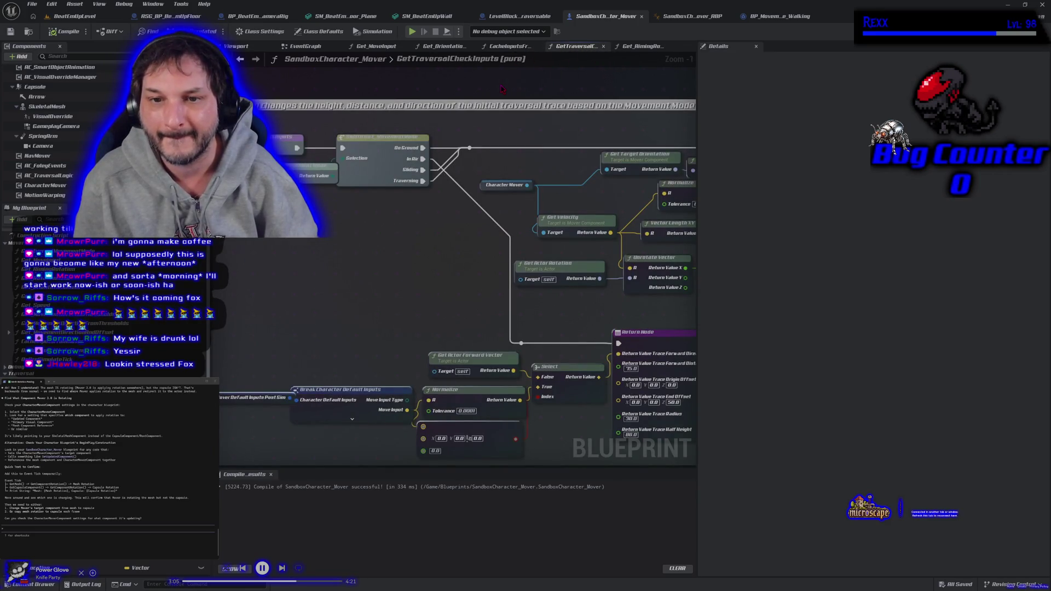
{"action": "scroll", "coordinate": [501, 89], "scroll_direction": "down", "scroll_amount": 2}
{"action": "left_click_drag", "start_coordinate": [447, 123], "coordinate": [332, 137]}
{"action": "left_click", "coordinate": [653, 50]}
{"action": "middle_click", "coordinate": [653, 48]}
{"action": "left_click", "coordinate": [515, 48]}
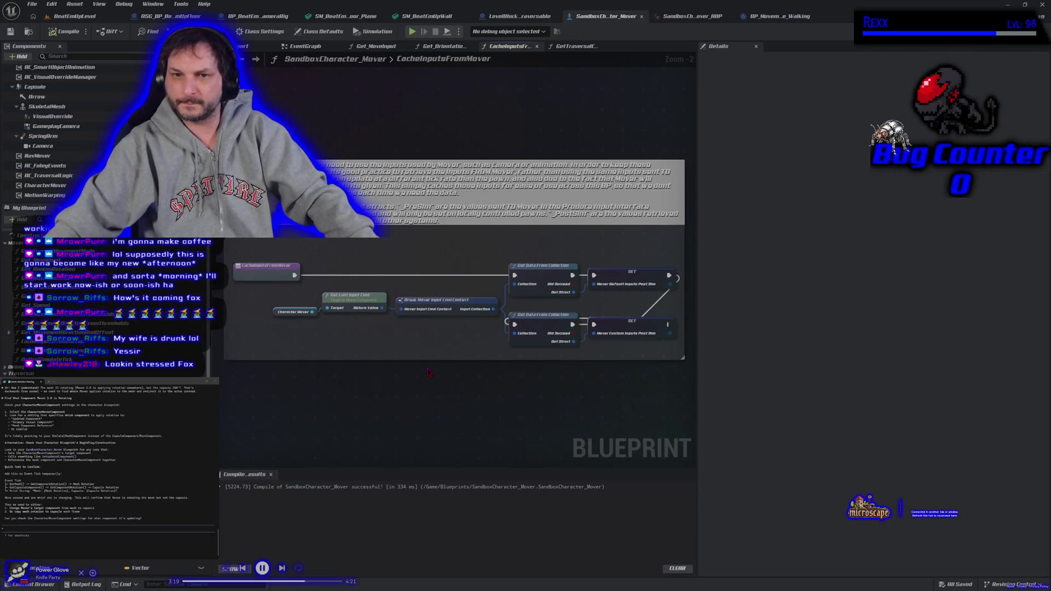
{"action": "middle_click", "coordinate": [517, 48]}
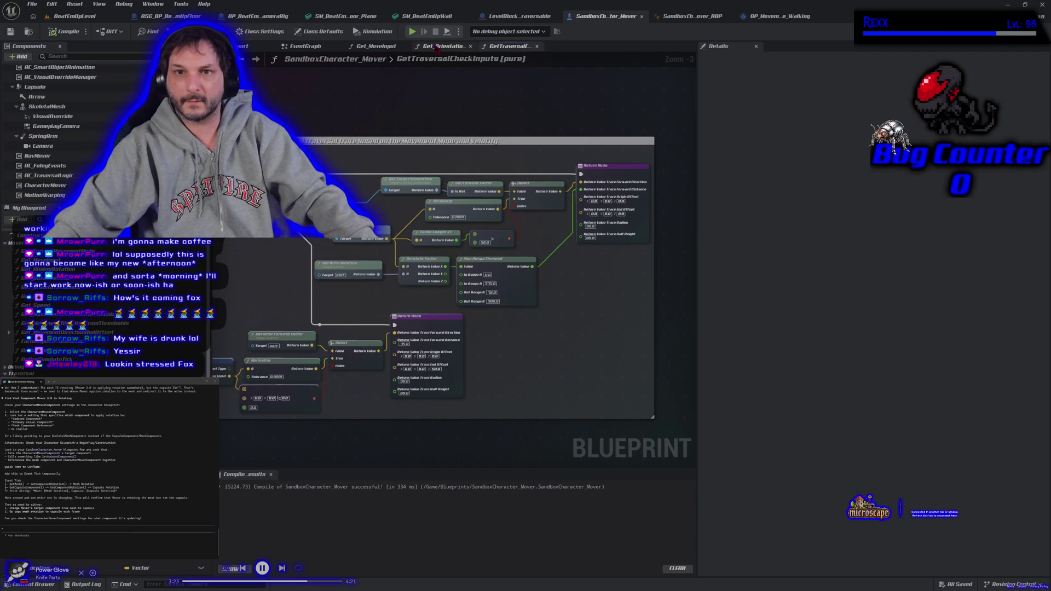
- Open Get_OrientationIntent and bring its camera world-rotation section into view
{"action": "left_click", "coordinate": [438, 46]}
{"action": "mouse_move", "coordinate": [289, 286]}
{"action": "left_mouse_down"}
{"action": "mouse_move", "coordinate": [286, 265]}
{"action": "mouse_move", "coordinate": [264, 300]}
{"action": "left_mouse_up"}
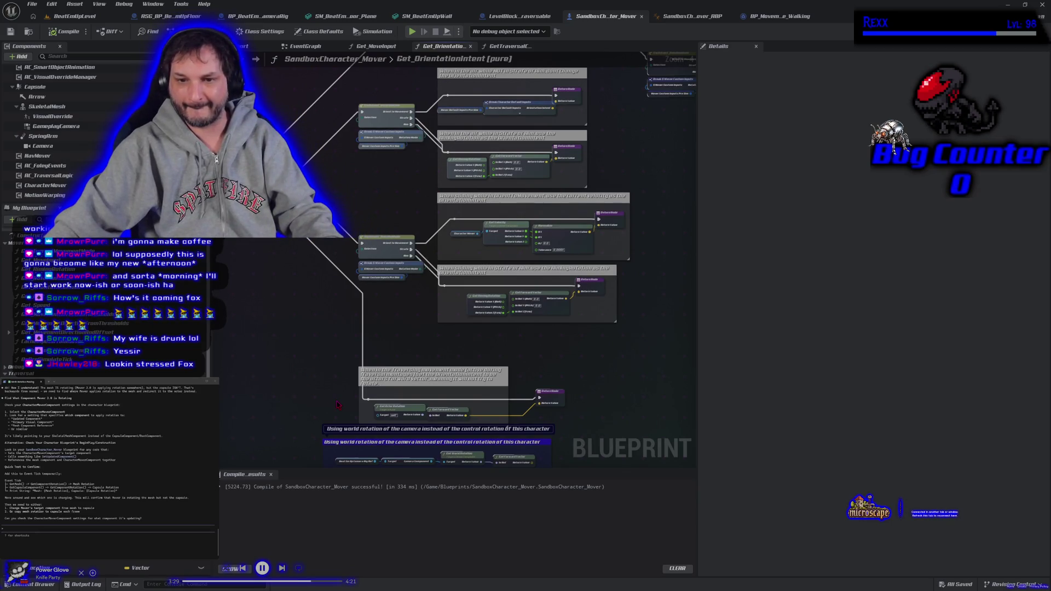
{"action": "scroll", "coordinate": [279, 307], "scroll_direction": "up", "scroll_amount": 2}
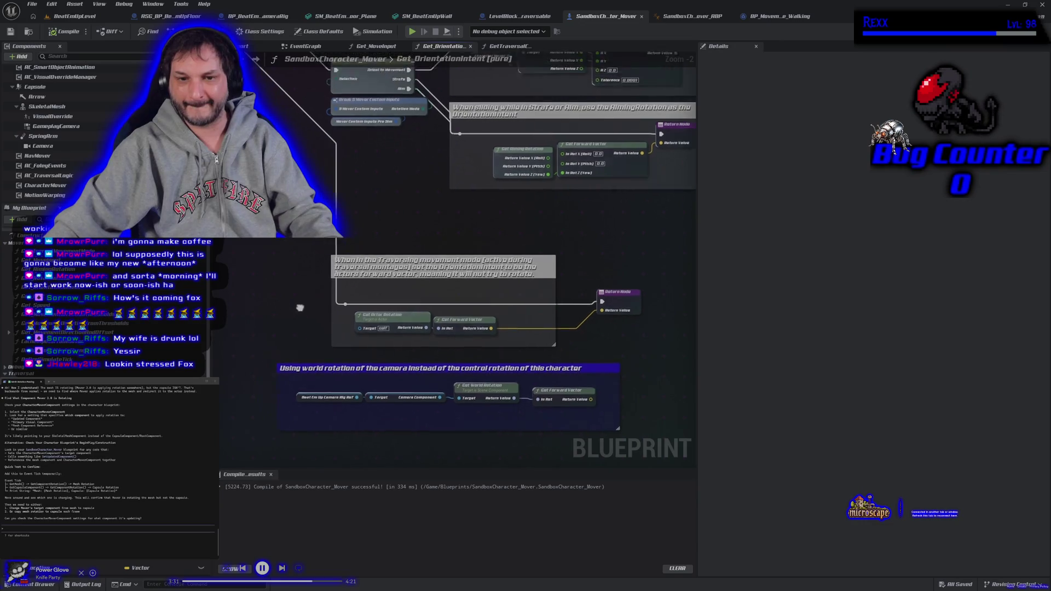
{"action": "left_click_drag", "start_coordinate": [300, 307], "coordinate": [321, 326]}
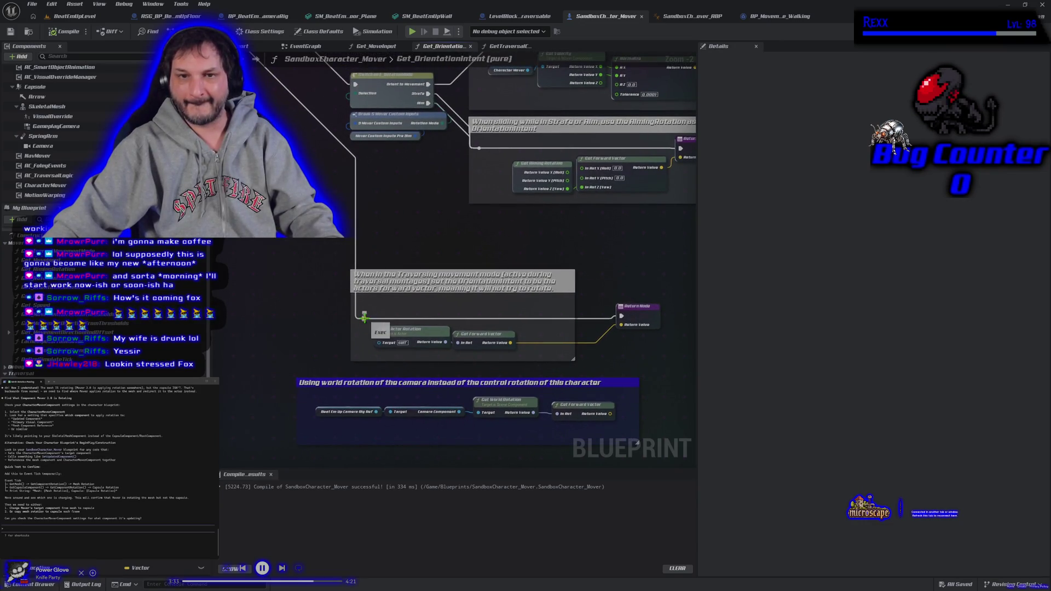
{"action": "left_click", "coordinate": [622, 316], "text": "alt"}
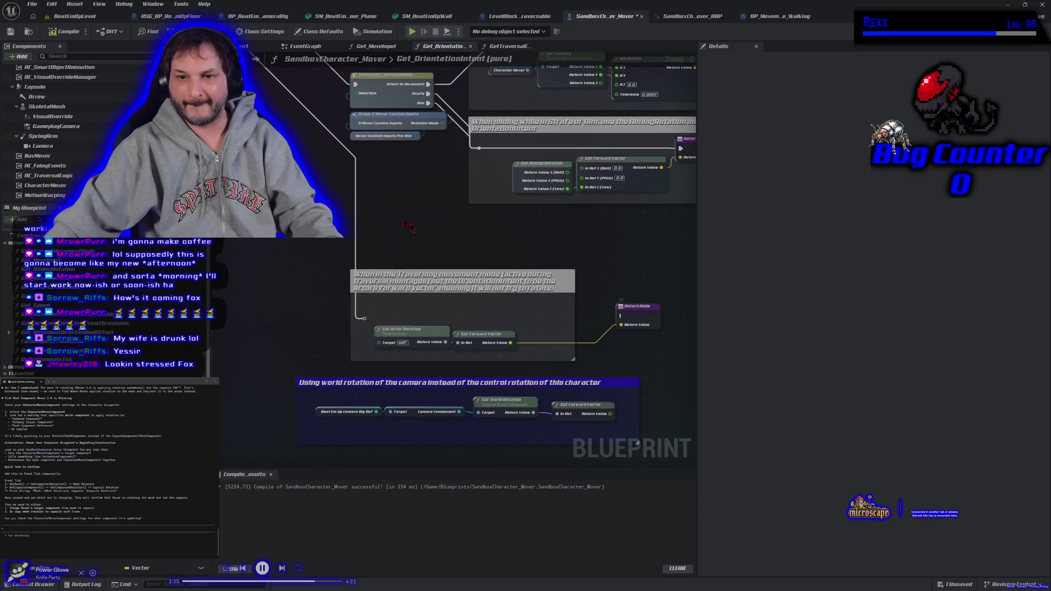
- Cut the traversal branch's return link, compile, and run a quick play test
{"action": "left_click_drag", "start_coordinate": [328, 208], "coordinate": [378, 274]}
{"action": "left_click", "coordinate": [65, 31]}
{"action": "left_click", "coordinate": [413, 32]}
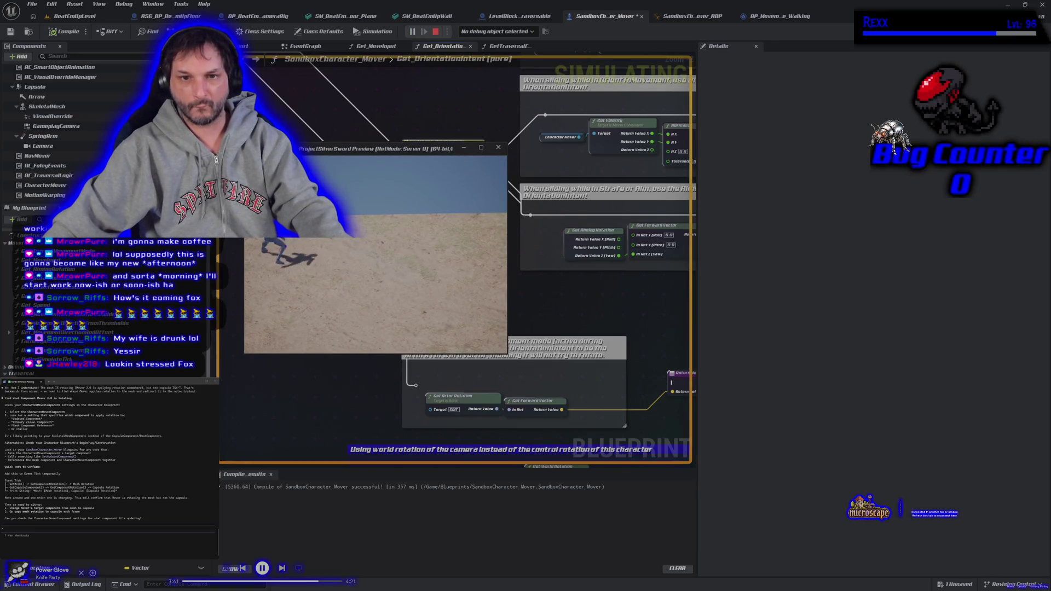
{"action": "key", "text": "Escape"}
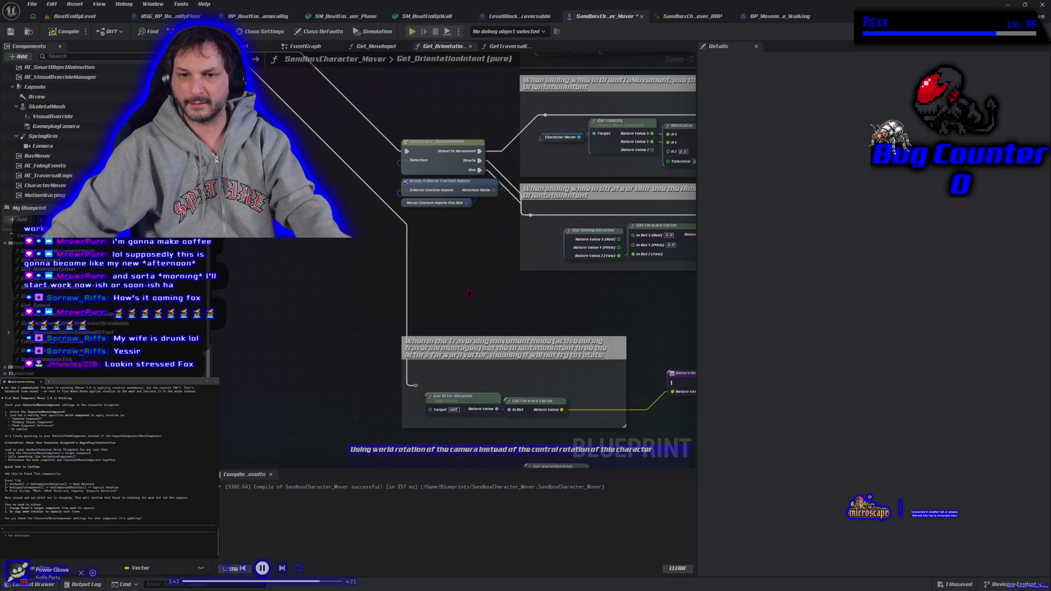
- Reconnect the reroute to the return node, recompile with F7, and play-test walking the character
{"action": "mouse_move", "coordinate": [415, 387]}
{"action": "left_mouse_down"}
{"action": "mouse_move", "coordinate": [673, 390]}
{"action": "mouse_move", "coordinate": [529, 361]}
{"action": "mouse_move", "coordinate": [449, 137]}
{"action": "mouse_move", "coordinate": [449, 71]}
{"action": "mouse_move", "coordinate": [449, 263]}
{"action": "mouse_move", "coordinate": [441, 240]}
{"action": "left_mouse_up"}
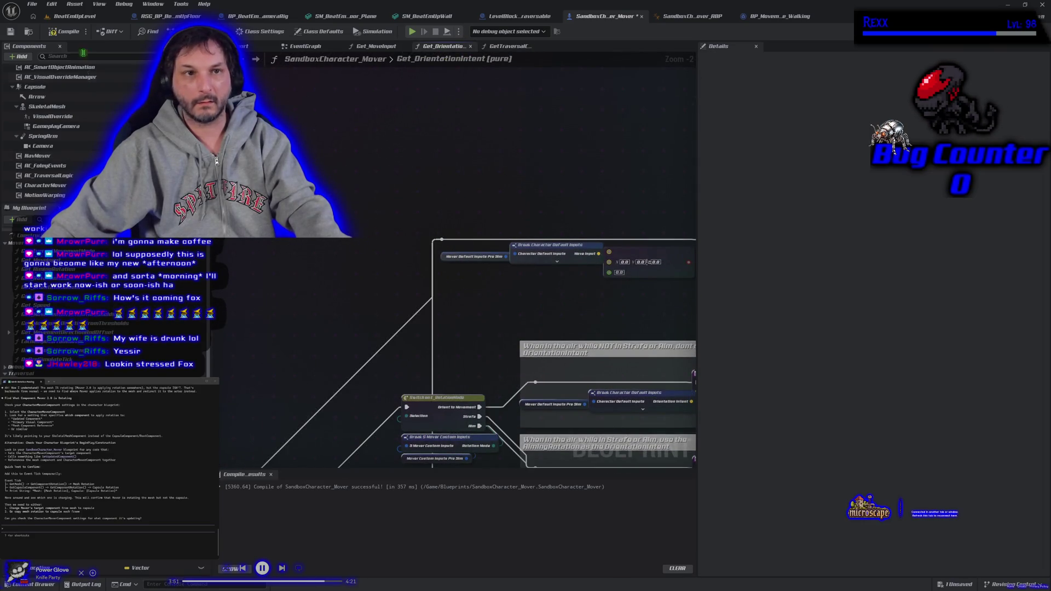
{"action": "key", "text": "F7"}
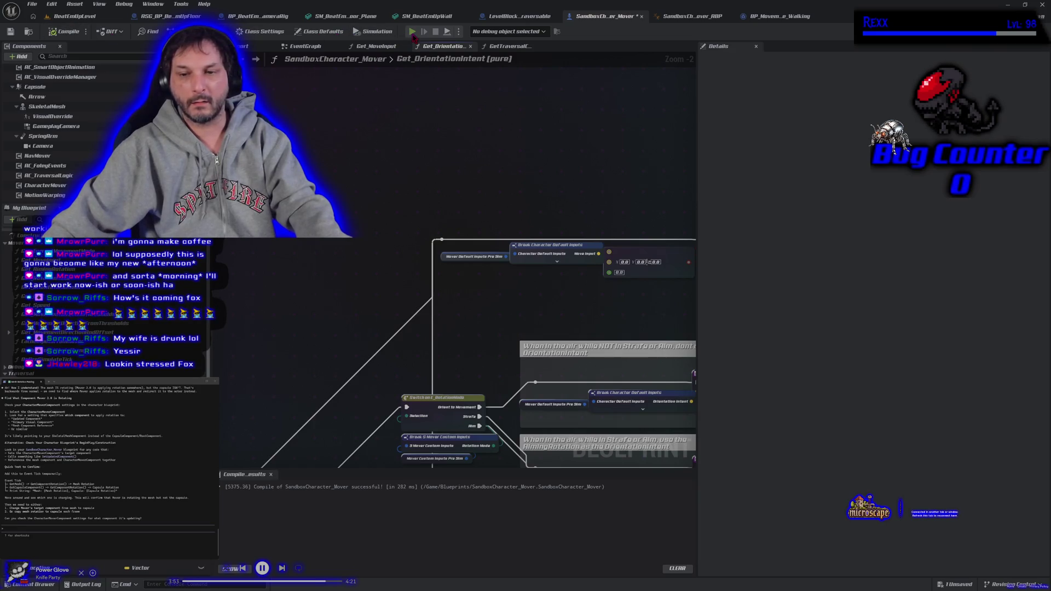
{"action": "left_click", "coordinate": [413, 34]}
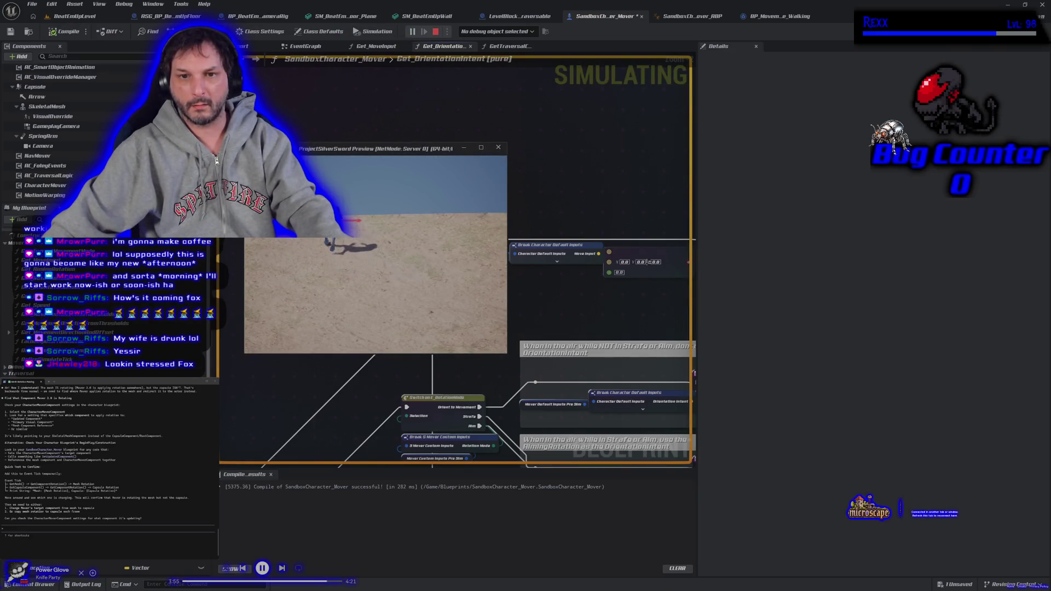
{"action": "key", "text": "d"}
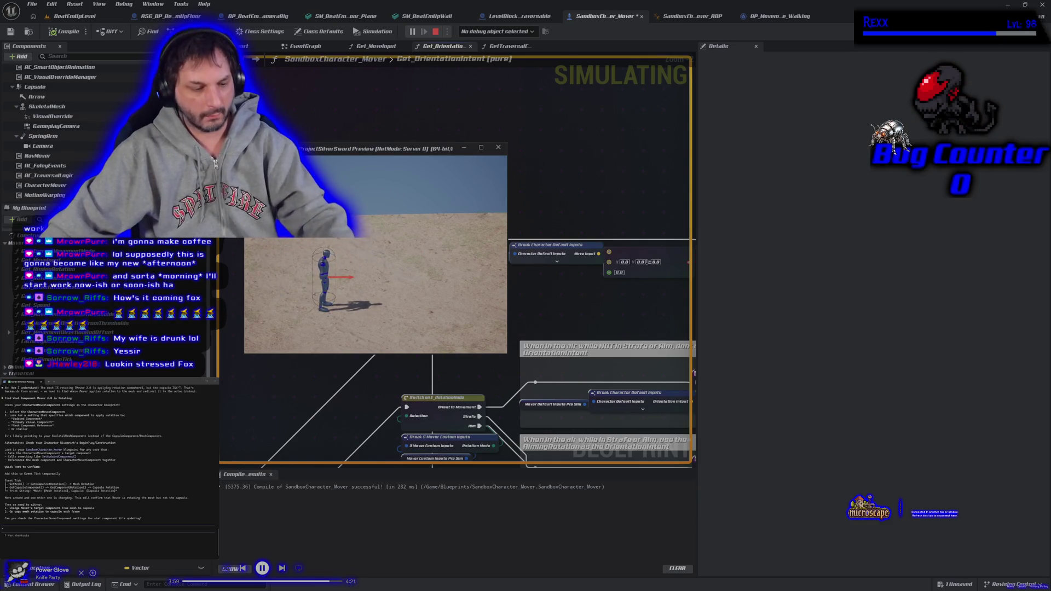
{"action": "key", "text": "d"}
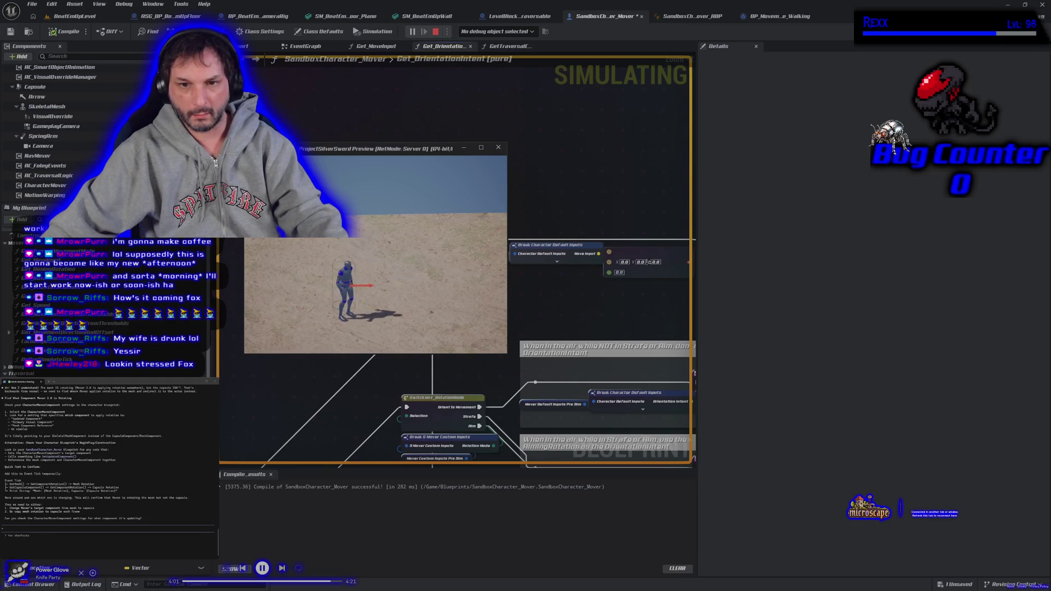
{"action": "key", "text": "Escape"}
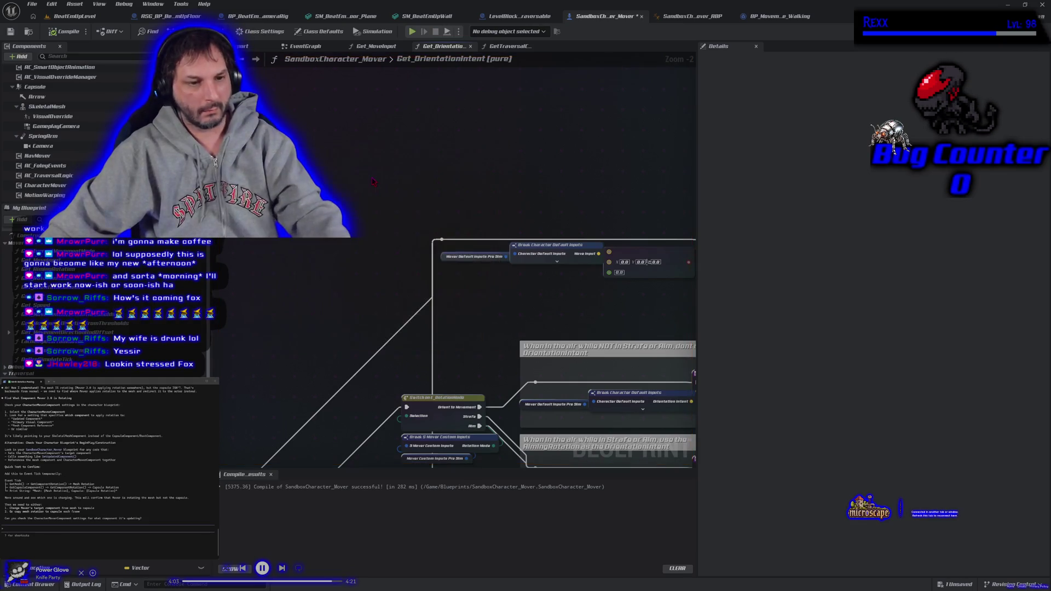
{"action": "scroll", "coordinate": [376, 191], "scroll_direction": "down", "scroll_amount": 3}
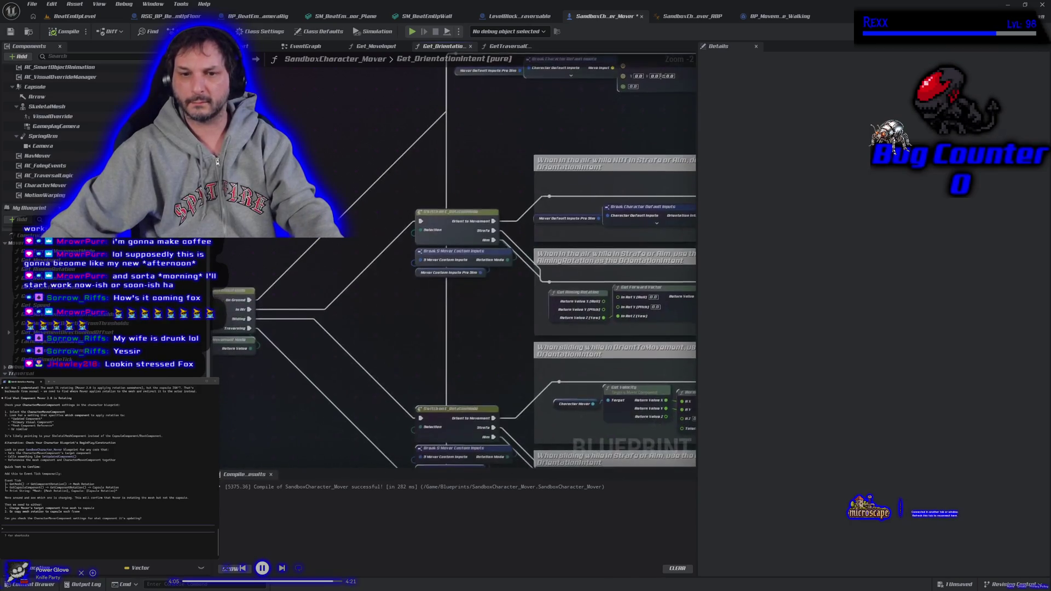
- Wire the reroute's exec into the Return Node and compile with save
{"action": "scroll", "coordinate": [363, 317], "scroll_direction": "up", "scroll_amount": 3}
{"action": "scroll", "coordinate": [288, 100], "scroll_direction": "down", "scroll_amount": 1}
{"action": "scroll", "coordinate": [342, 318], "scroll_direction": "up", "scroll_amount": 1}
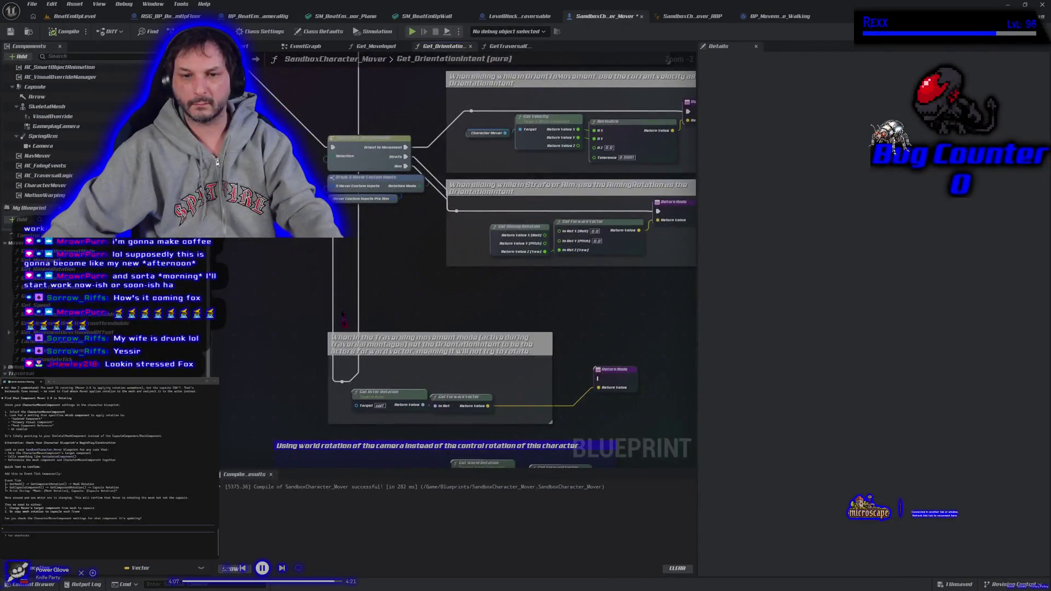
{"action": "mouse_move", "coordinate": [342, 382]}
{"action": "left_mouse_down"}
{"action": "mouse_move", "coordinate": [707, 390]}
{"action": "mouse_move", "coordinate": [599, 379]}
{"action": "left_mouse_up"}
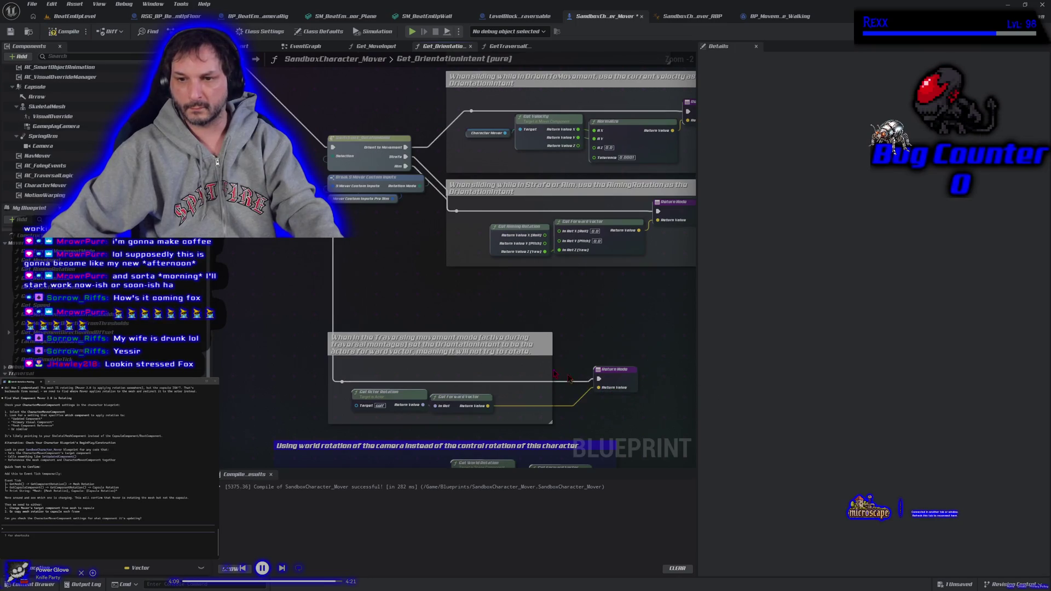
{"action": "left_click", "coordinate": [67, 31]}
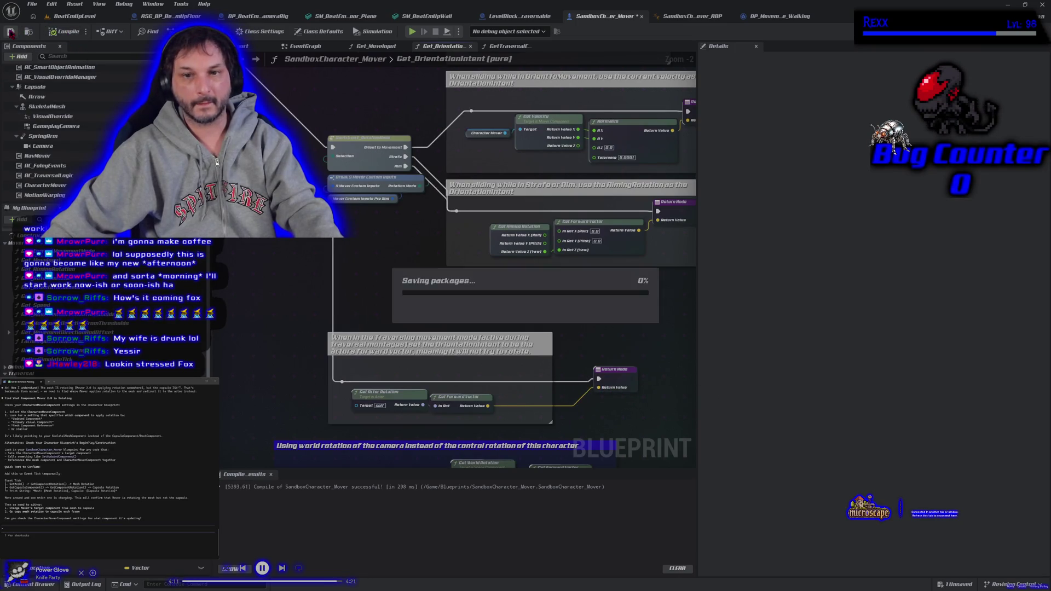
- Open Get_MoveInput and pan to its camera rotation nodes
{"action": "scroll", "coordinate": [597, 406], "scroll_direction": "down", "scroll_amount": 3}
{"action": "scroll", "coordinate": [422, 318], "scroll_direction": "up", "scroll_amount": 3}
{"action": "scroll", "coordinate": [422, 318], "scroll_direction": "down", "scroll_amount": 2}
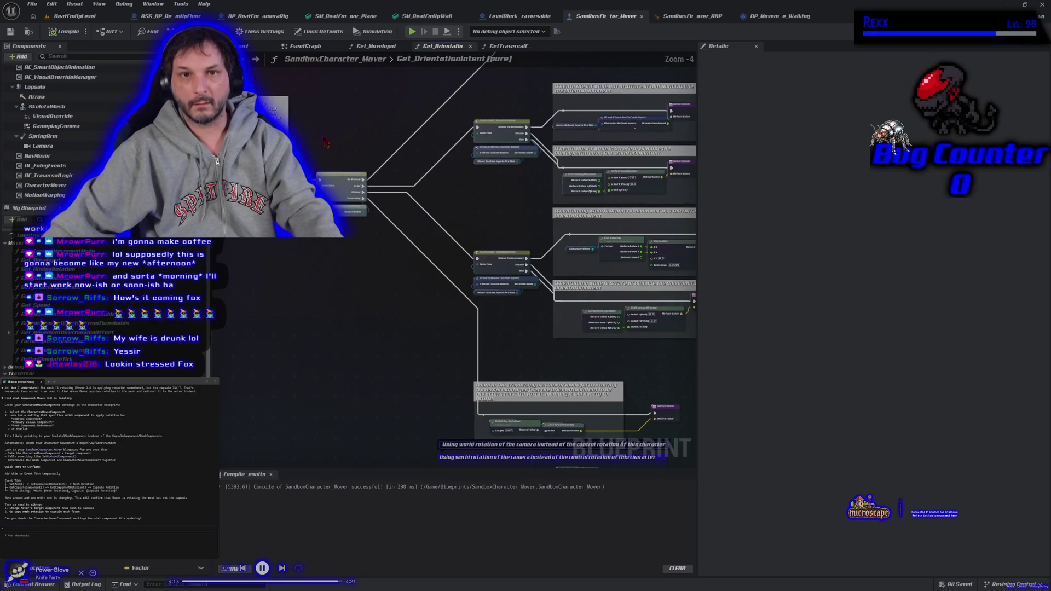
{"action": "left_click", "coordinate": [371, 46]}
{"action": "mouse_move", "coordinate": [315, 306]}
{"action": "left_mouse_down"}
{"action": "mouse_move", "coordinate": [289, 298]}
{"action": "mouse_move", "coordinate": [375, 313]}
{"action": "mouse_move", "coordinate": [315, 294]}
{"action": "left_mouse_up"}
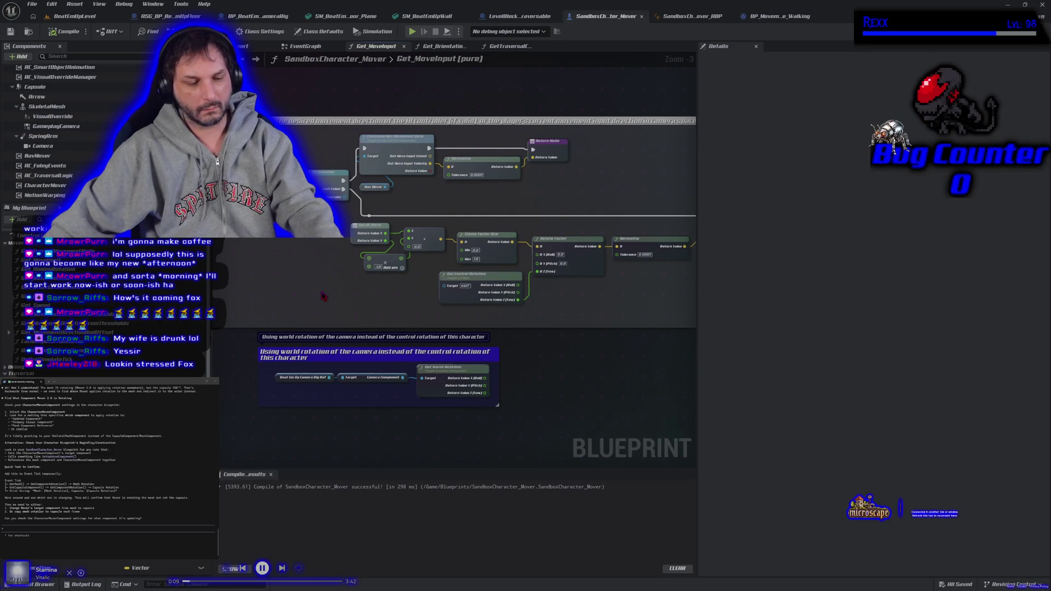
{"action": "mouse_move", "coordinate": [423, 312]}
{"action": "left_mouse_down"}
{"action": "mouse_move", "coordinate": [342, 307]}
{"action": "mouse_move", "coordinate": [377, 313]}
{"action": "left_mouse_up"}
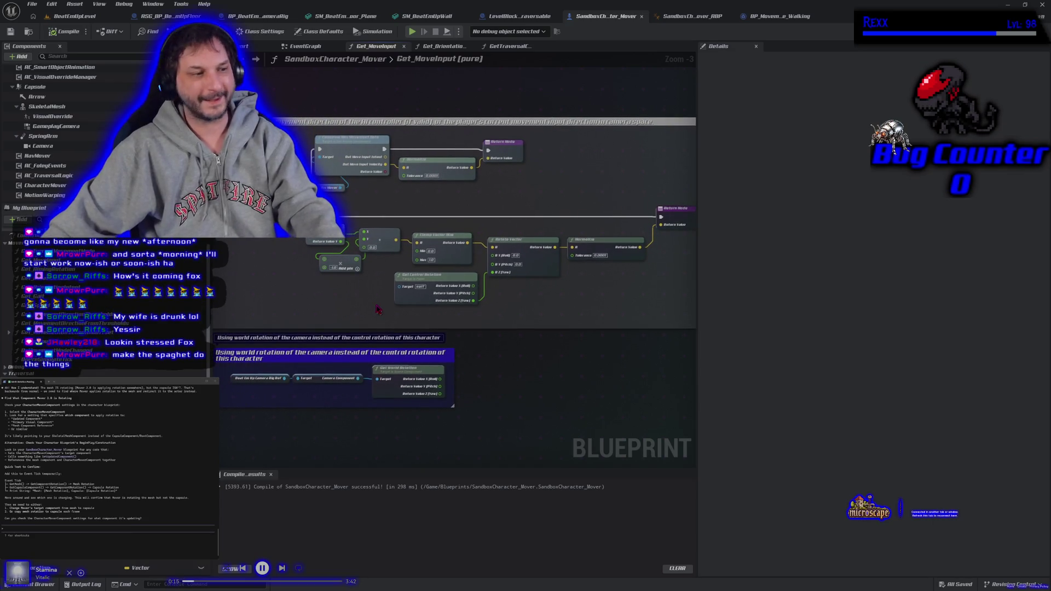
- In the EventGraph, inspect the Get Velocity and Make Rot From X nodes feeding Set Actor Rotation
{"action": "left_click", "coordinate": [314, 47]}
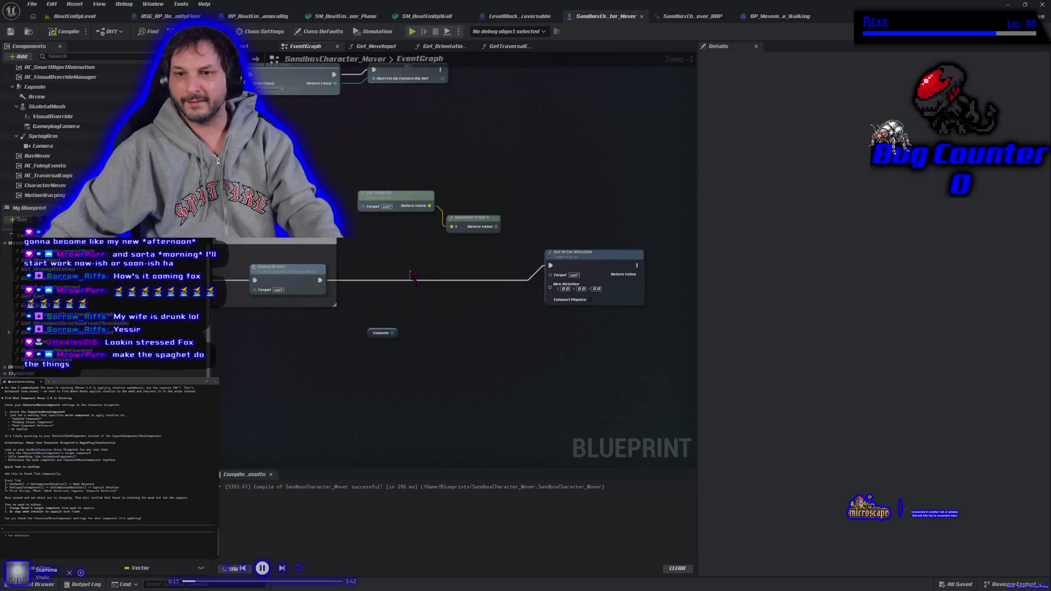
{"action": "scroll", "coordinate": [476, 297], "scroll_direction": "down", "scroll_amount": 3}
{"action": "scroll", "coordinate": [477, 296], "scroll_direction": "up", "scroll_amount": 3}
{"action": "left_click_drag", "start_coordinate": [477, 295], "coordinate": [478, 341]}
{"action": "left_click", "coordinate": [408, 225]}
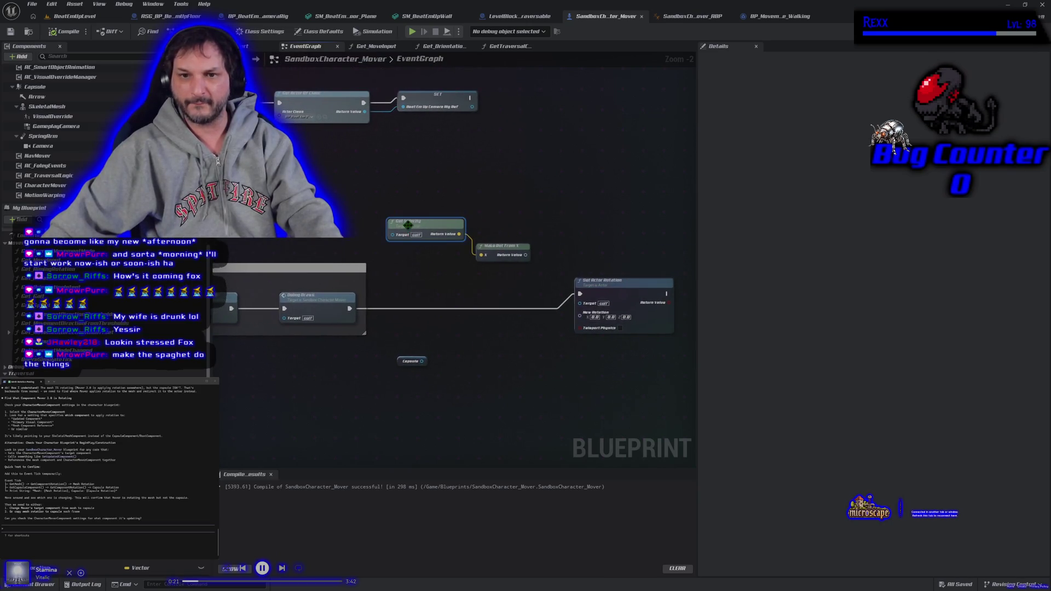
{"action": "left_click_drag", "start_coordinate": [439, 279], "coordinate": [373, 279]}
{"action": "left_click", "coordinate": [435, 248]}
{"action": "mouse_move", "coordinate": [439, 282]}
{"action": "left_mouse_down"}
{"action": "mouse_move", "coordinate": [386, 286]}
{"action": "mouse_move", "coordinate": [470, 269]}
{"action": "mouse_move", "coordinate": [459, 315]}
{"action": "left_mouse_up"}
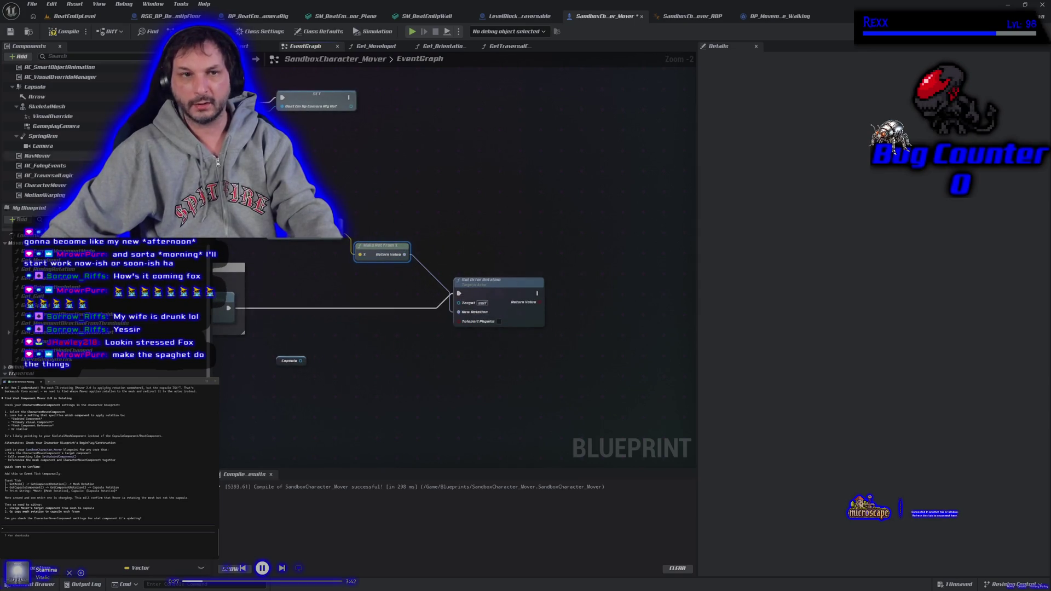
- Compile and save the blueprint, then play the BeatEmUpLevel
{"action": "left_click", "coordinate": [11, 32]}
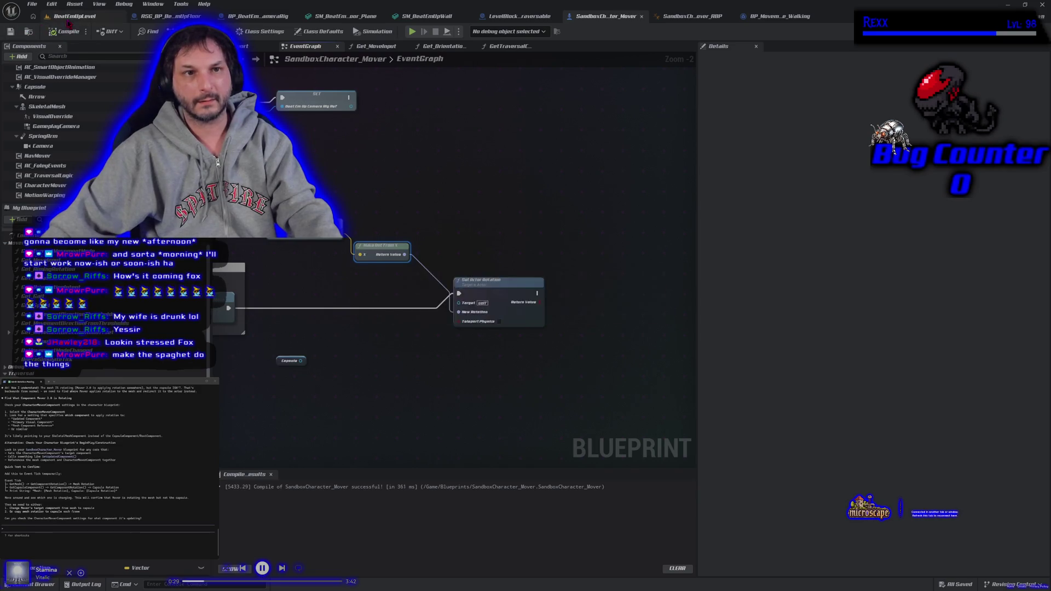
{"action": "left_click", "coordinate": [74, 16]}
{"action": "left_click", "coordinate": [251, 31]}
- End the rightward test run and return to the SandboxCharacter_Mover blueprint
{"action": "key", "text": "d"}
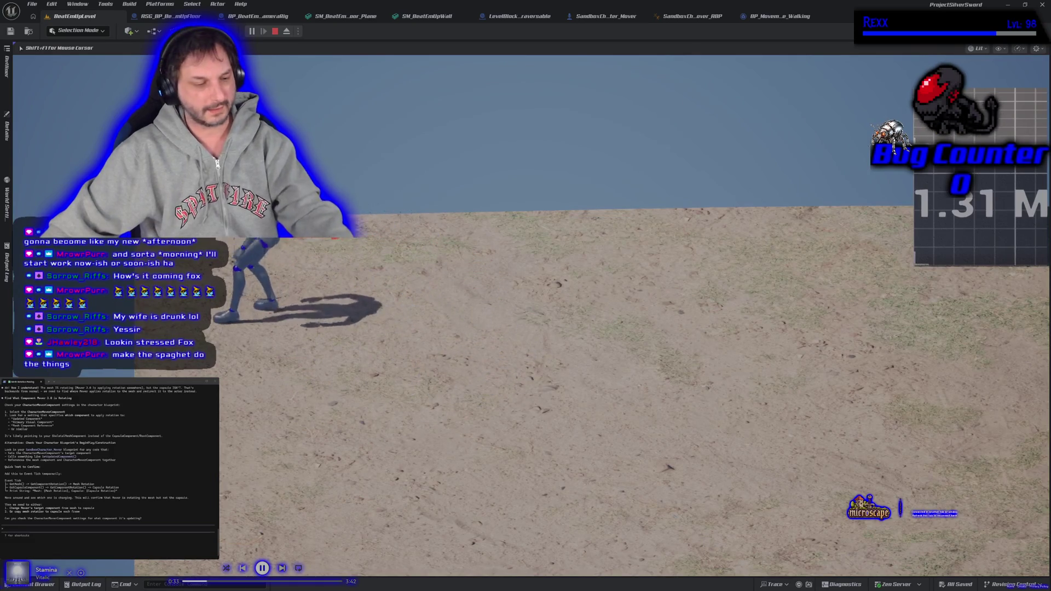
{"action": "key", "text": "Escape"}
{"action": "left_click", "coordinate": [170, 16]}
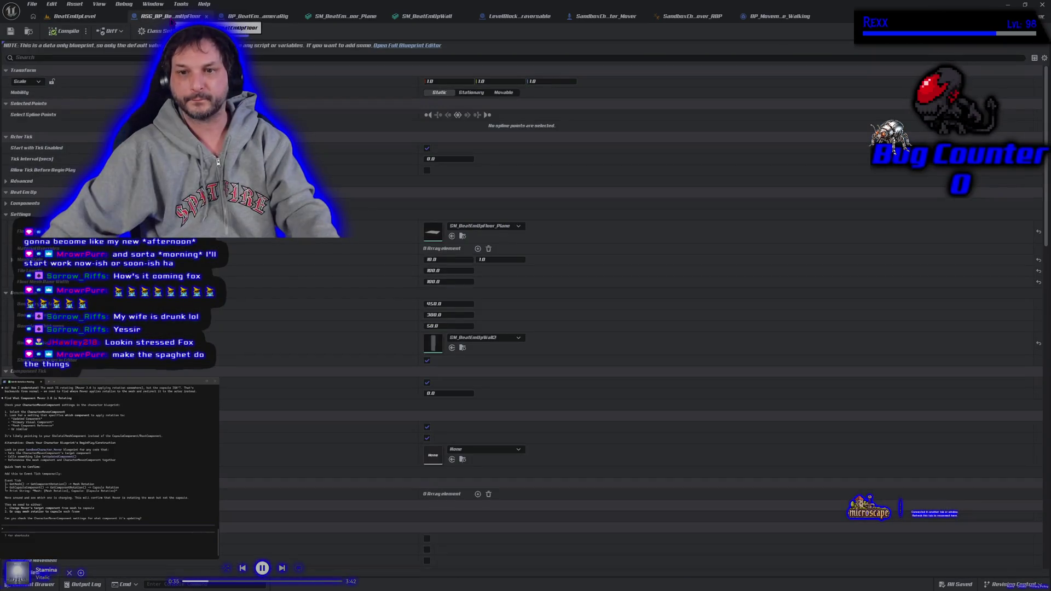
{"action": "left_click", "coordinate": [605, 16]}
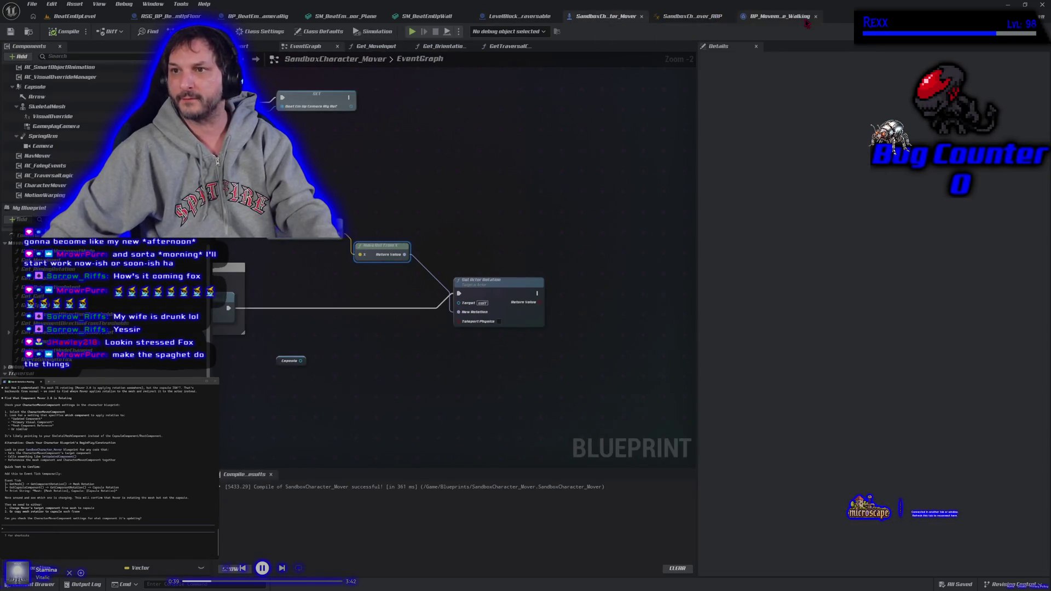
- Wire a connection into Get_OrientationIntent's Return Node input and recompile
{"action": "left_click", "coordinate": [383, 48]}
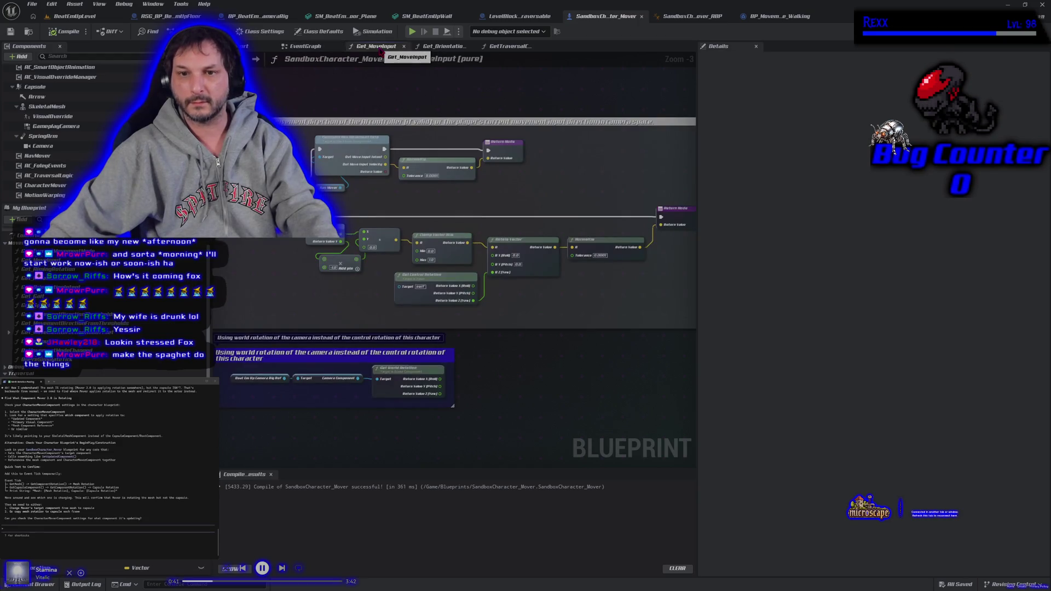
{"action": "left_click", "coordinate": [443, 47]}
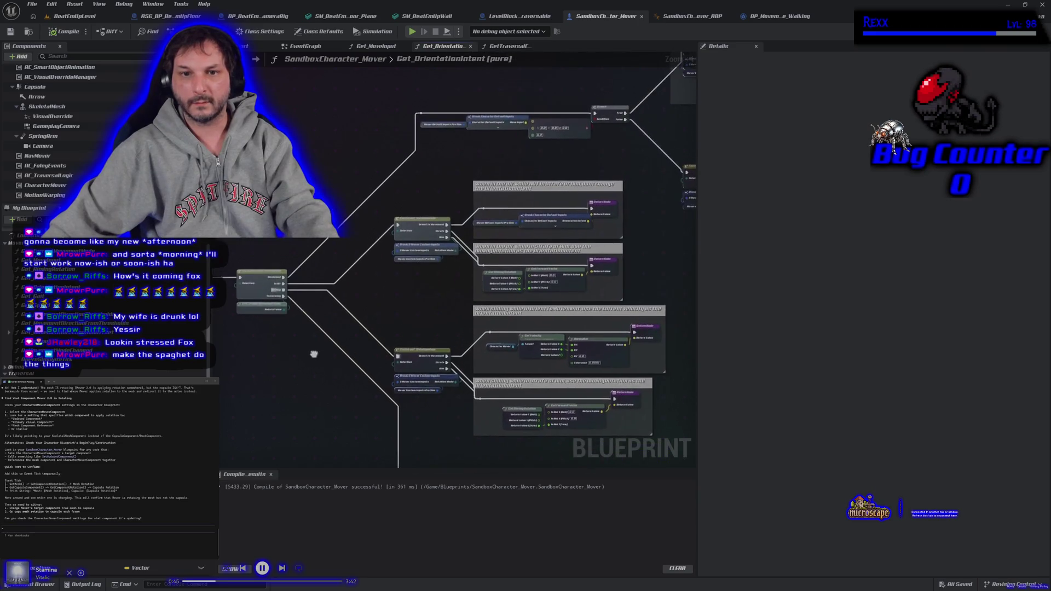
{"action": "left_click_drag", "start_coordinate": [346, 215], "coordinate": [422, 116]}
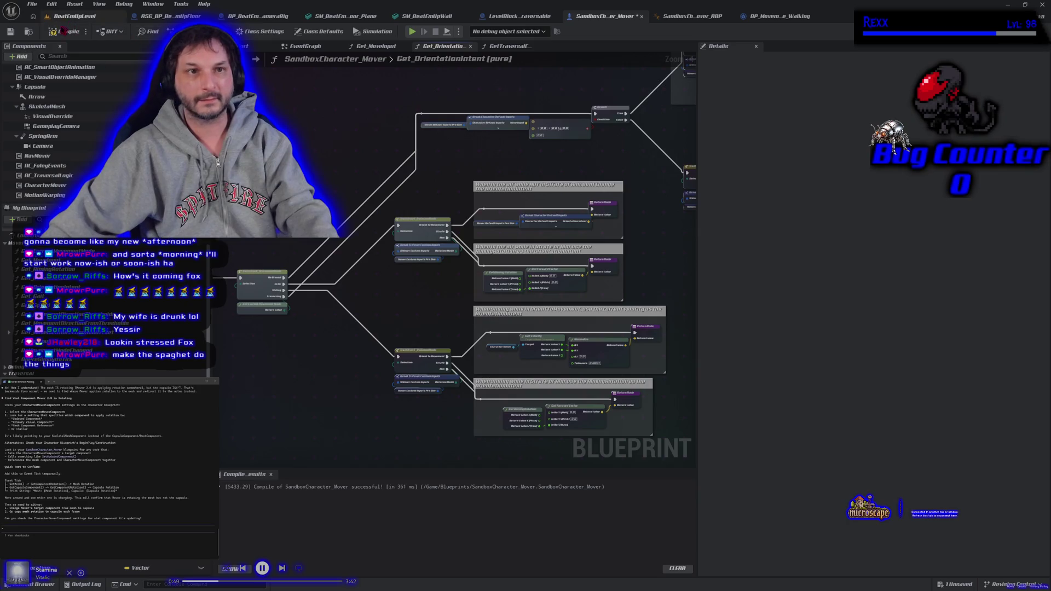
{"action": "left_click", "coordinate": [63, 32]}
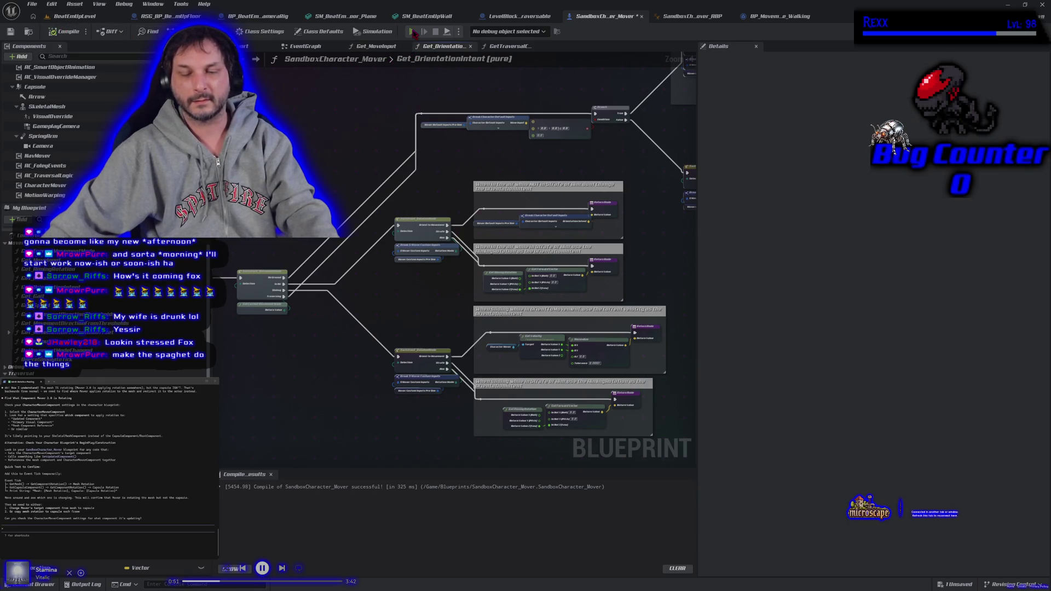
- Playtest the character running forward, then stop the session
{"action": "left_click", "coordinate": [414, 32]}
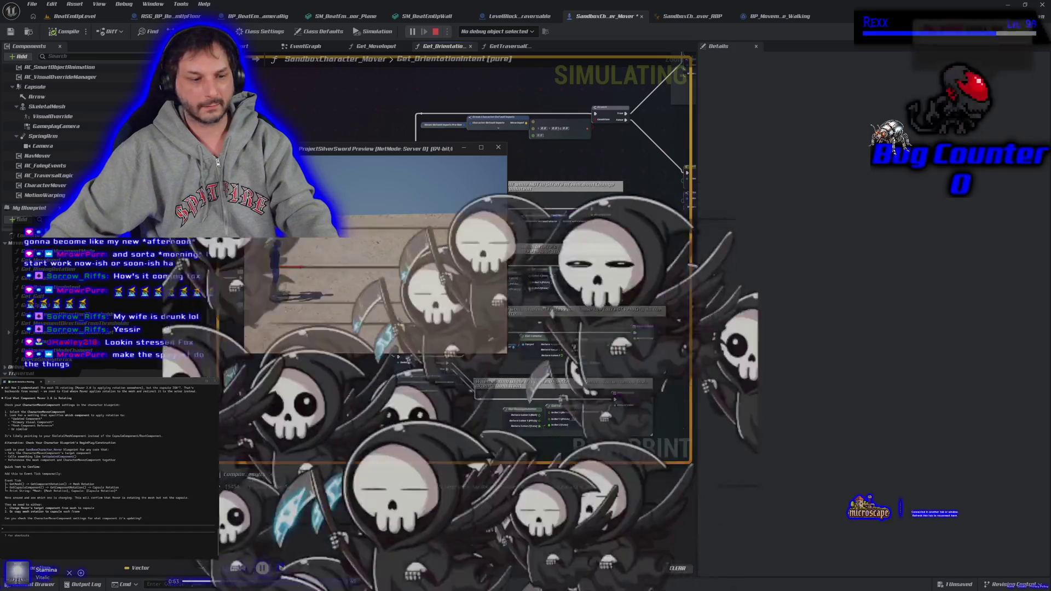
{"action": "key", "text": "w"}
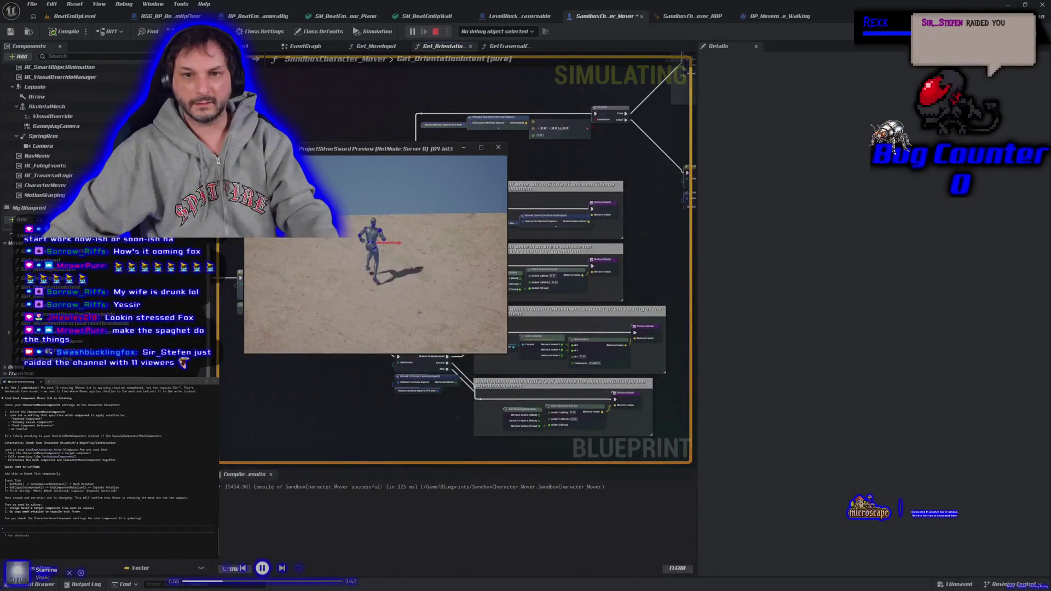
{"action": "key", "text": "Escape"}
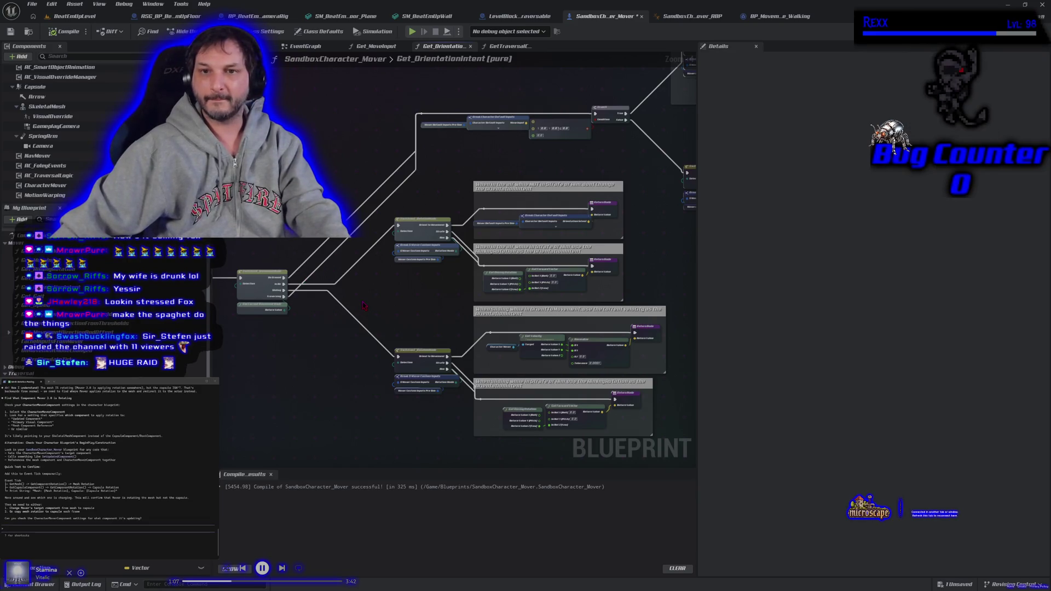
- Recompile the SandboxCharacter_Mover Blueprint with the camera-based orientation fix and confirm success
{"action": "mouse_move", "coordinate": [361, 306]}
{"action": "left_mouse_down"}
{"action": "mouse_move", "coordinate": [328, 296]}
{"action": "mouse_move", "coordinate": [300, 310]}
{"action": "left_mouse_up"}
{"action": "scroll", "coordinate": [301, 311], "scroll_direction": "down", "scroll_amount": 1}
{"action": "mouse_move", "coordinate": [339, 241]}
{"action": "left_mouse_down"}
{"action": "mouse_move", "coordinate": [354, 181]}
{"action": "mouse_move", "coordinate": [383, 256]}
{"action": "mouse_move", "coordinate": [385, 324]}
{"action": "mouse_move", "coordinate": [357, 242]}
{"action": "mouse_move", "coordinate": [386, 209]}
{"action": "left_mouse_up"}
{"action": "scroll", "coordinate": [382, 255], "scroll_direction": "up", "scroll_amount": 1}
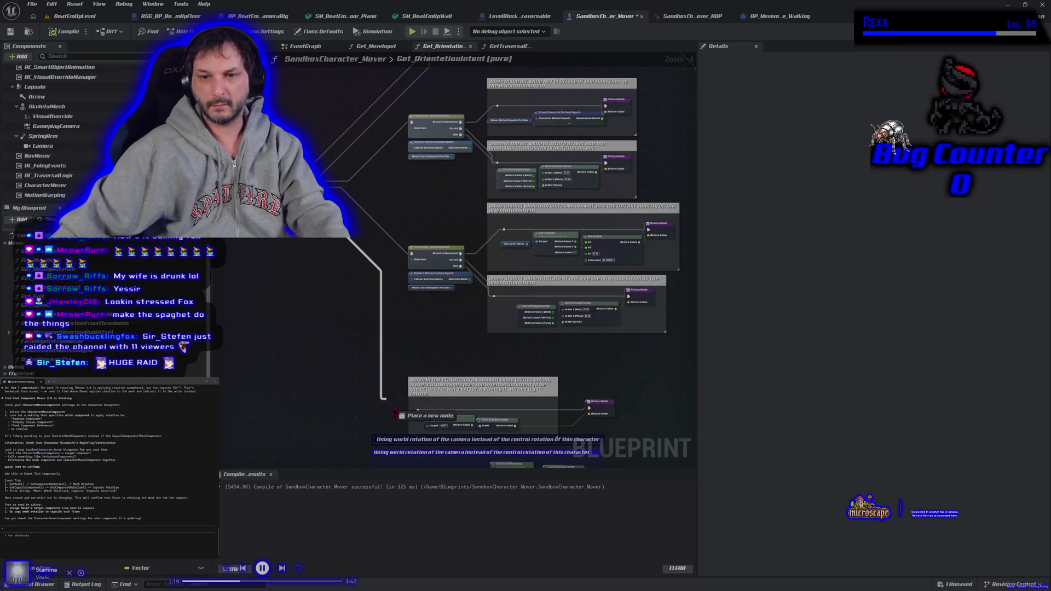
{"action": "left_click", "coordinate": [54, 34]}
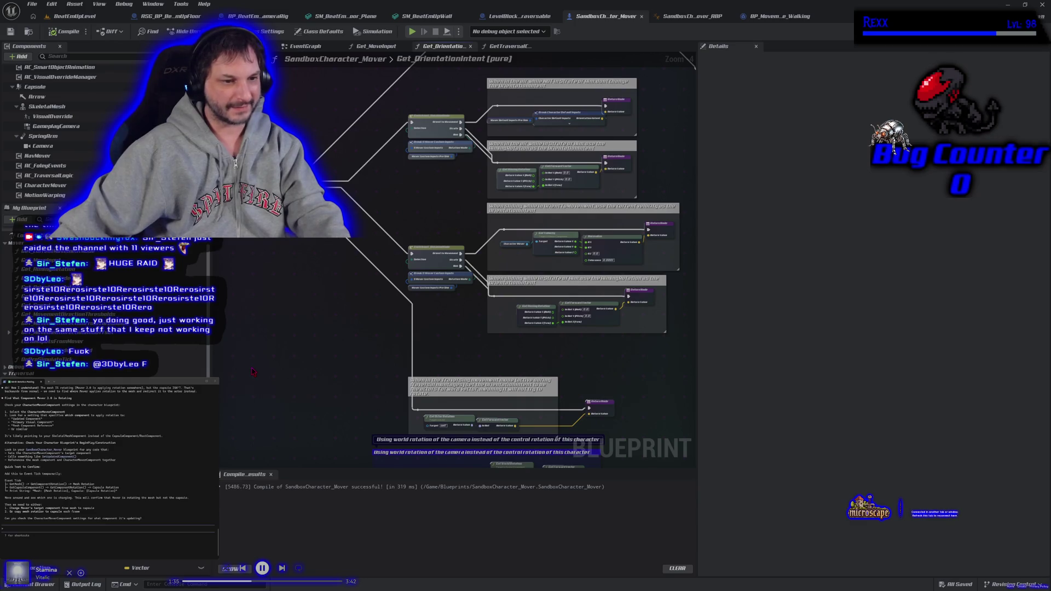
{"action": "left_click", "coordinate": [74, 16]}
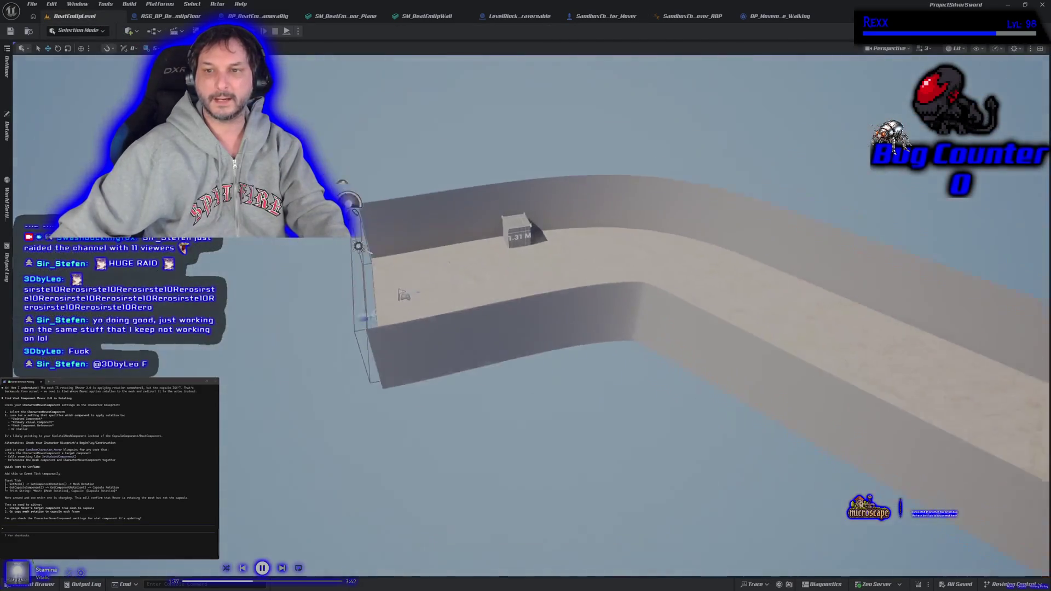
- Fly the viewport around the curved track and select the track actor
{"action": "key", "text": "s"}
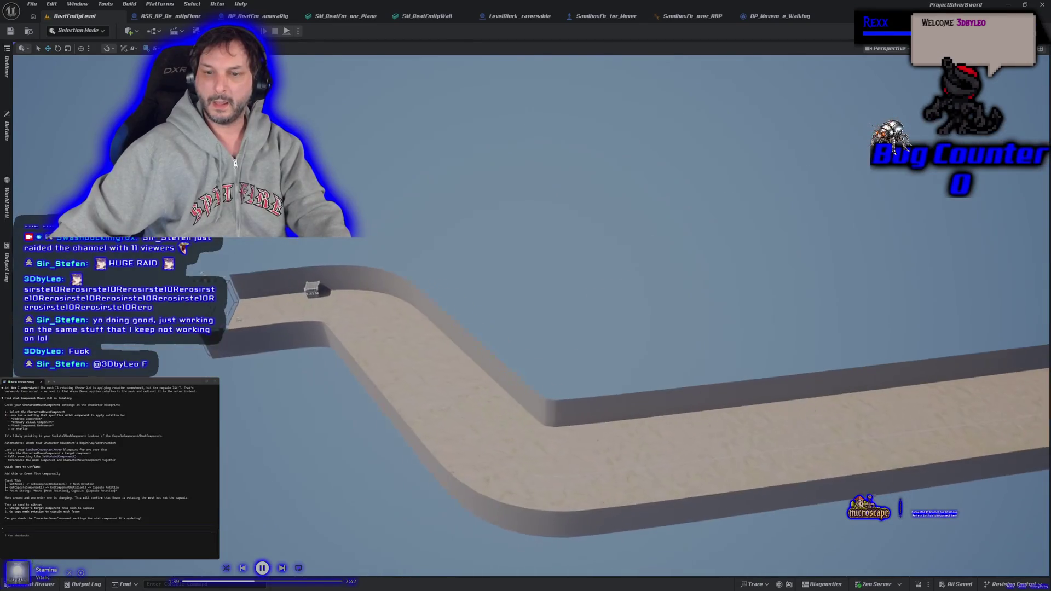
{"action": "key", "text": "w"}
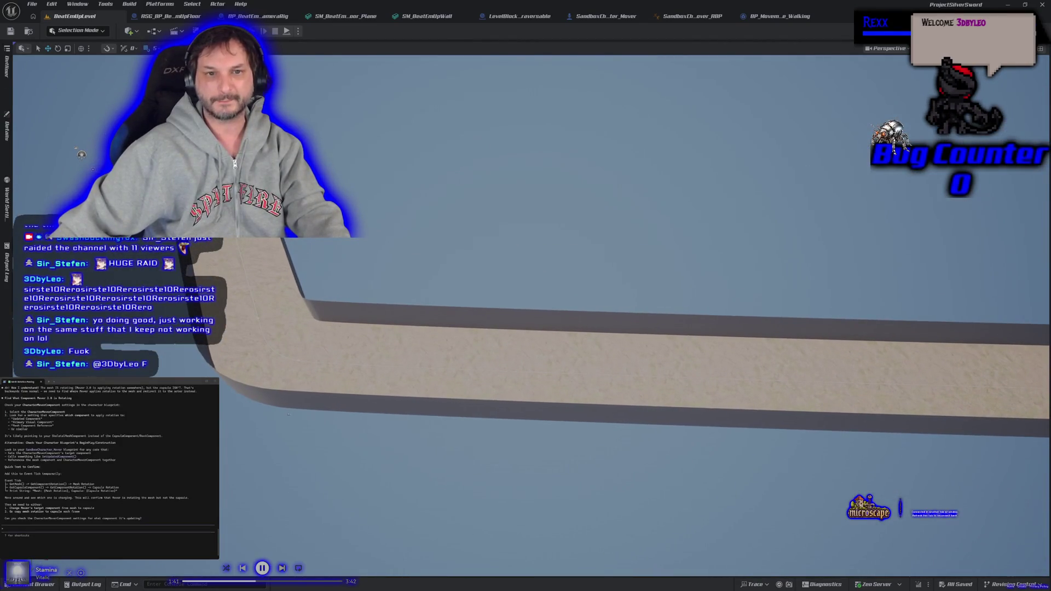
{"action": "key", "text": "s"}
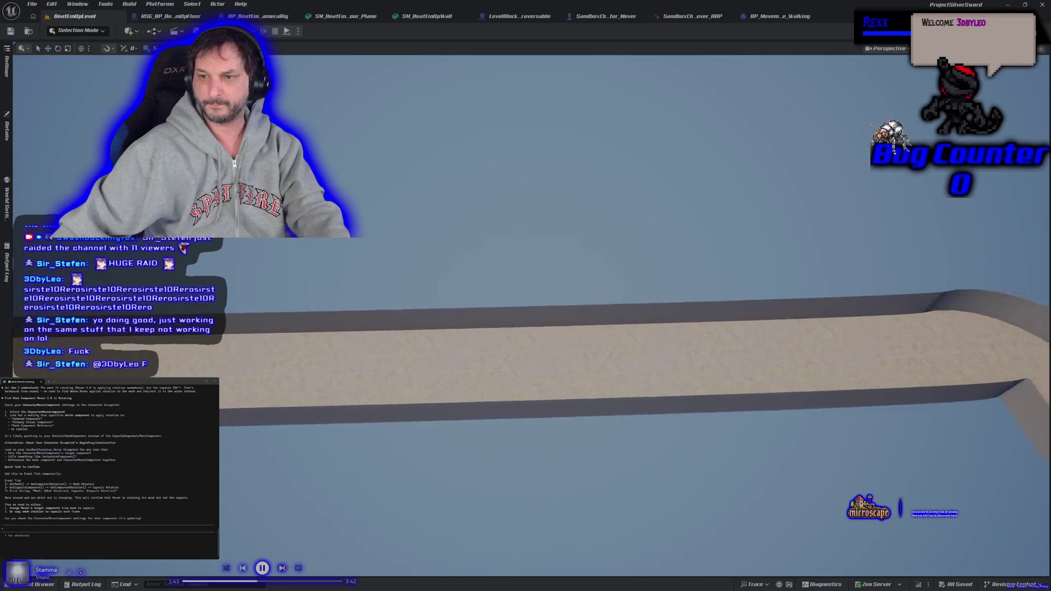
{"action": "key", "text": "w"}
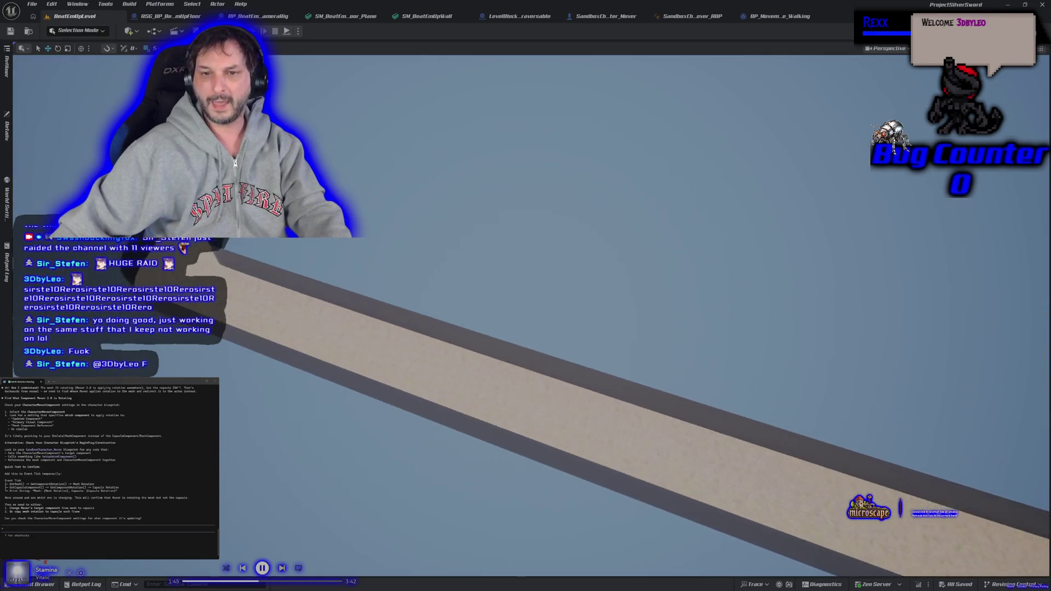
{"action": "key", "text": "w"}
{"action": "left_click", "coordinate": [508, 222]}
{"action": "key", "text": "w"}
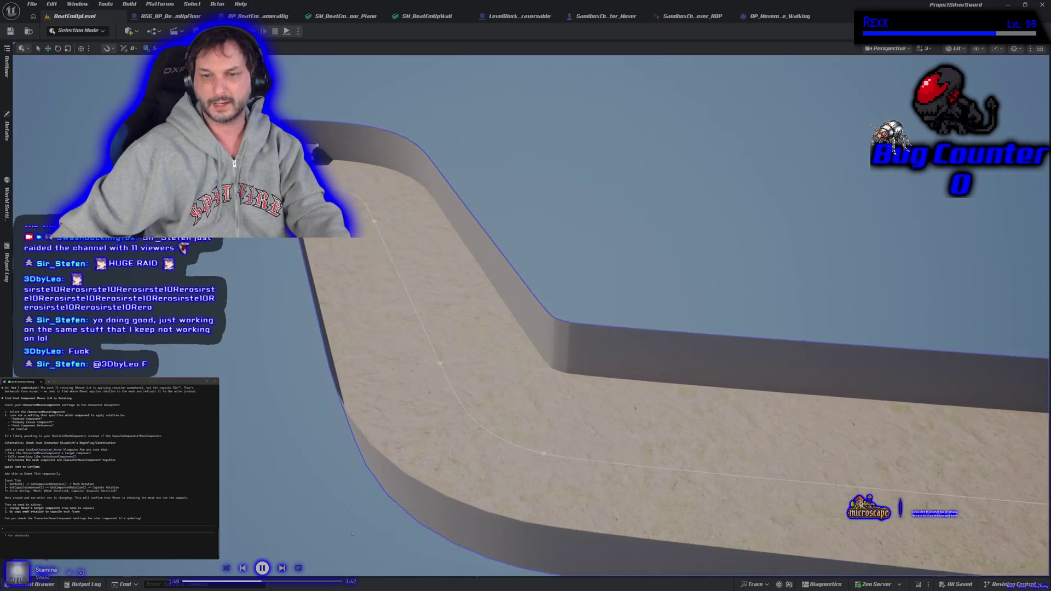
{"action": "key", "text": "s"}
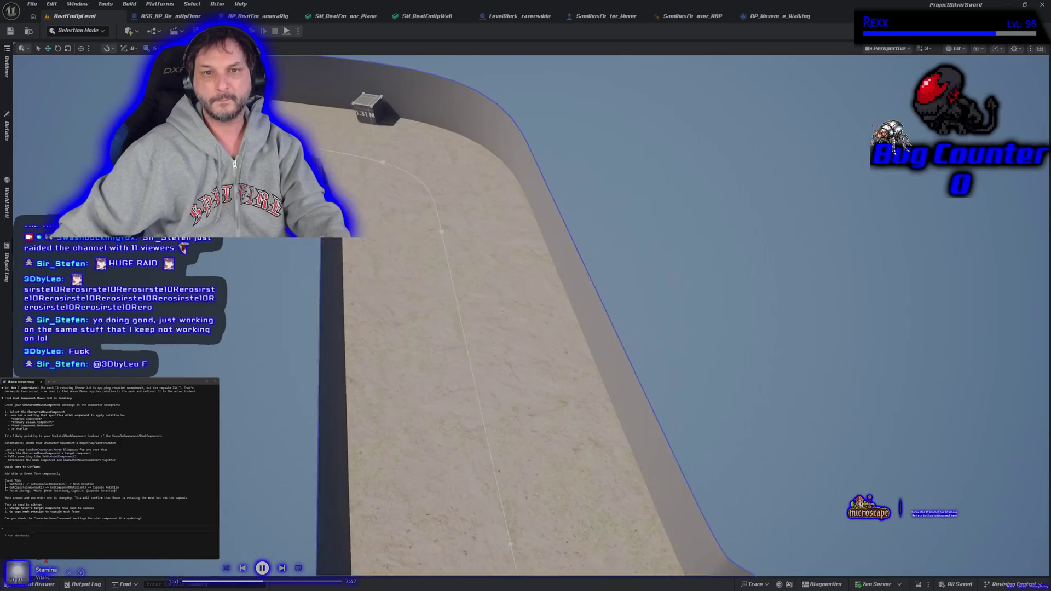
{"action": "mouse_move", "coordinate": [447, 530]}
{"action": "left_mouse_down"}
{"action": "mouse_move", "coordinate": [255, 483]}
{"action": "mouse_move", "coordinate": [377, 304]}
{"action": "left_mouse_up"}
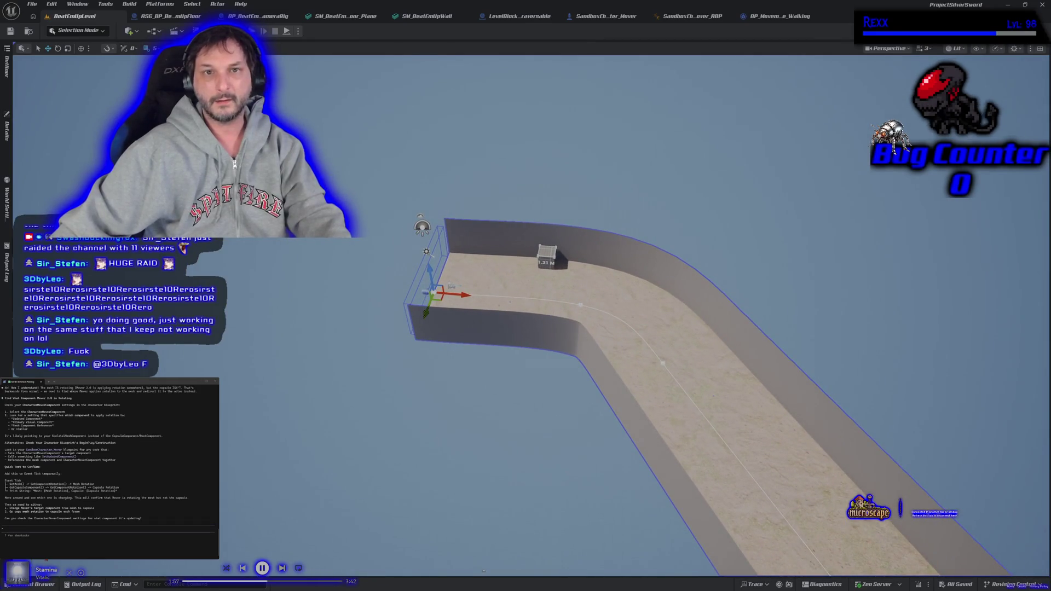
- Playtest the character running right and toward the camera, then stop
{"action": "key", "text": "alt+p"}
{"action": "key", "text": "d"}
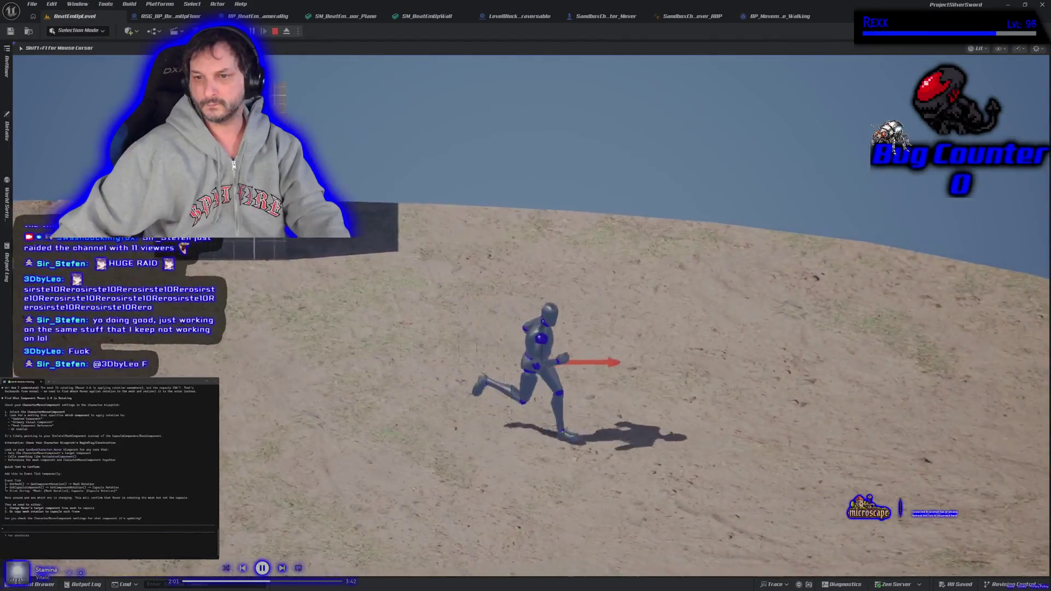
{"action": "key", "text": "s"}
{"action": "key", "text": "d"}
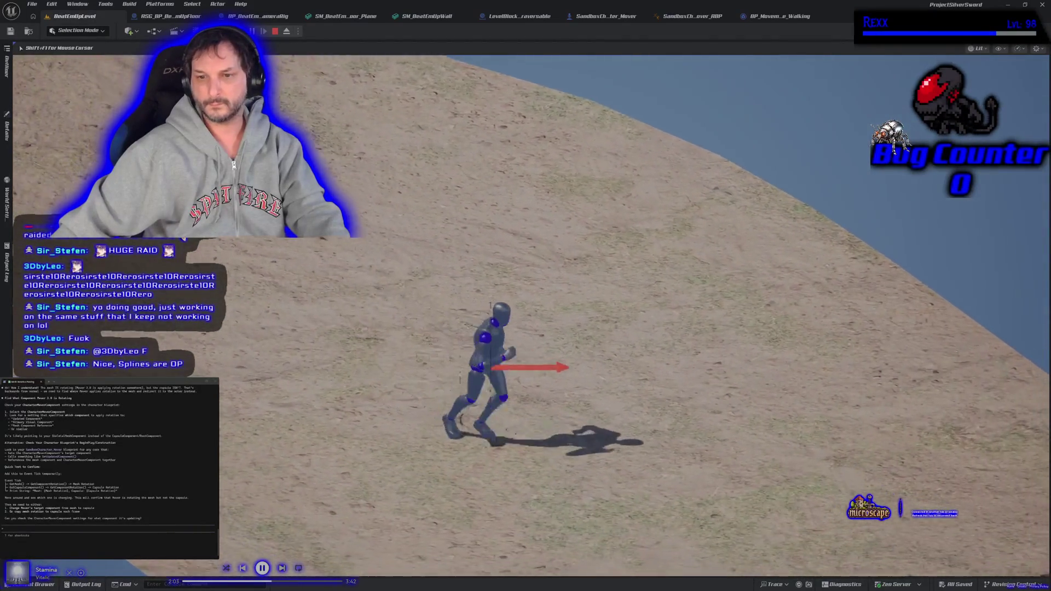
{"action": "key", "text": "d"}
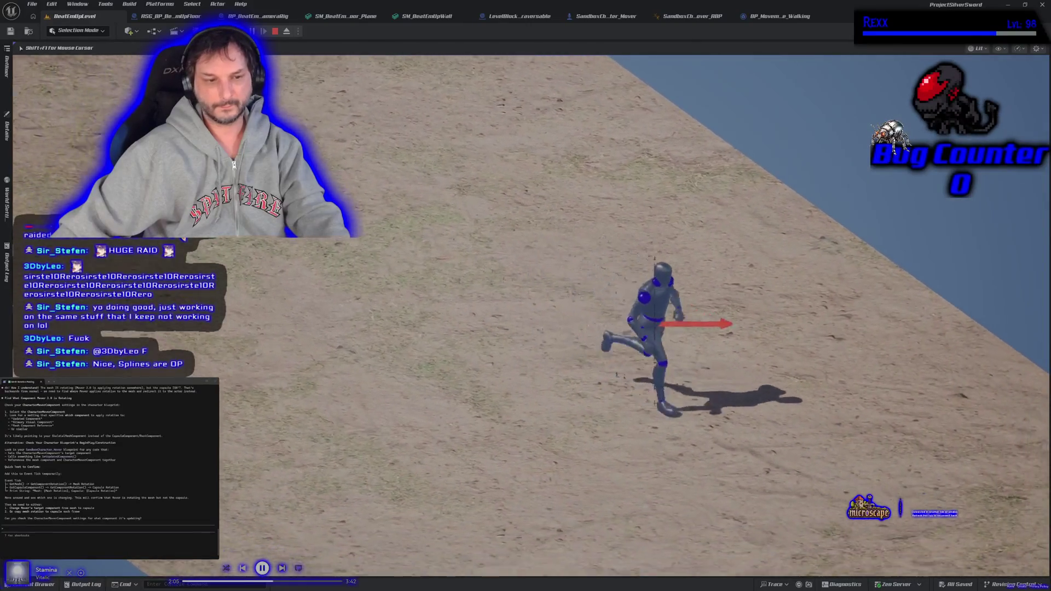
{"action": "key", "text": "d"}
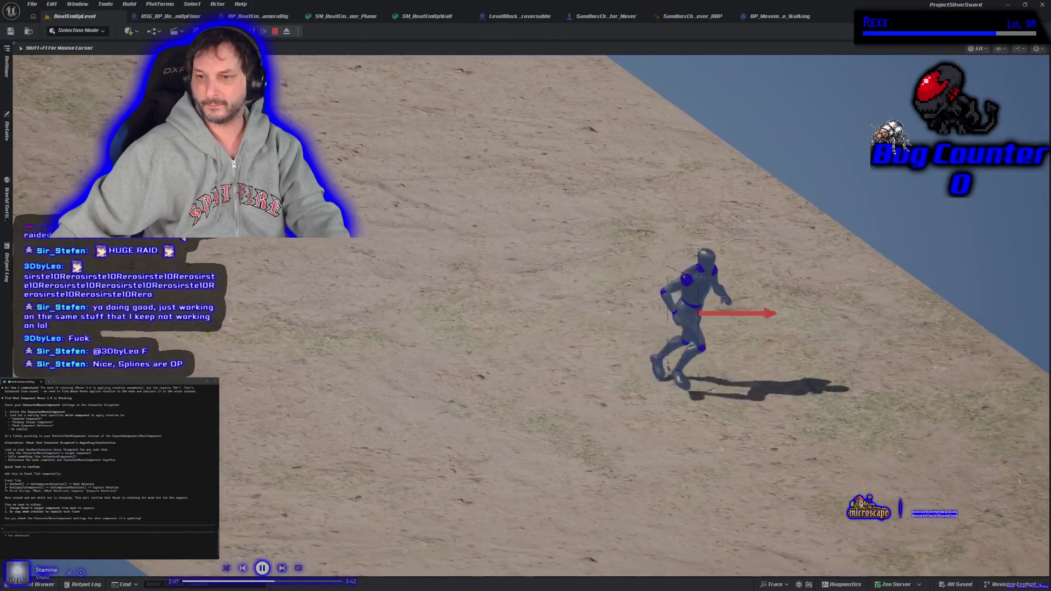
{"action": "key", "text": "d"}
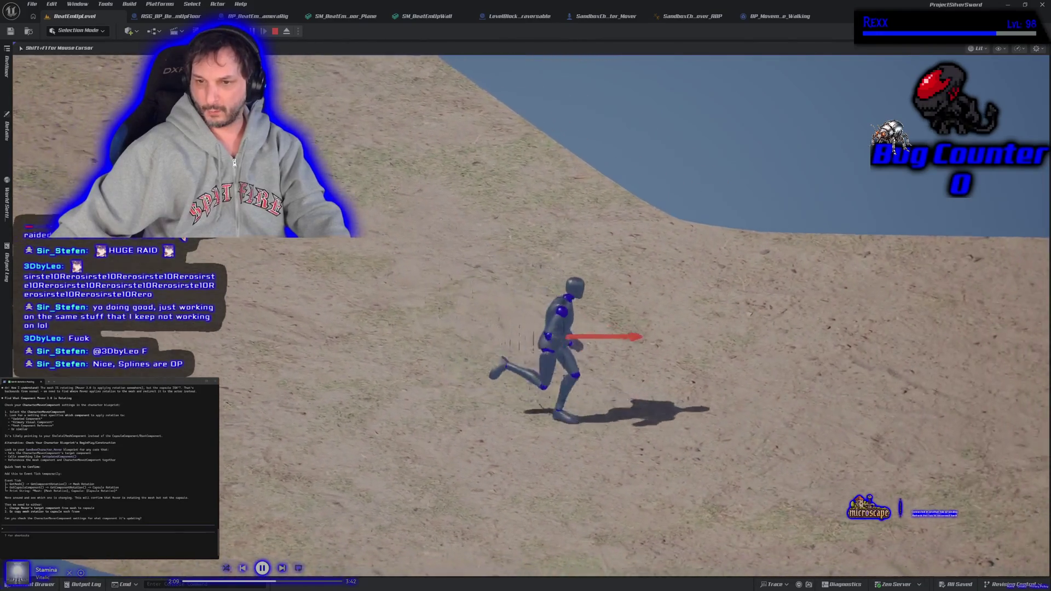
{"action": "key", "text": "Escape"}
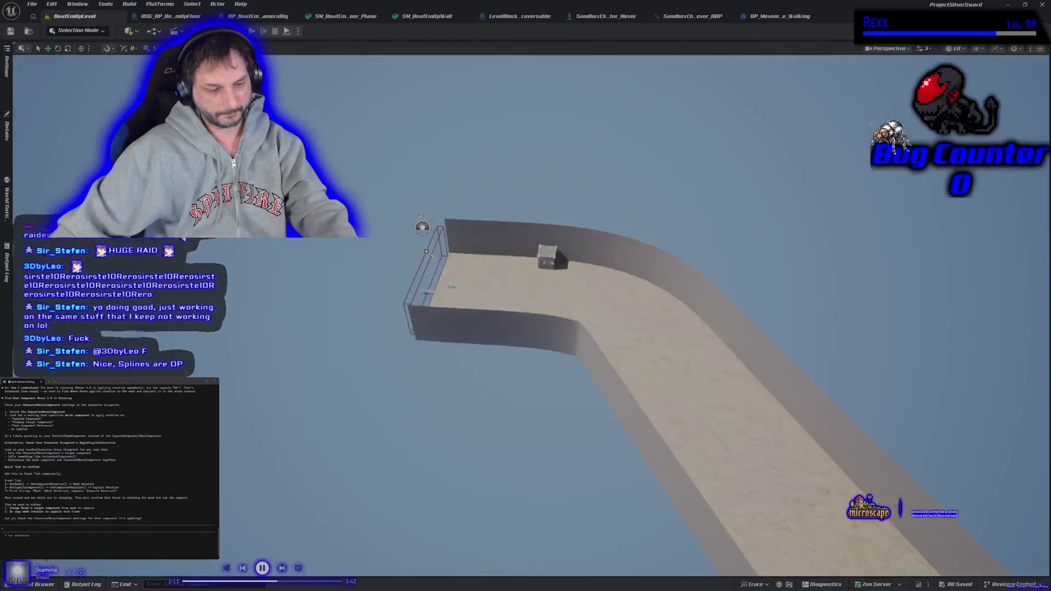
- Playtest again, jumping the character onto the 1.31 M block and off it, then stop
{"action": "key", "text": "alt+p"}
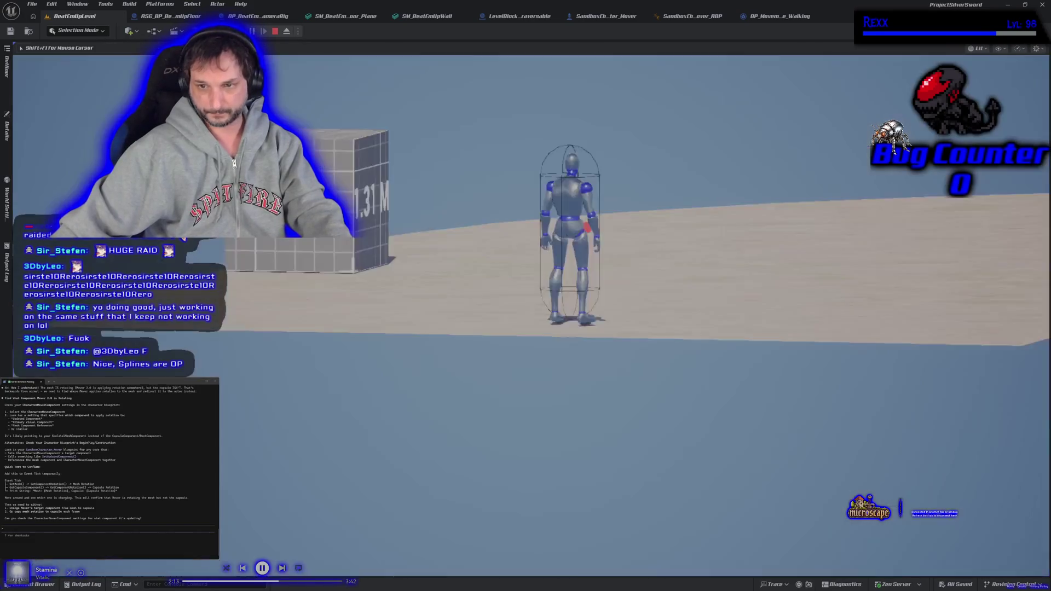
{"action": "key", "text": "d"}
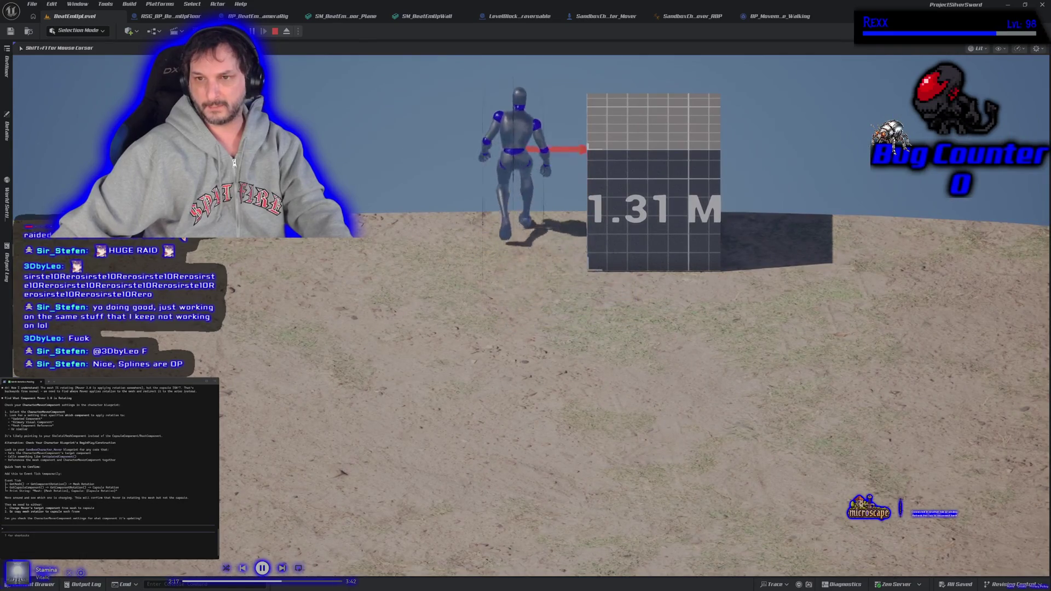
{"action": "key", "text": "d"}
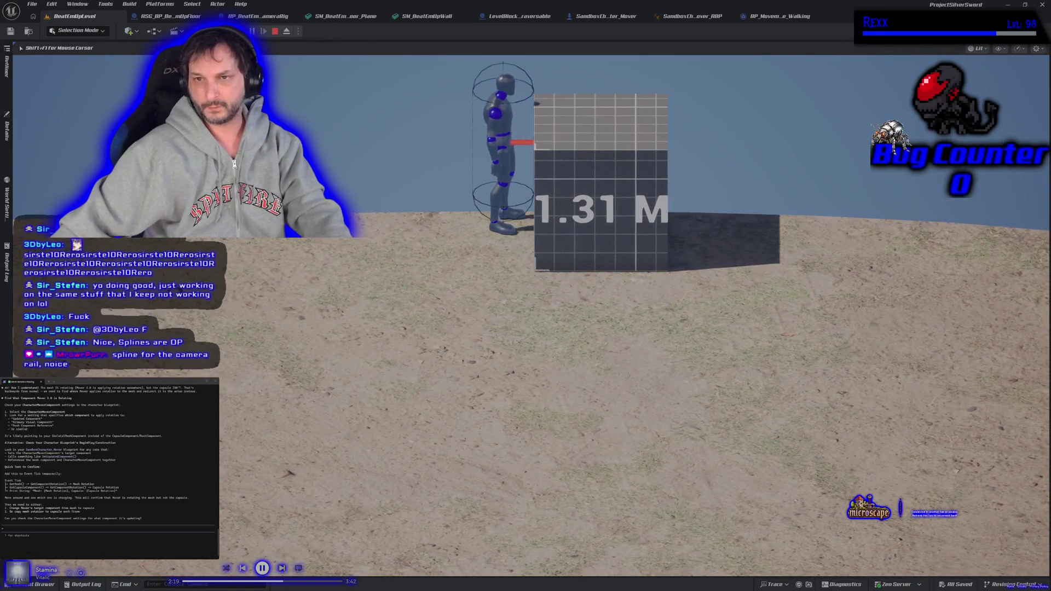
{"action": "key", "text": "space"}
{"action": "key", "text": "d"}
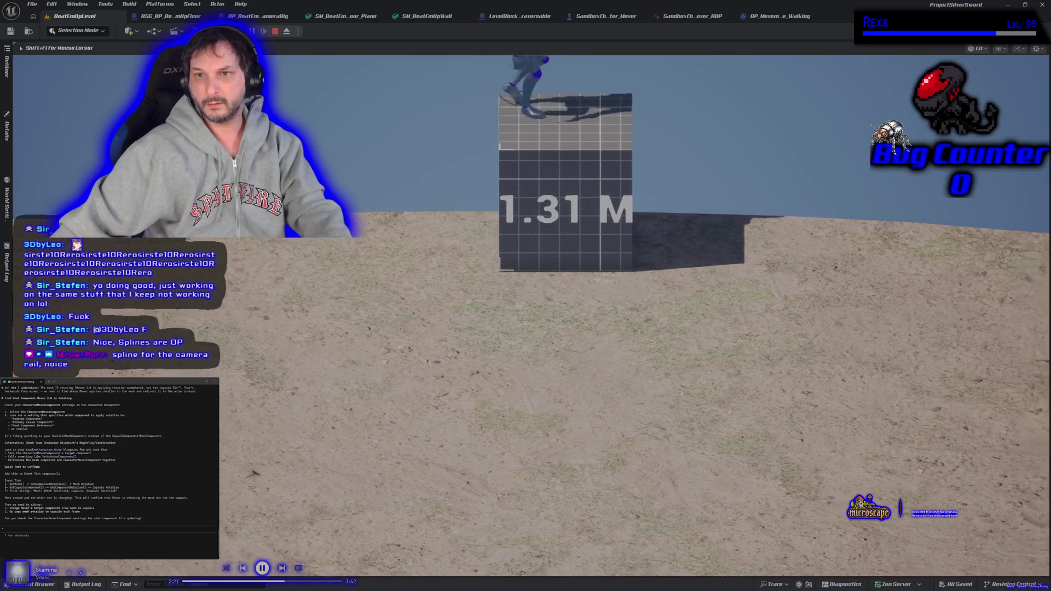
{"action": "key", "text": "s"}
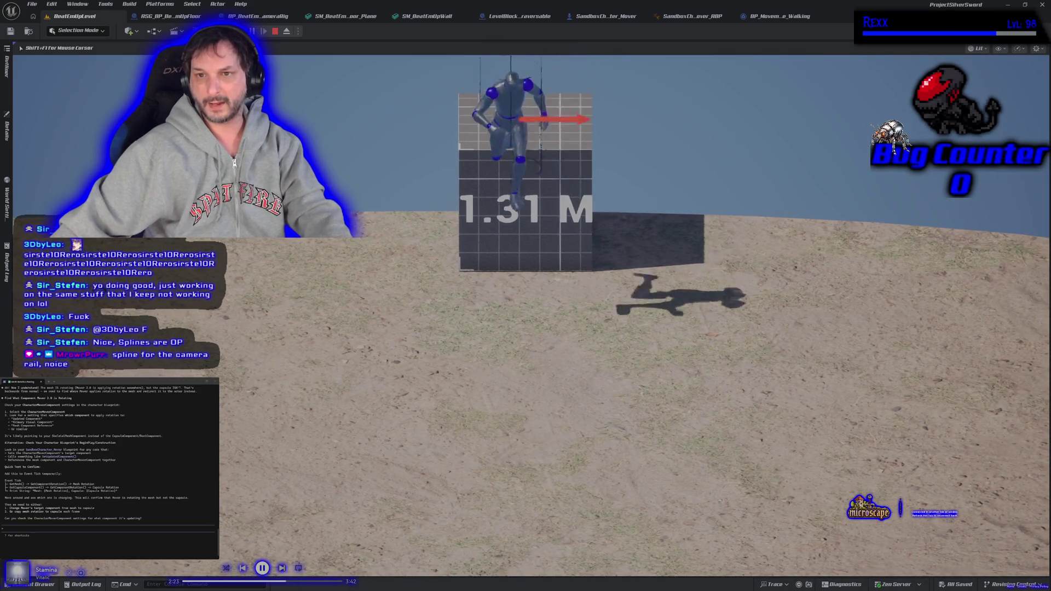
{"action": "key", "text": "w"}
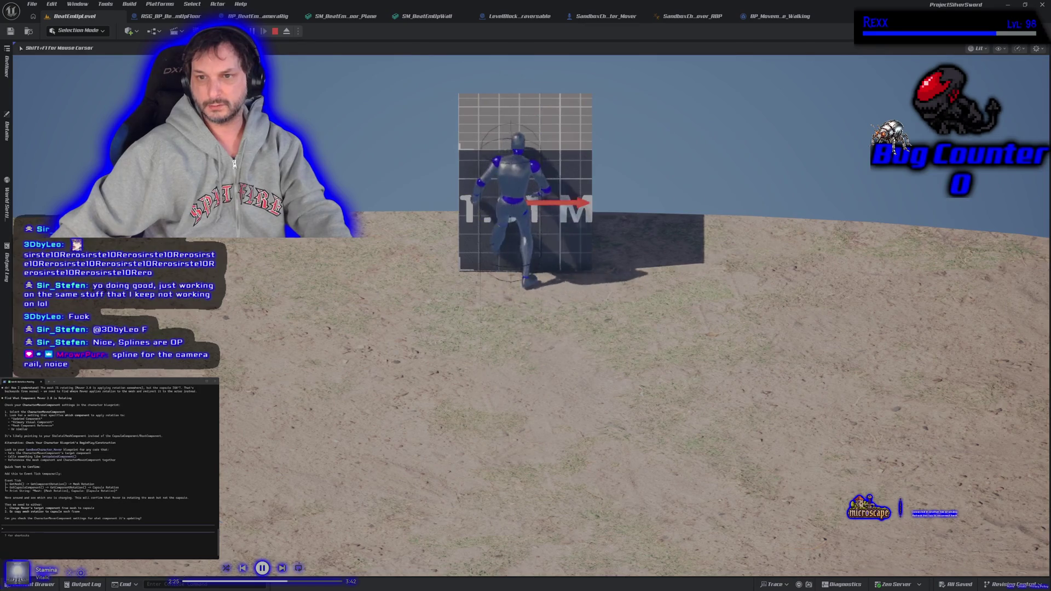
{"action": "key", "text": "a"}
{"action": "key", "text": "s"}
{"action": "key", "text": "a"}
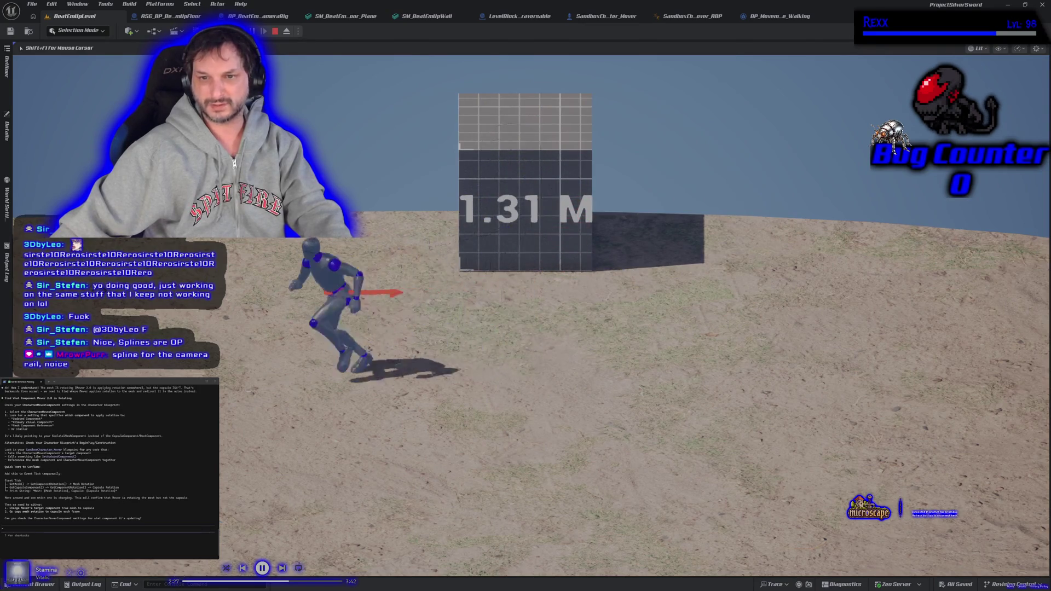
{"action": "key", "text": "d"}
{"action": "key", "text": "w"}
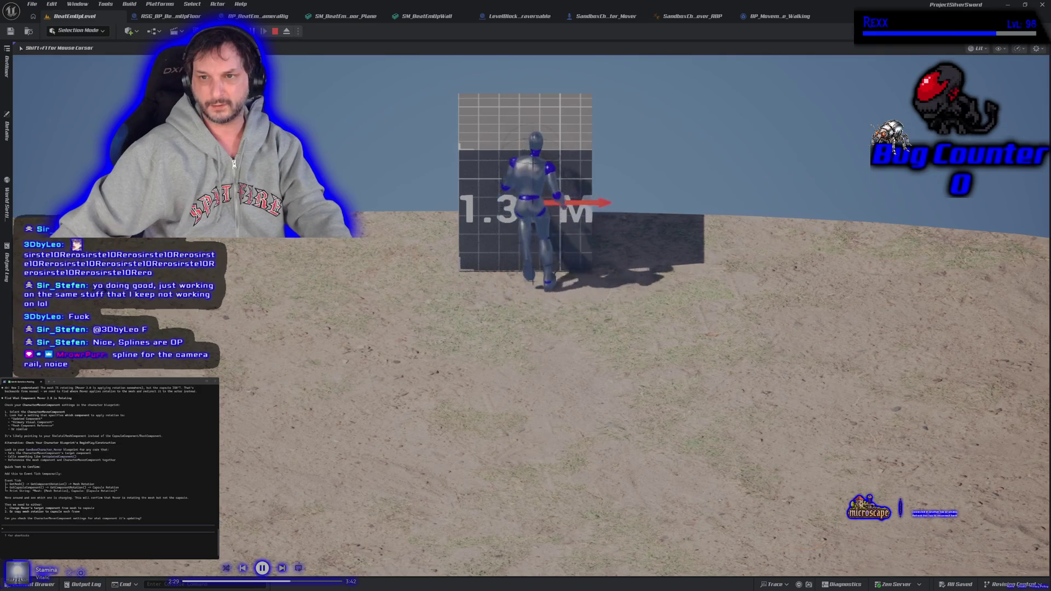
{"action": "key", "text": "space"}
{"action": "key", "text": "s"}
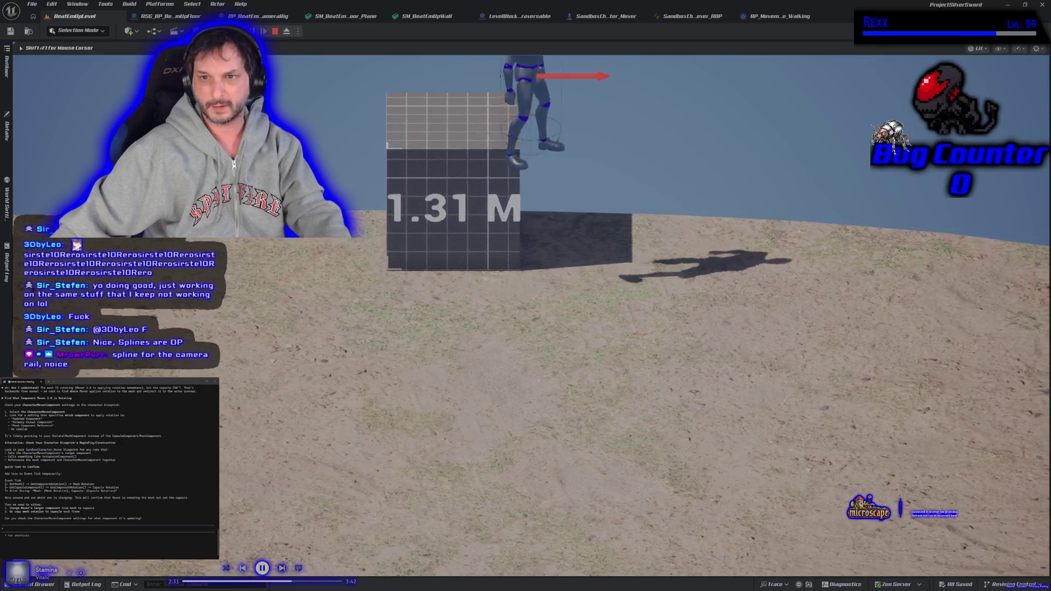
{"action": "key", "text": "Escape"}
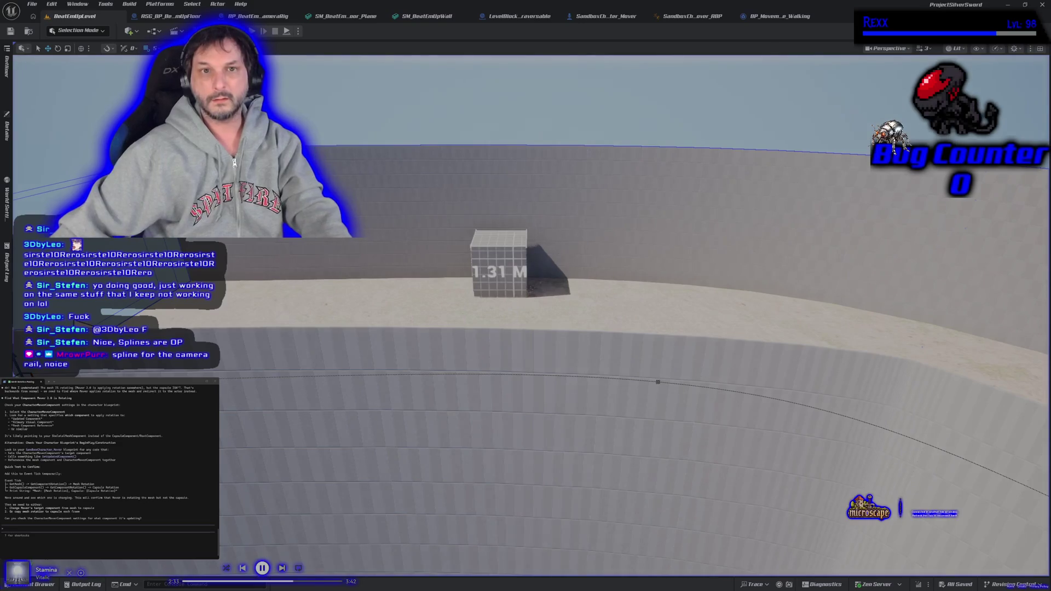
{"action": "left_click", "coordinate": [170, 16]}
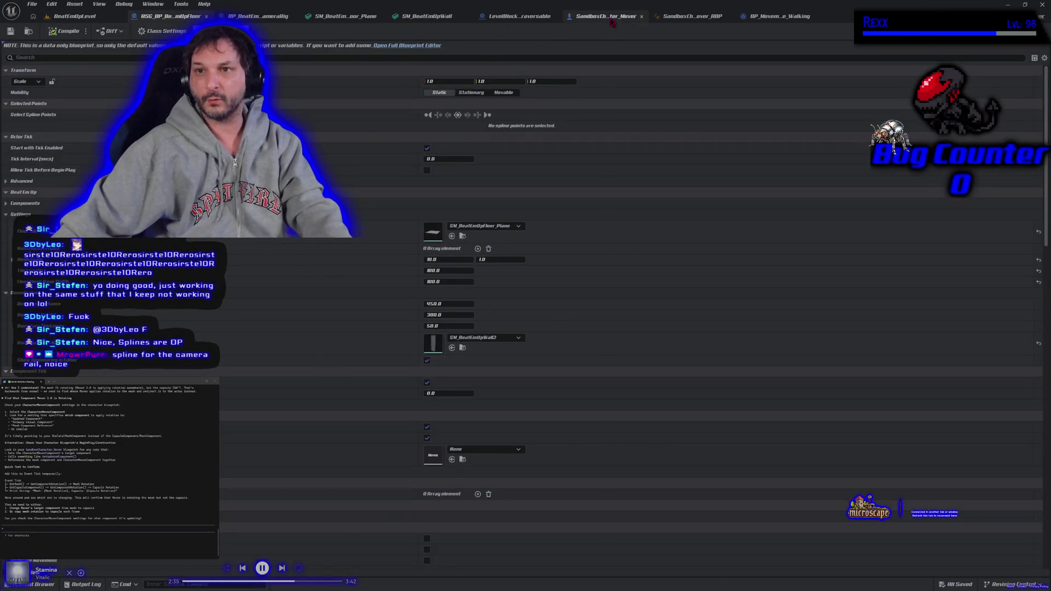
- Return to SandboxCharacter_Mover and survey the Get_OrientationIntent graph
{"action": "left_click", "coordinate": [605, 16]}
{"action": "mouse_move", "coordinate": [393, 356]}
{"action": "left_mouse_down"}
{"action": "mouse_move", "coordinate": [369, 340]}
{"action": "mouse_move", "coordinate": [340, 269]}
{"action": "left_mouse_up"}
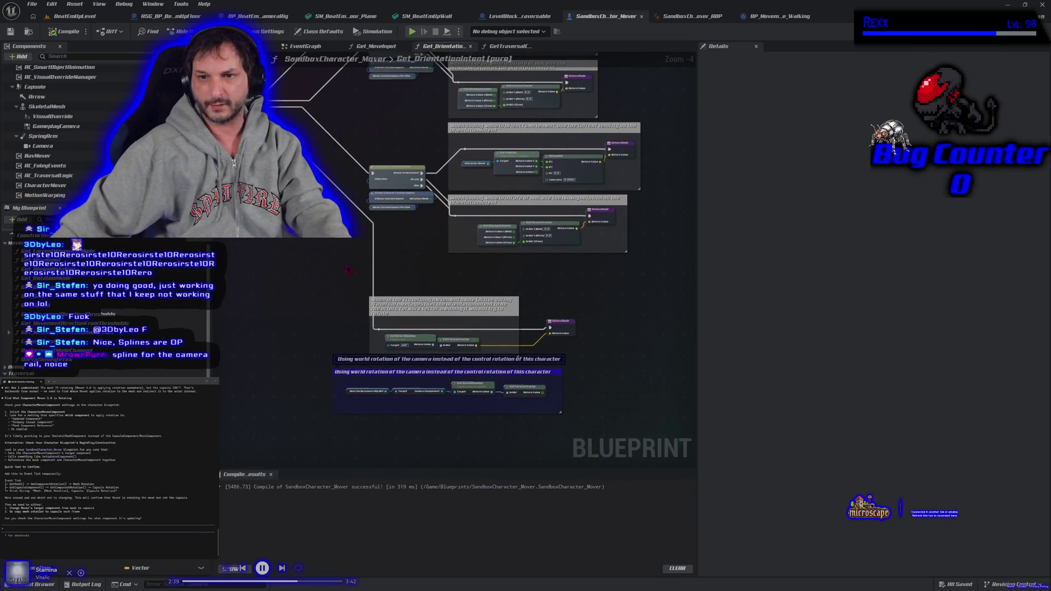
{"action": "mouse_move", "coordinate": [422, 280]}
{"action": "left_mouse_down"}
{"action": "mouse_move", "coordinate": [447, 343]}
{"action": "mouse_move", "coordinate": [388, 327]}
{"action": "left_mouse_up"}
{"action": "scroll", "coordinate": [447, 344], "scroll_direction": "down", "scroll_amount": 1}
{"action": "scroll", "coordinate": [388, 328], "scroll_direction": "up", "scroll_amount": 1}
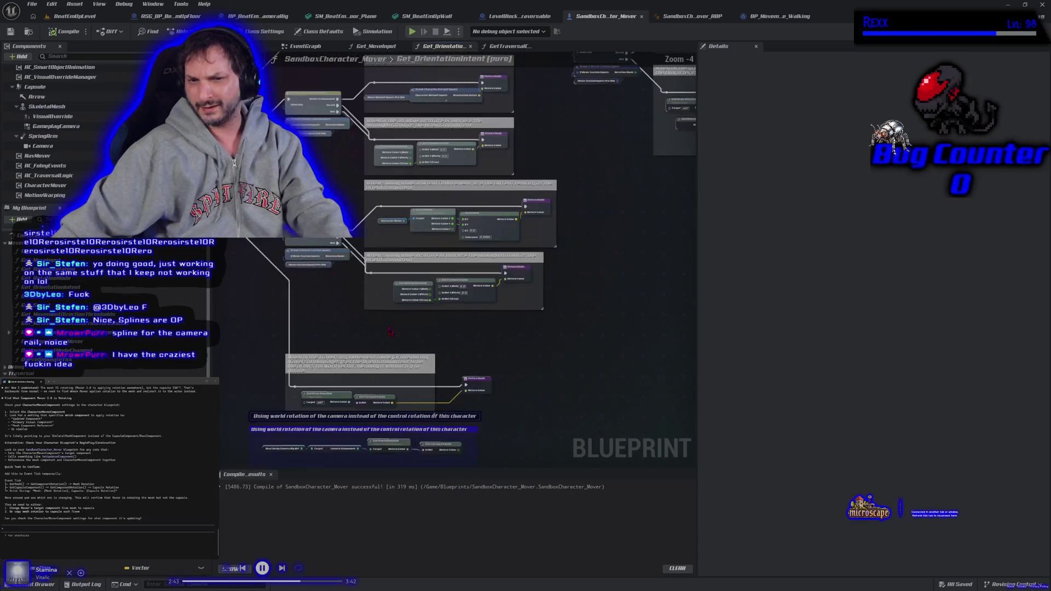
{"action": "scroll", "coordinate": [389, 332], "scroll_direction": "down", "scroll_amount": 1}
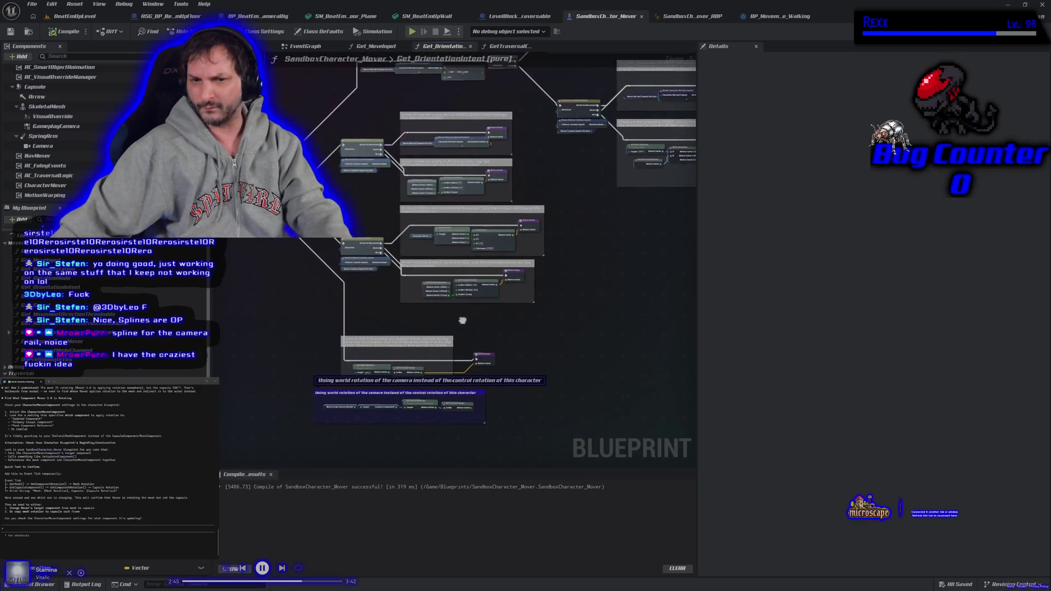
{"action": "scroll", "coordinate": [395, 340], "scroll_direction": "up", "scroll_amount": 3}
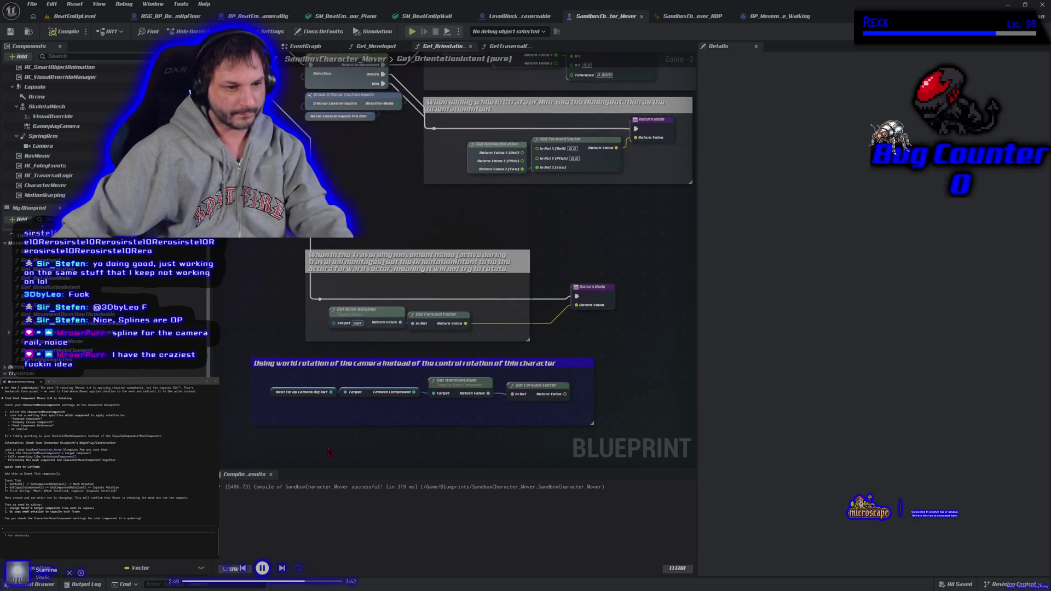
- Pan through the orientation logic and box-select Get Actor Rotation and Get Forward Vector
{"action": "left_click_drag", "start_coordinate": [275, 290], "coordinate": [284, 355]}
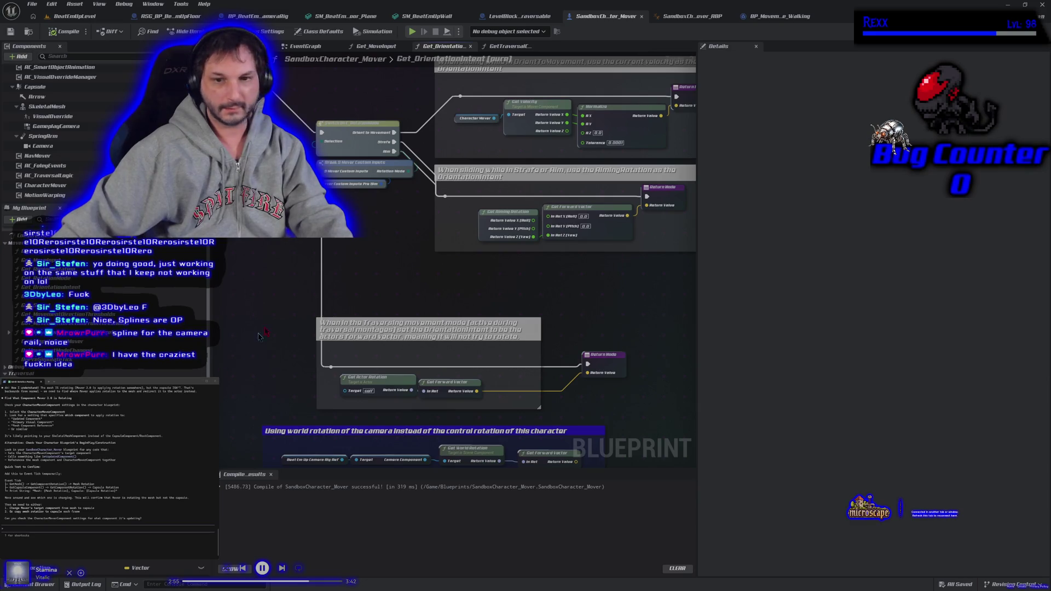
{"action": "left_click_drag", "start_coordinate": [435, 281], "coordinate": [407, 198]}
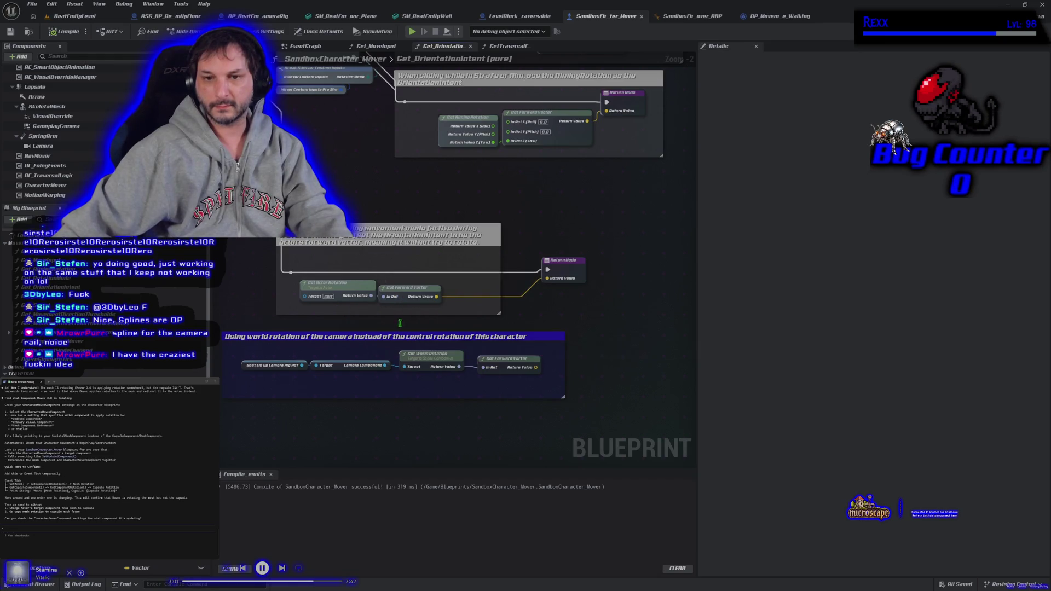
{"action": "left_click_drag", "start_coordinate": [411, 336], "coordinate": [434, 383]}
{"action": "mouse_move", "coordinate": [397, 292]}
{"action": "left_mouse_down"}
{"action": "mouse_move", "coordinate": [425, 282]}
{"action": "mouse_move", "coordinate": [412, 377]}
{"action": "left_mouse_up"}
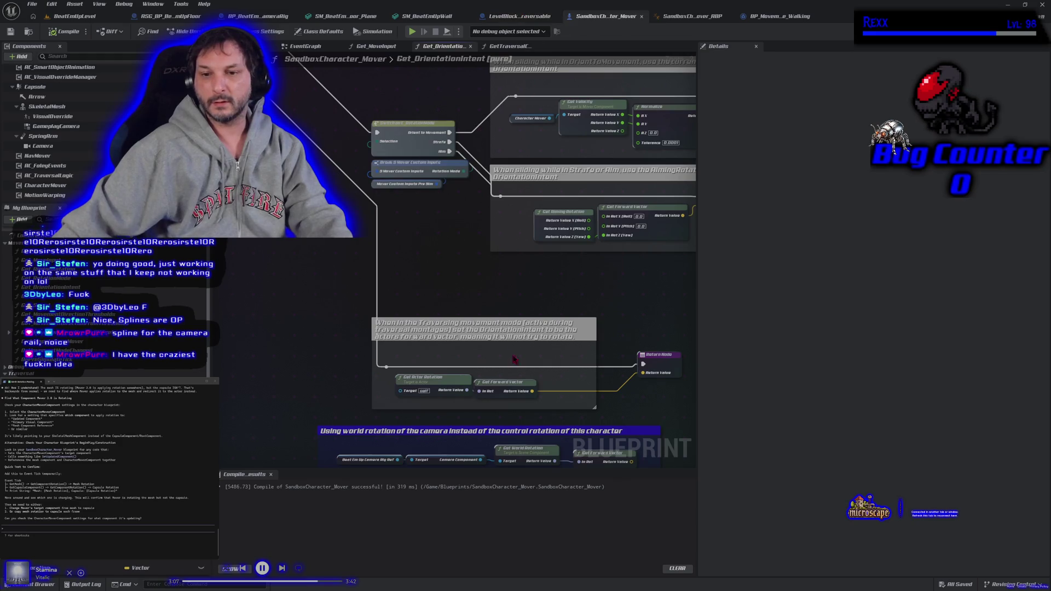
{"action": "left_click_drag", "start_coordinate": [435, 356], "coordinate": [486, 391]}
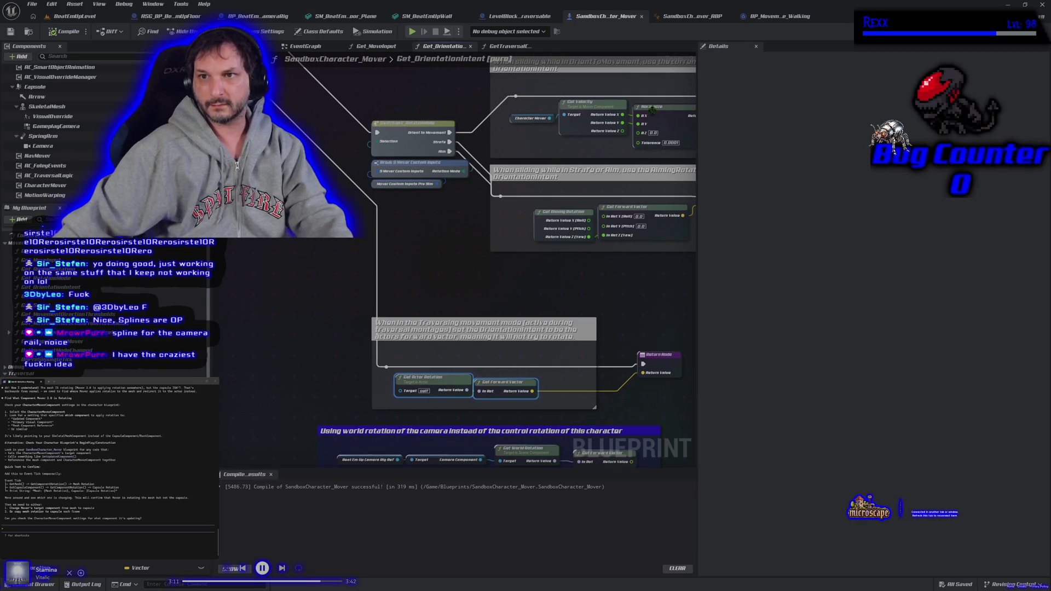
{"action": "left_click", "coordinate": [359, 48]}
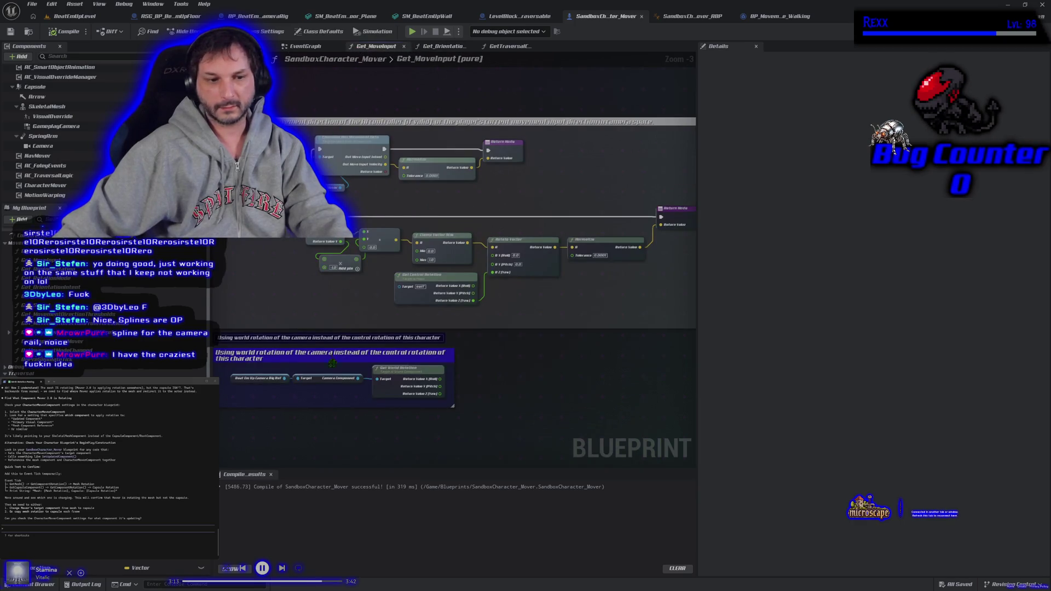
- Close the SetupInput graph, switch to BeatEmUpLevel and select the 1.31 M cube
{"action": "mouse_move", "coordinate": [332, 414]}
{"action": "left_mouse_down"}
{"action": "mouse_move", "coordinate": [392, 415]}
{"action": "mouse_move", "coordinate": [296, 420]}
{"action": "mouse_move", "coordinate": [364, 426]}
{"action": "left_mouse_up"}
{"action": "mouse_move", "coordinate": [264, 315]}
{"action": "left_mouse_down"}
{"action": "mouse_move", "coordinate": [365, 299]}
{"action": "mouse_move", "coordinate": [329, 282]}
{"action": "mouse_move", "coordinate": [305, 289]}
{"action": "left_mouse_up"}
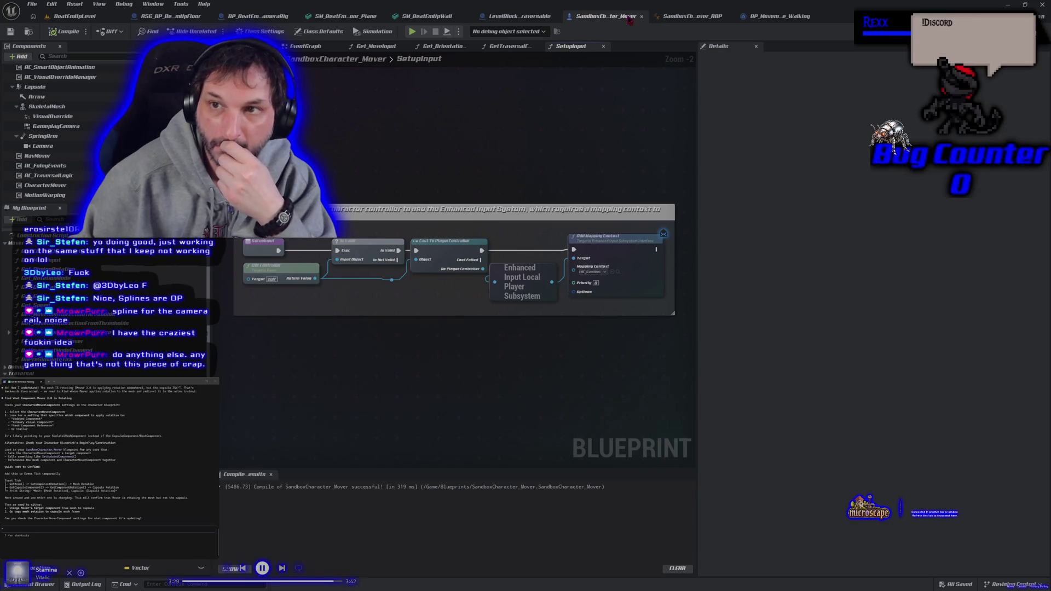
{"action": "left_click", "coordinate": [604, 46]}
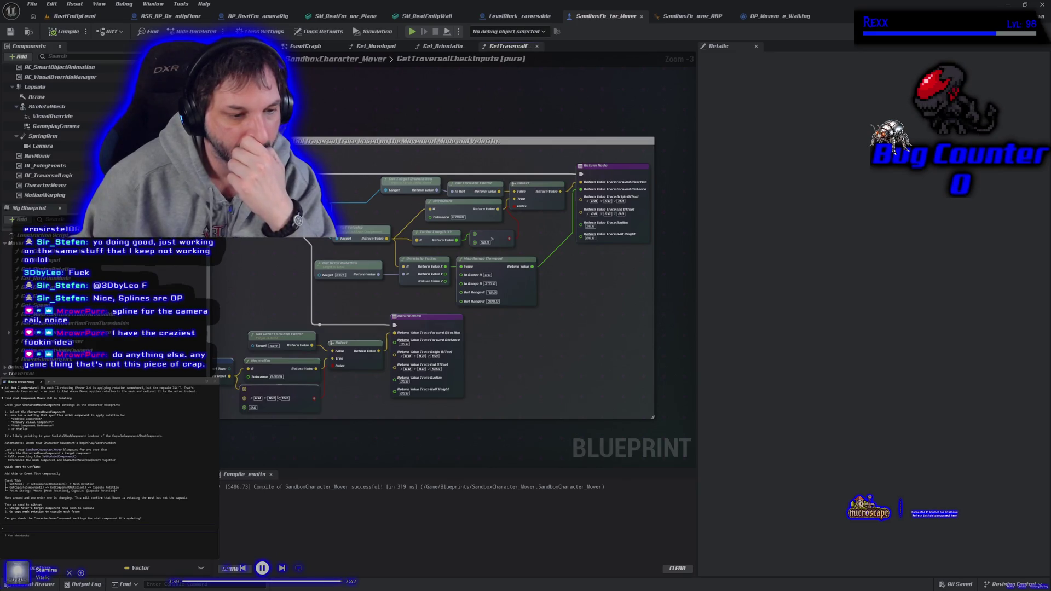
{"action": "left_click", "coordinate": [70, 16]}
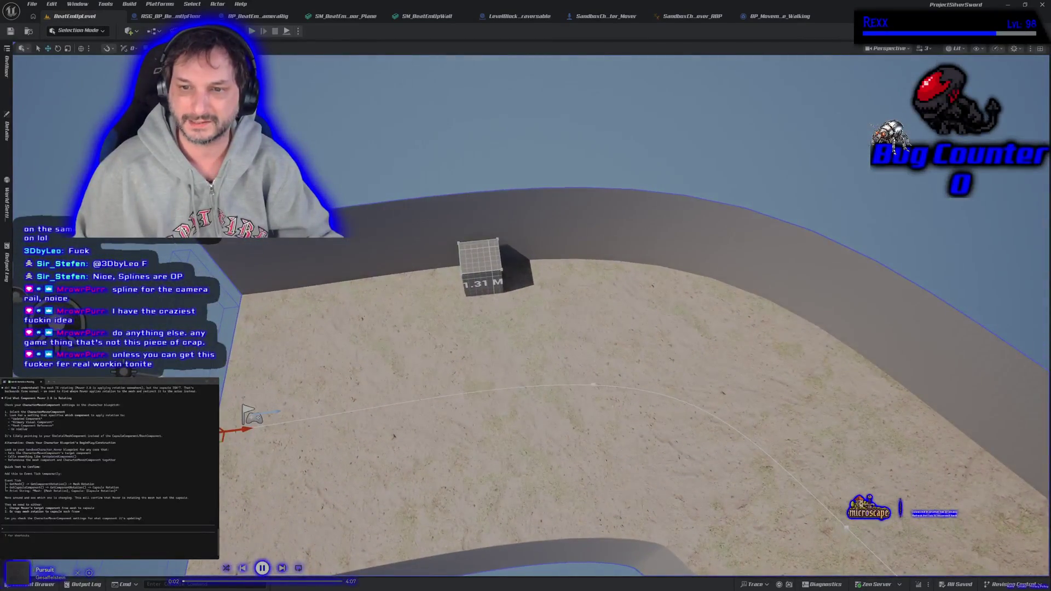
{"action": "left_click", "coordinate": [486, 272]}
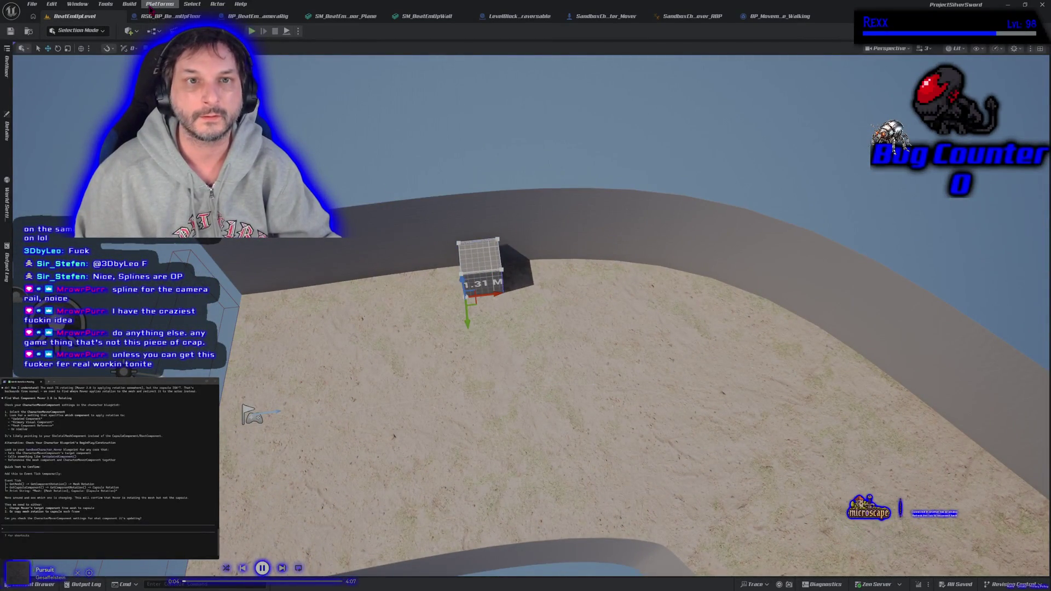
- Back in SandboxCharacter_Mover, center the GetTraversalCheckInputs nodes in view
{"action": "left_click", "coordinate": [605, 16]}
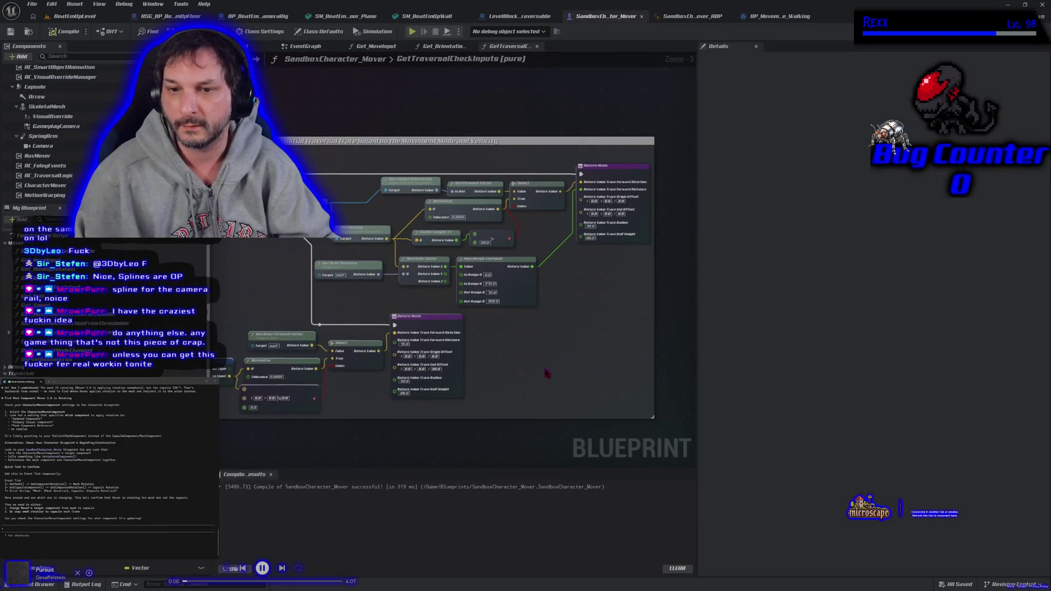
{"action": "scroll", "coordinate": [546, 374], "scroll_direction": "down", "scroll_amount": 1}
{"action": "left_click_drag", "start_coordinate": [584, 356], "coordinate": [543, 330]}
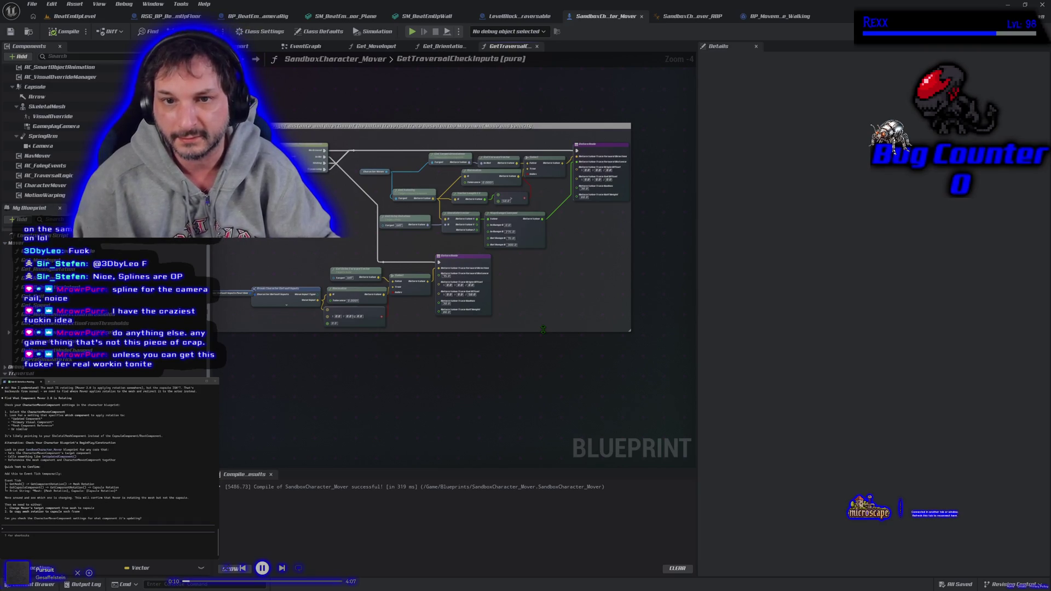
{"action": "left_click_drag", "start_coordinate": [557, 287], "coordinate": [587, 327]}
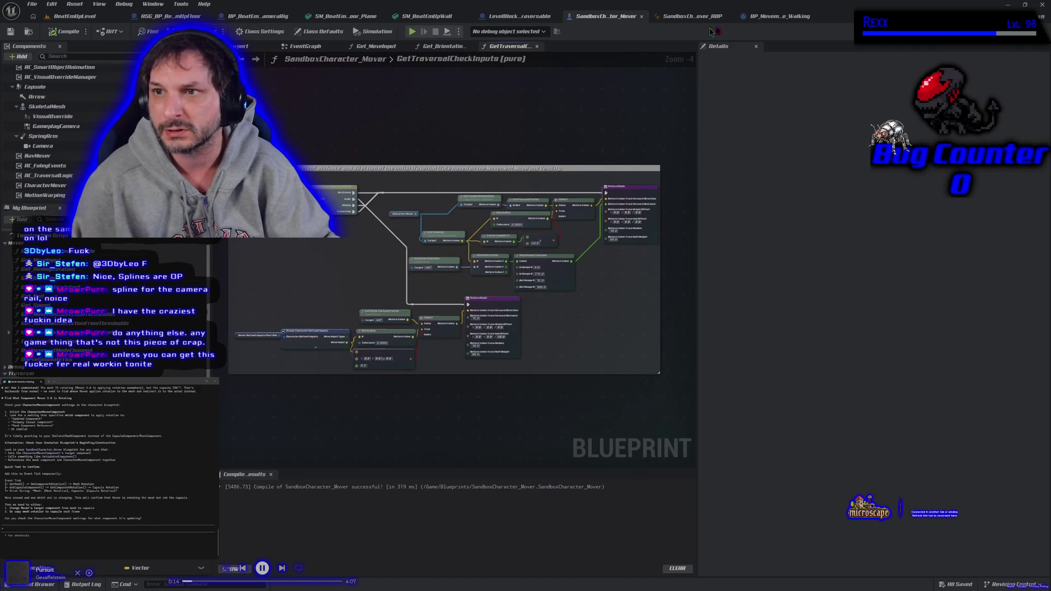
- Review BP_MovementMode_Walking's turning, deceleration, acceleration, max speed and rotation offset sections
{"action": "left_click", "coordinate": [781, 16]}
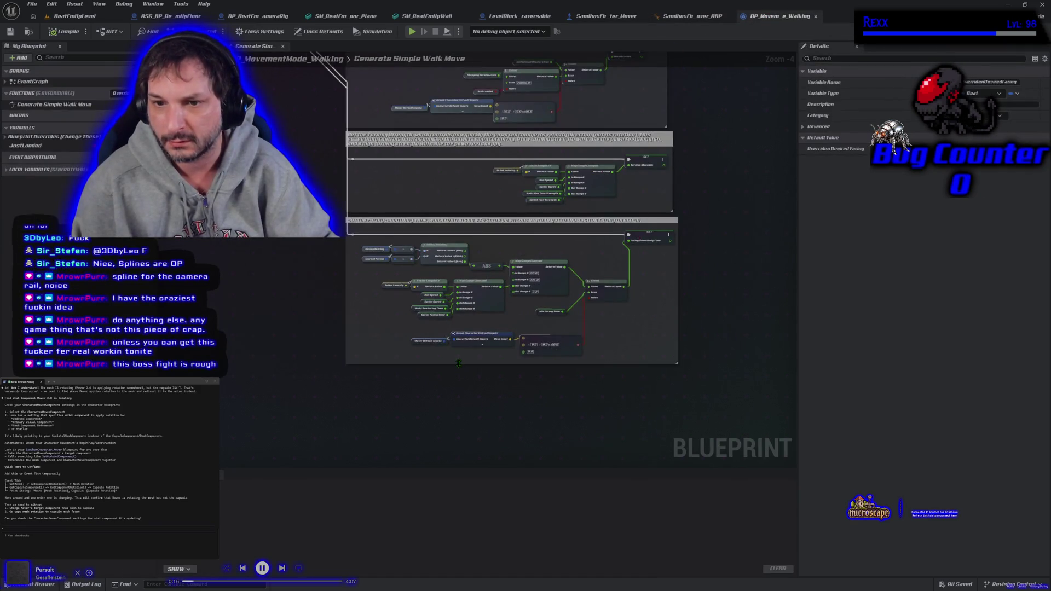
{"action": "scroll", "coordinate": [459, 363], "scroll_direction": "up", "scroll_amount": 1}
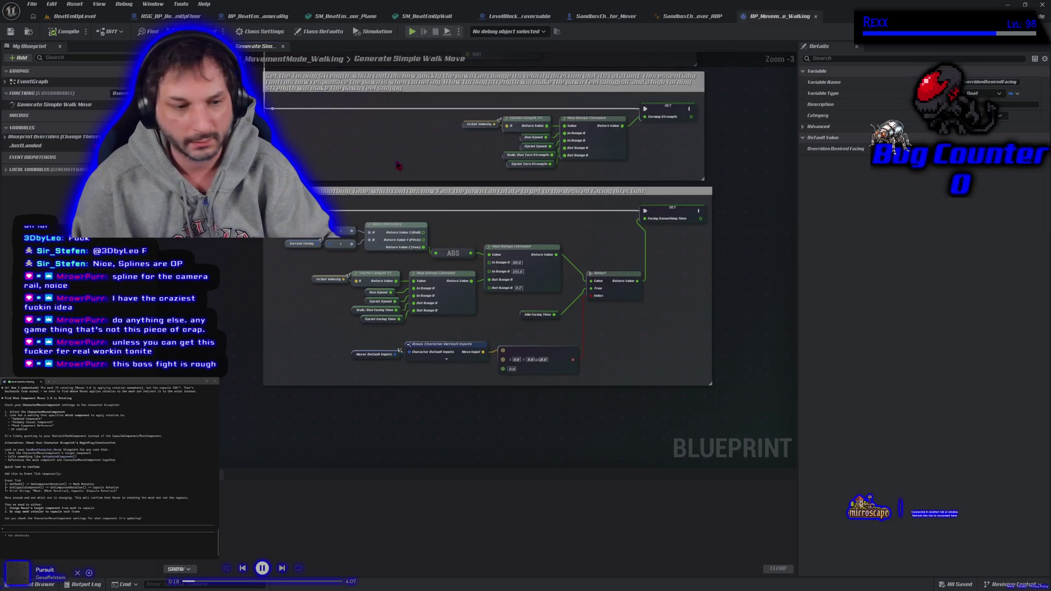
{"action": "left_click_drag", "start_coordinate": [398, 165], "coordinate": [386, 241]}
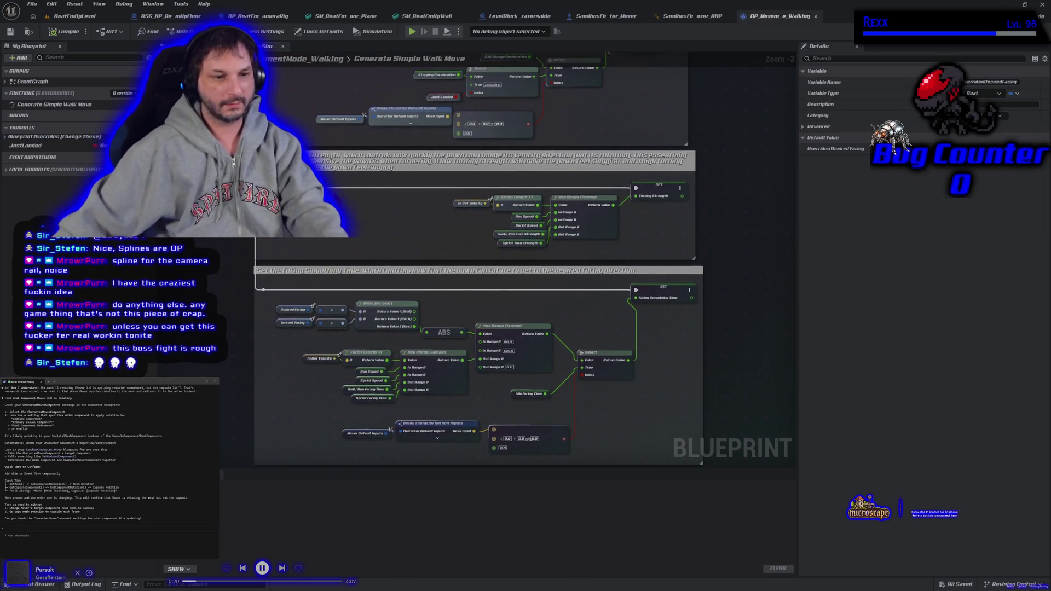
{"action": "left_click_drag", "start_coordinate": [357, 214], "coordinate": [370, 312]}
{"action": "left_click_drag", "start_coordinate": [298, 175], "coordinate": [293, 274]}
{"action": "mouse_move", "coordinate": [323, 118]}
{"action": "left_mouse_down"}
{"action": "mouse_move", "coordinate": [299, 295]}
{"action": "mouse_move", "coordinate": [320, 378]}
{"action": "left_mouse_up"}
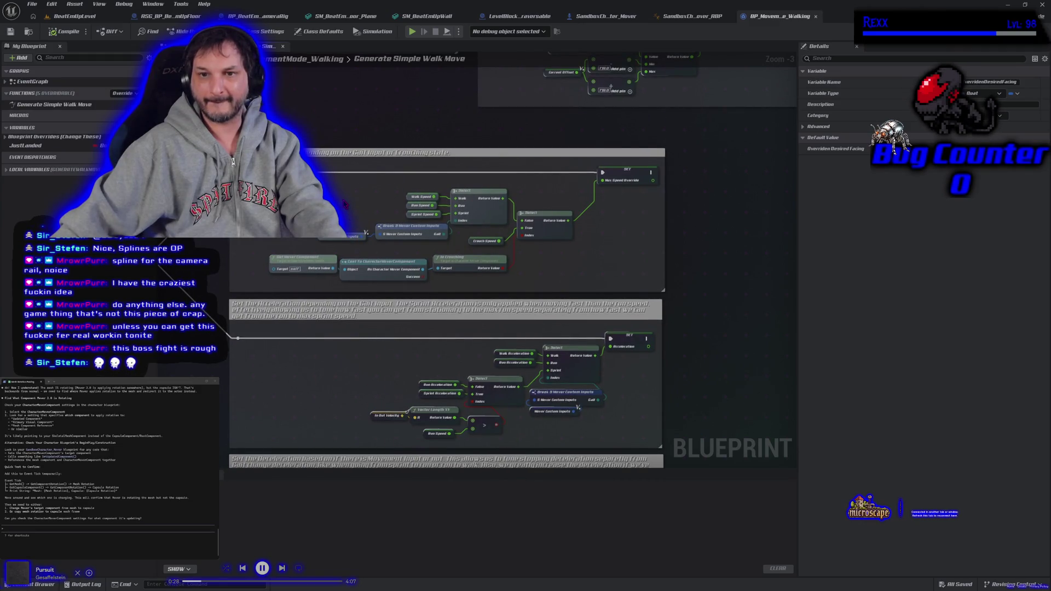
{"action": "mouse_move", "coordinate": [345, 204]}
{"action": "left_mouse_down"}
{"action": "mouse_move", "coordinate": [273, 335]}
{"action": "mouse_move", "coordinate": [276, 411]}
{"action": "left_mouse_up"}
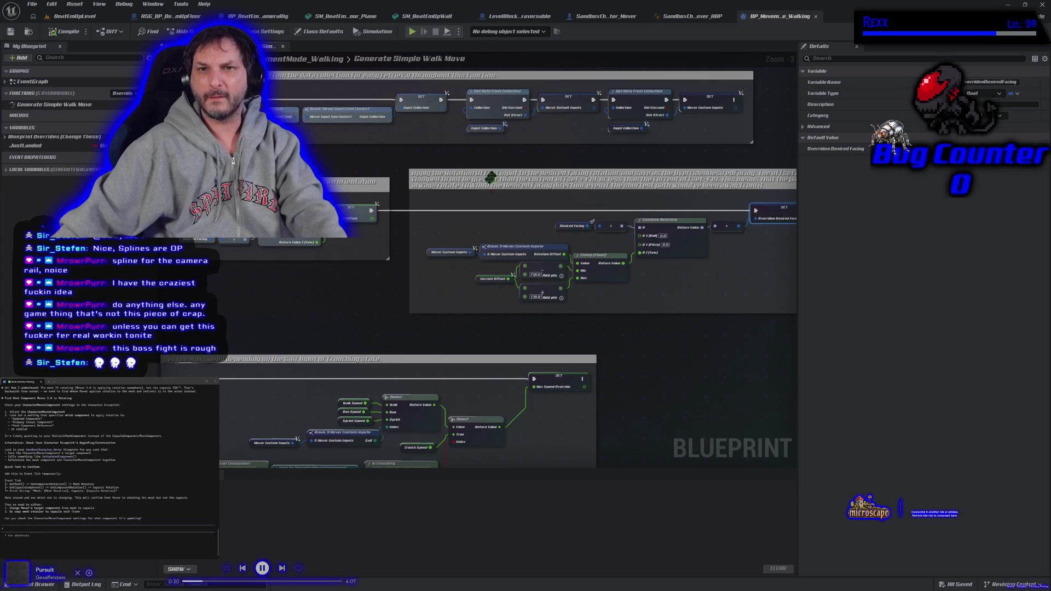
{"action": "left_click", "coordinate": [597, 17]}
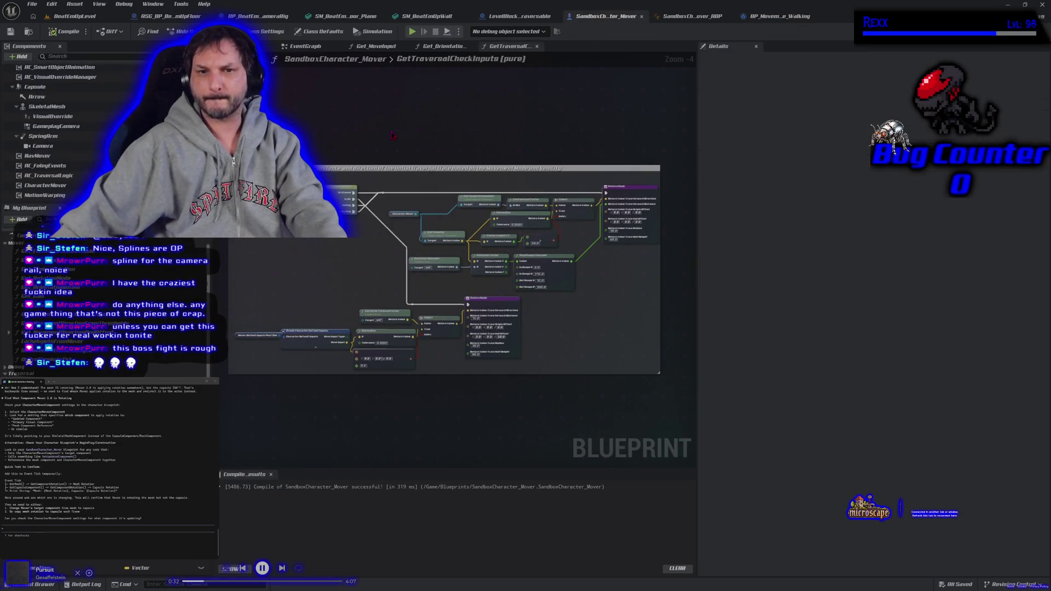
- Open Get_OrientationIntent and inspect the camera world-rotation and forward-vector nodes
{"action": "left_click_drag", "start_coordinate": [415, 136], "coordinate": [445, 141]}
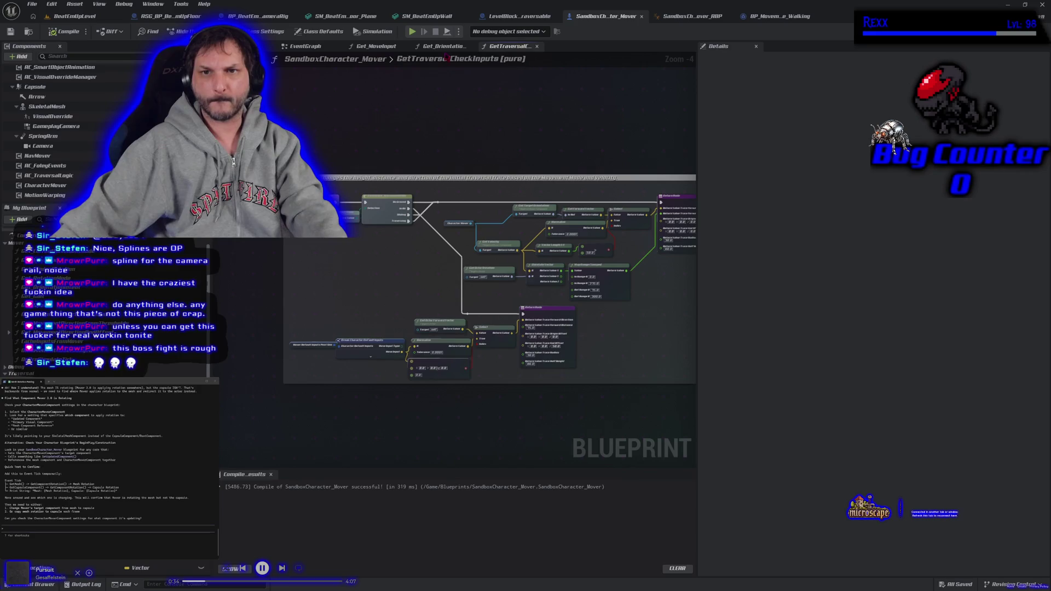
{"action": "left_click", "coordinate": [445, 47]}
{"action": "left_click_drag", "start_coordinate": [508, 350], "coordinate": [416, 220]}
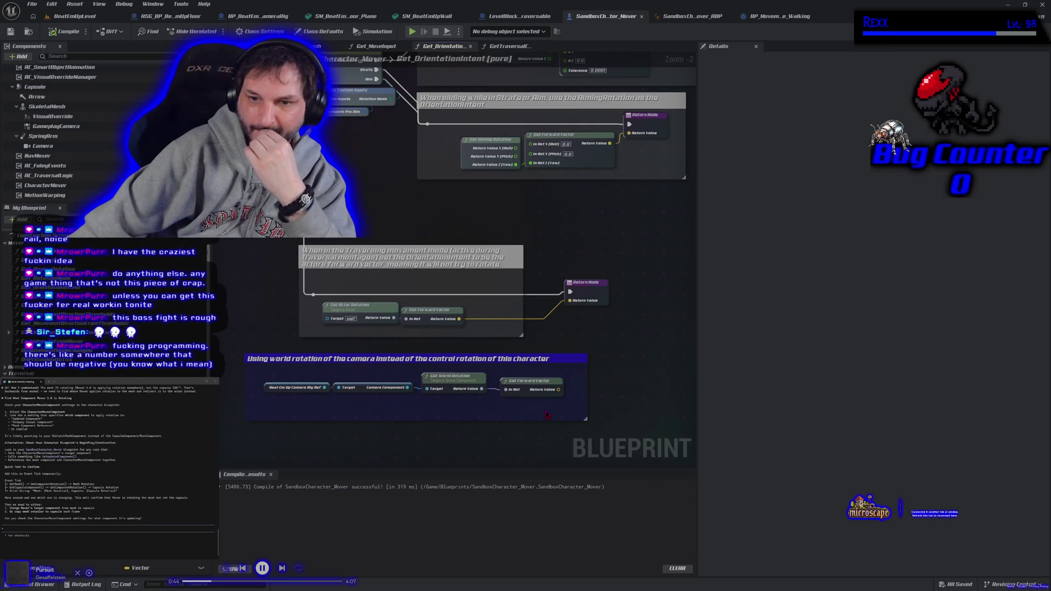
{"action": "left_click_drag", "start_coordinate": [399, 402], "coordinate": [302, 390]}
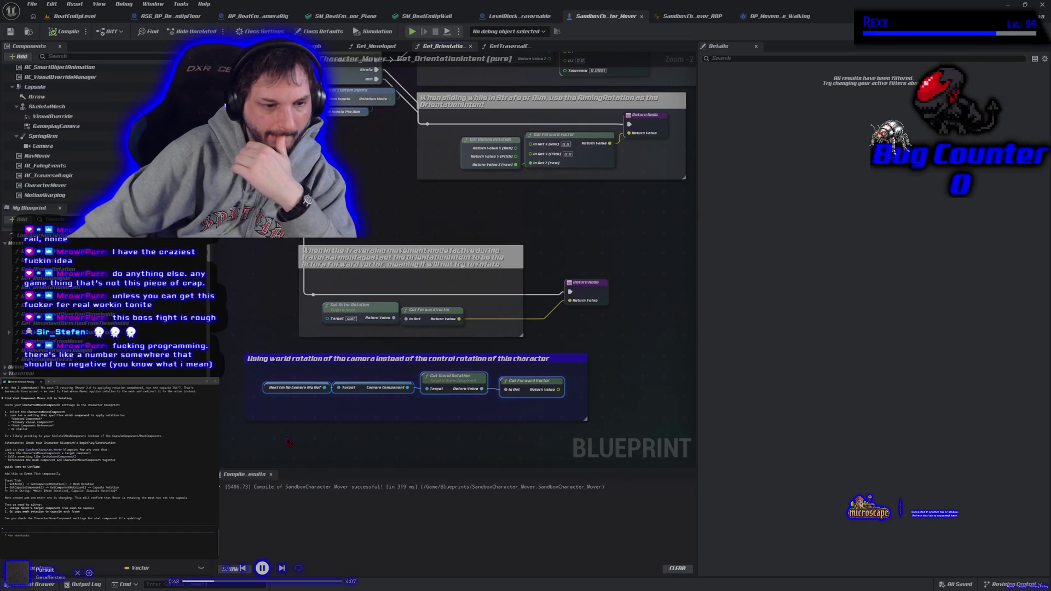
{"action": "scroll", "coordinate": [289, 442], "scroll_direction": "down", "scroll_amount": 1}
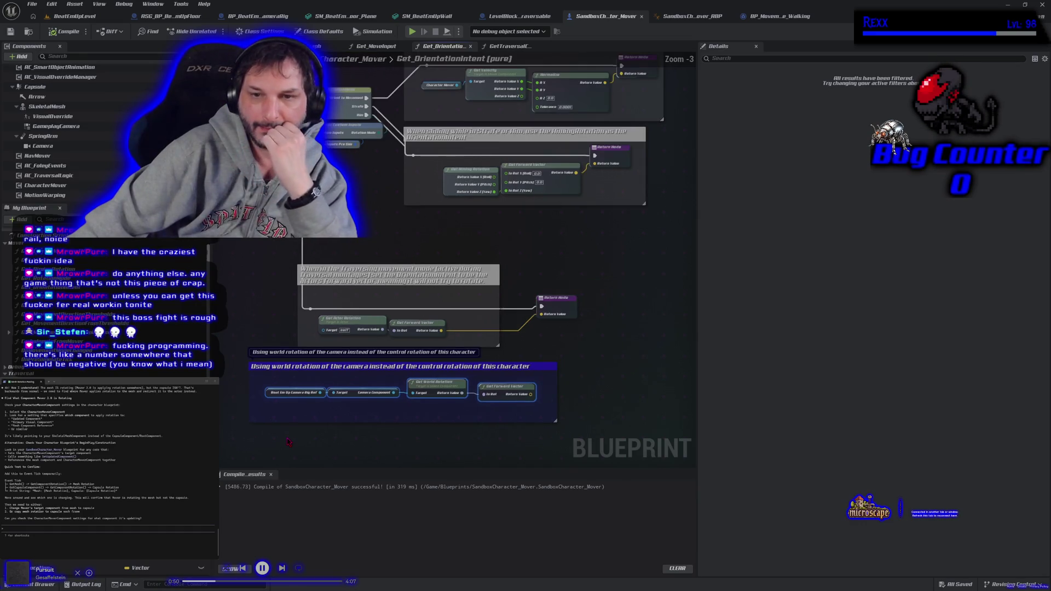
{"action": "scroll", "coordinate": [289, 442], "scroll_direction": "down", "scroll_amount": 1}
{"action": "left_click_drag", "start_coordinate": [330, 297], "coordinate": [338, 381]}
{"action": "mouse_move", "coordinate": [332, 287]}
{"action": "left_mouse_down"}
{"action": "mouse_move", "coordinate": [261, 368]}
{"action": "mouse_move", "coordinate": [263, 382]}
{"action": "left_mouse_up"}
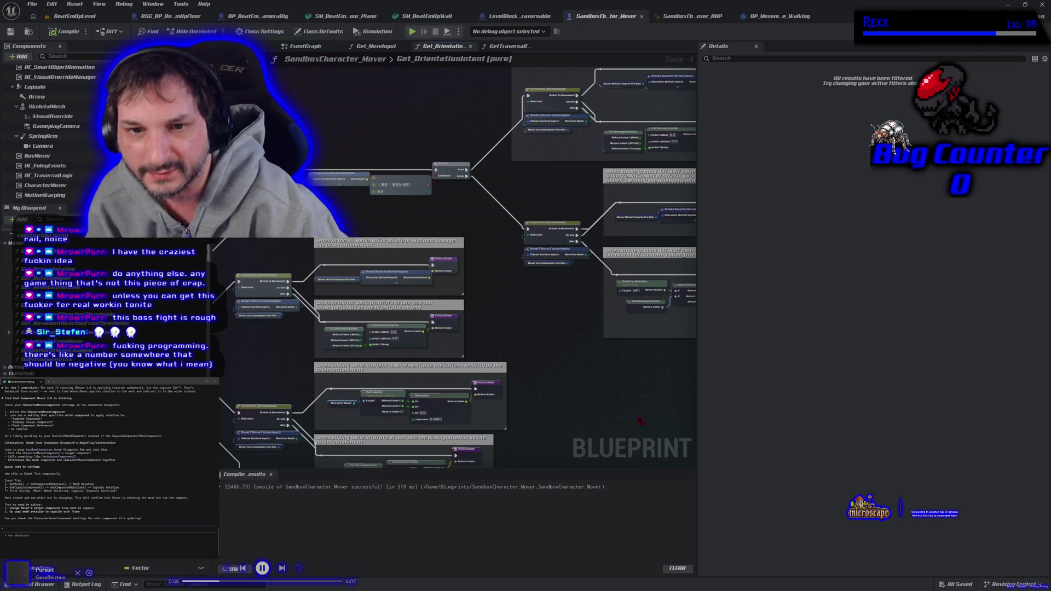
{"action": "mouse_move", "coordinate": [603, 350]}
{"action": "left_mouse_down"}
{"action": "mouse_move", "coordinate": [462, 326]}
{"action": "mouse_move", "coordinate": [434, 366]}
{"action": "left_mouse_up"}
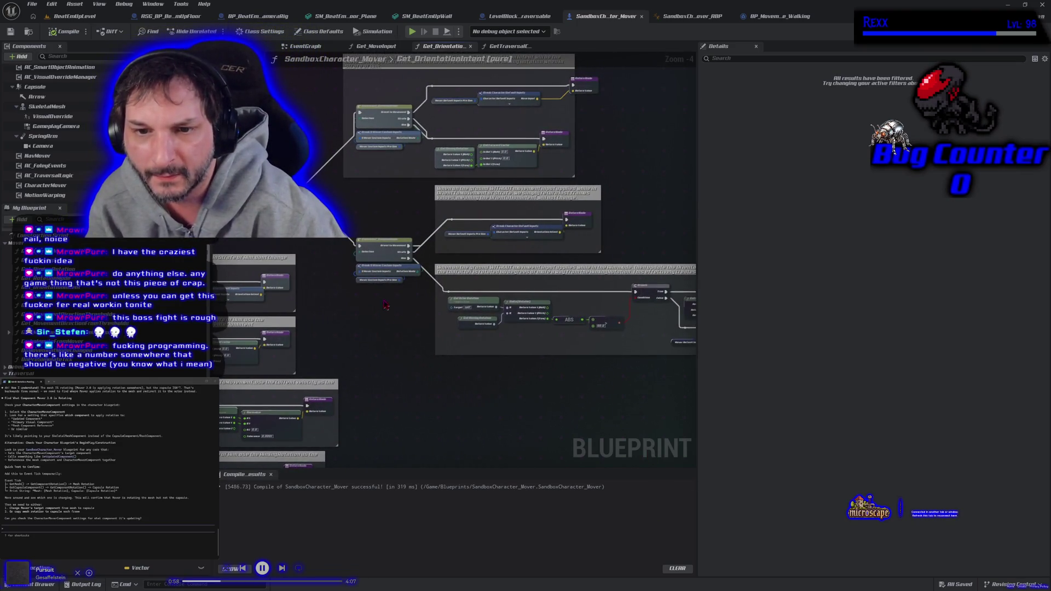
{"action": "scroll", "coordinate": [384, 291], "scroll_direction": "up", "scroll_amount": 2}
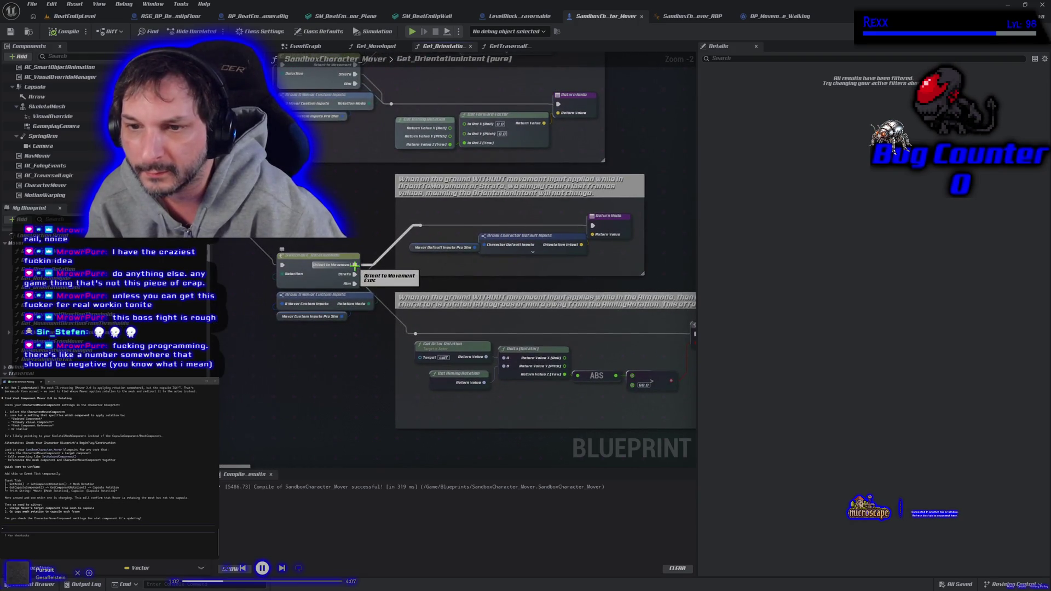
- Enable the Orientation Intent output pin on Break Character Default Inputs
{"action": "left_click", "coordinate": [574, 234]}
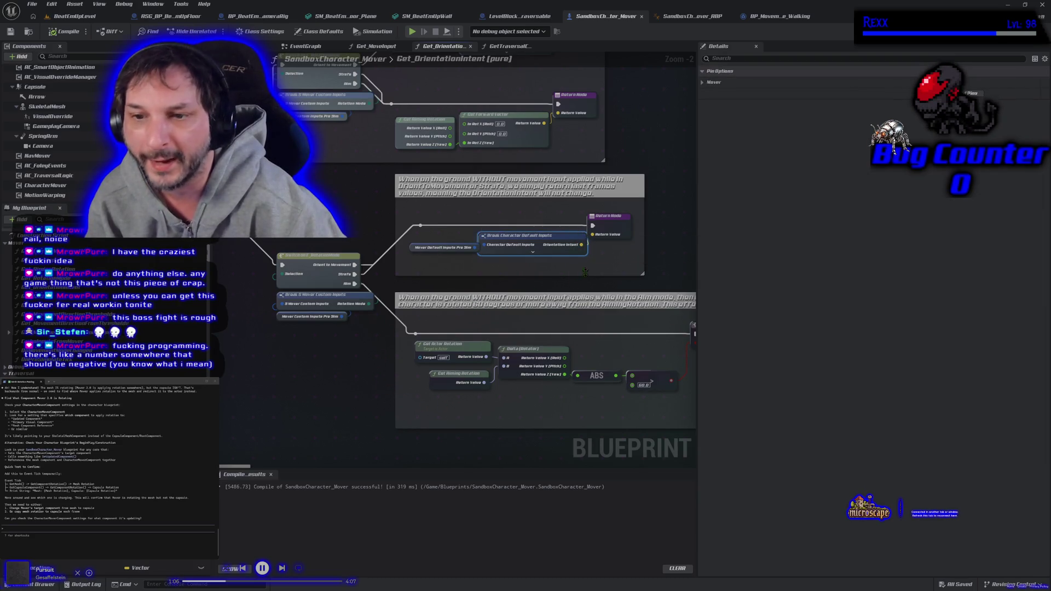
{"action": "left_click_drag", "start_coordinate": [477, 239], "coordinate": [471, 237]}
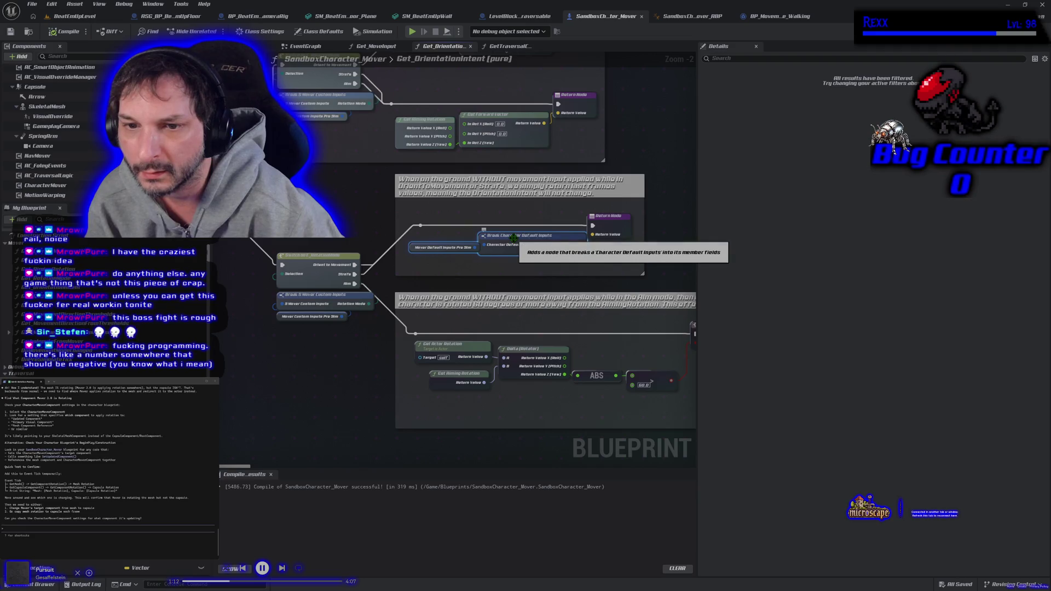
{"action": "right_click", "coordinate": [513, 239]}
{"action": "left_click", "coordinate": [547, 281]}
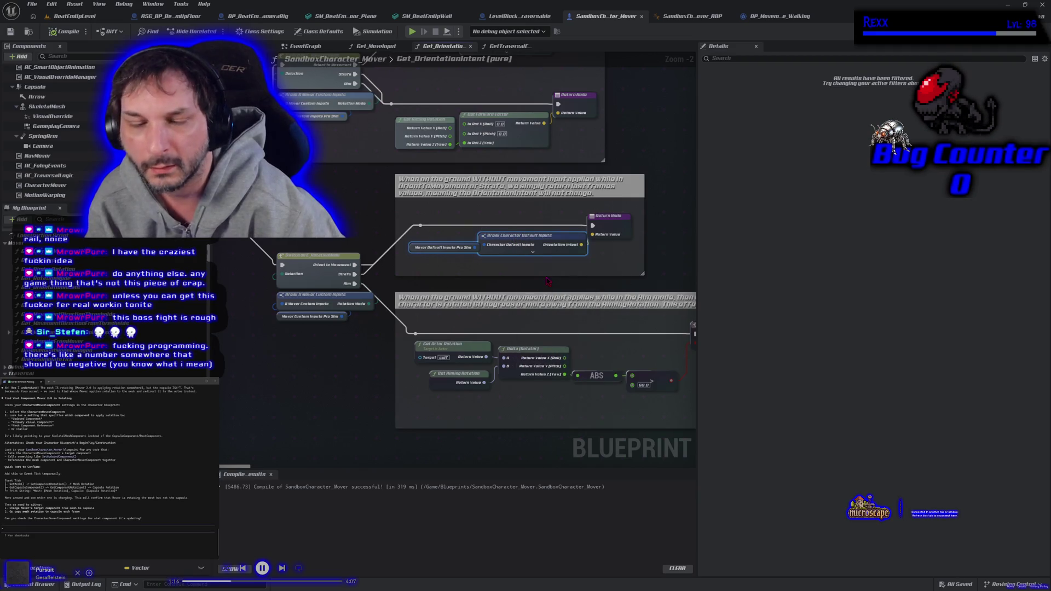
{"action": "left_click", "coordinate": [376, 47]}
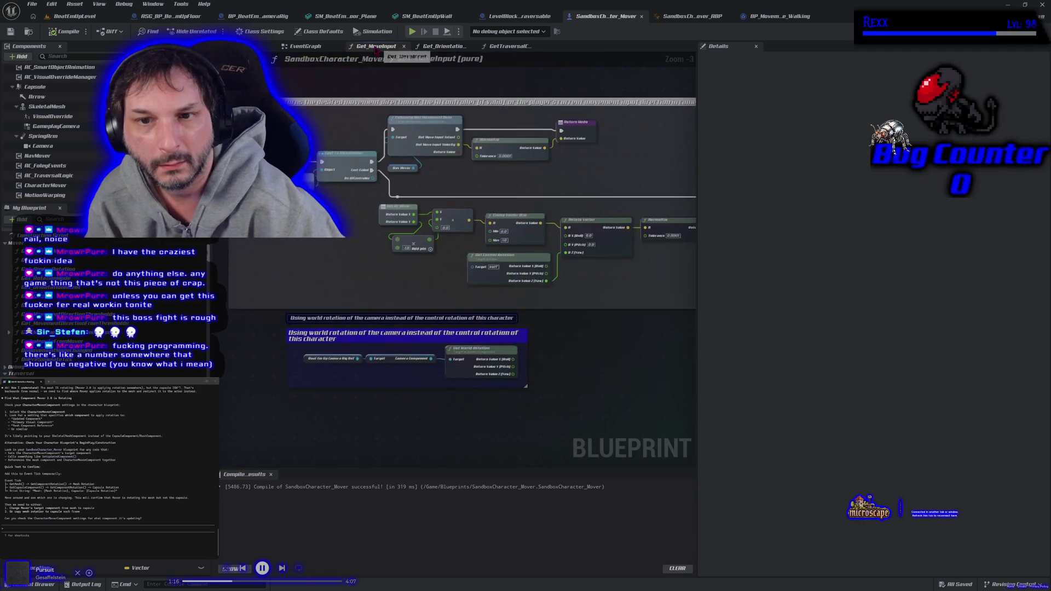
- In the EventGraph, paste Break Character Default Inputs and wire Orientation Intent into Make Rot From X
{"action": "mouse_move", "coordinate": [382, 282]}
{"action": "left_mouse_down"}
{"action": "mouse_move", "coordinate": [334, 338]}
{"action": "mouse_move", "coordinate": [287, 288]}
{"action": "left_mouse_up"}
{"action": "left_click", "coordinate": [306, 46]}
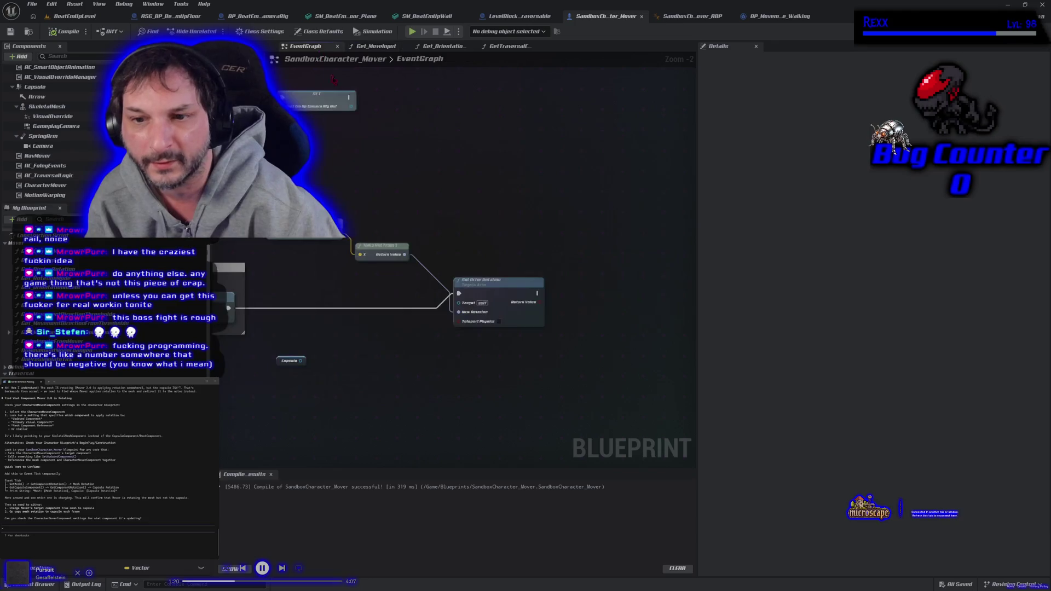
{"action": "left_click_drag", "start_coordinate": [385, 377], "coordinate": [459, 352]}
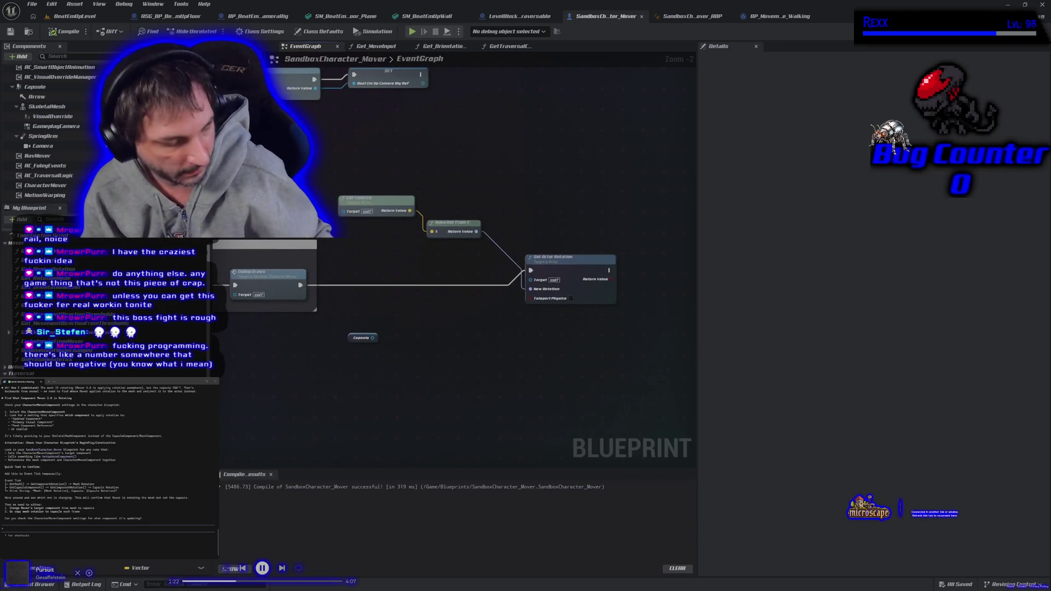
{"action": "key", "text": "ctrl+v"}
{"action": "left_click_drag", "start_coordinate": [431, 192], "coordinate": [438, 237]}
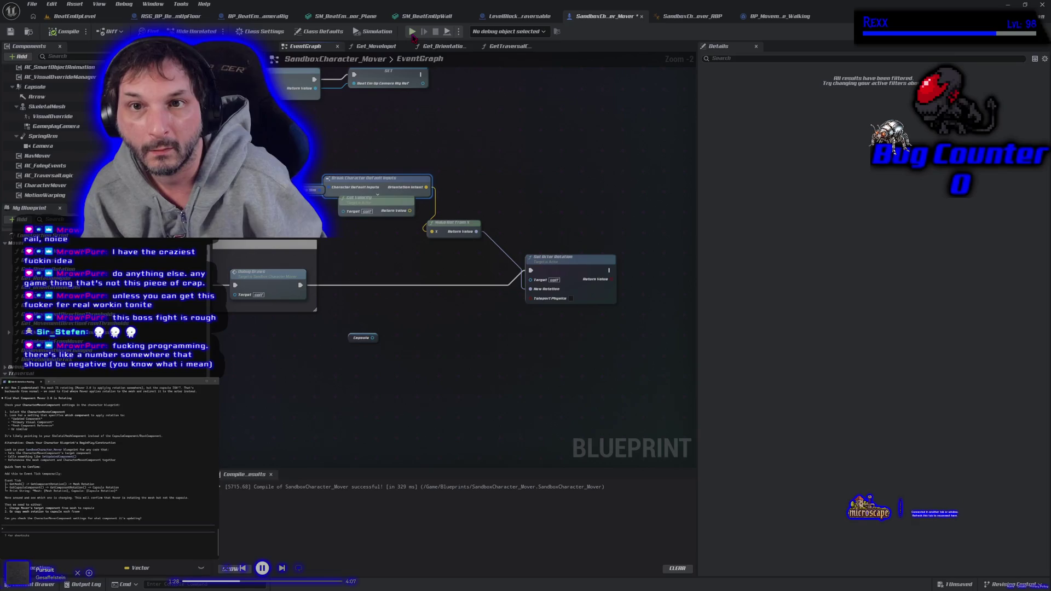
{"action": "left_click", "coordinate": [412, 32]}
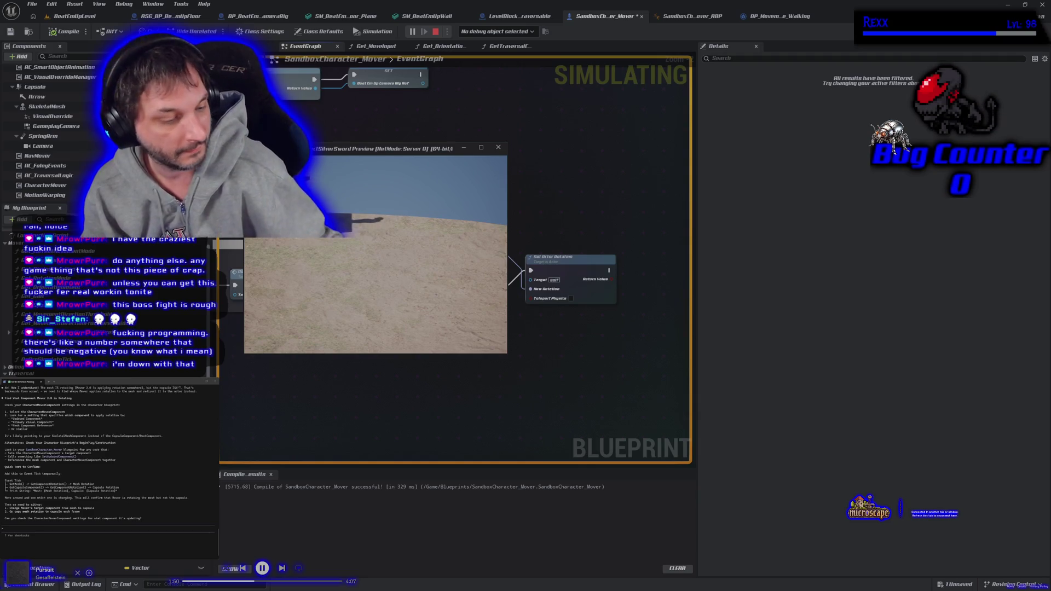
- Stop the simulation and start a fullscreen play session in BeatEmUpLevel
{"action": "key", "text": "Escape"}
{"action": "left_click", "coordinate": [72, 18]}
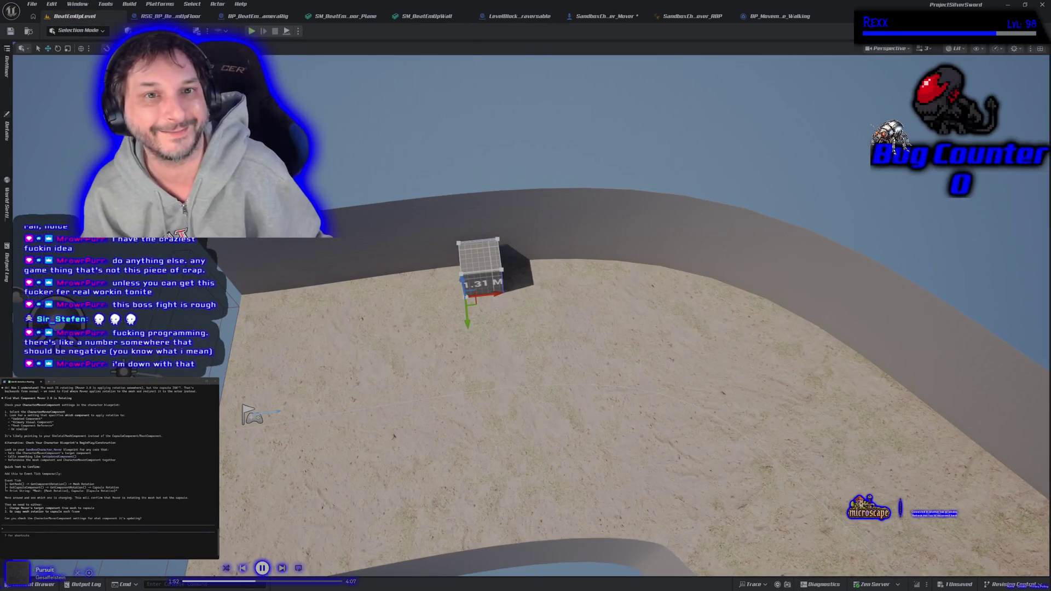
{"action": "key", "text": "alt+p"}
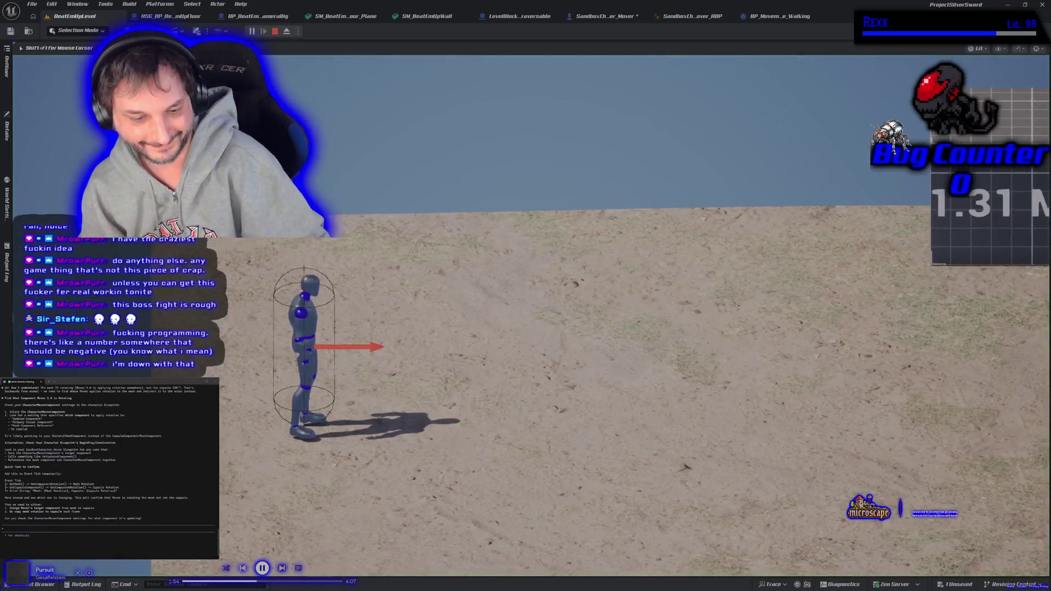
{"action": "key", "text": "F11"}
- Run and jump the character over the 1.31 M block, then end play and restore the editor
{"action": "key", "text": "d"}
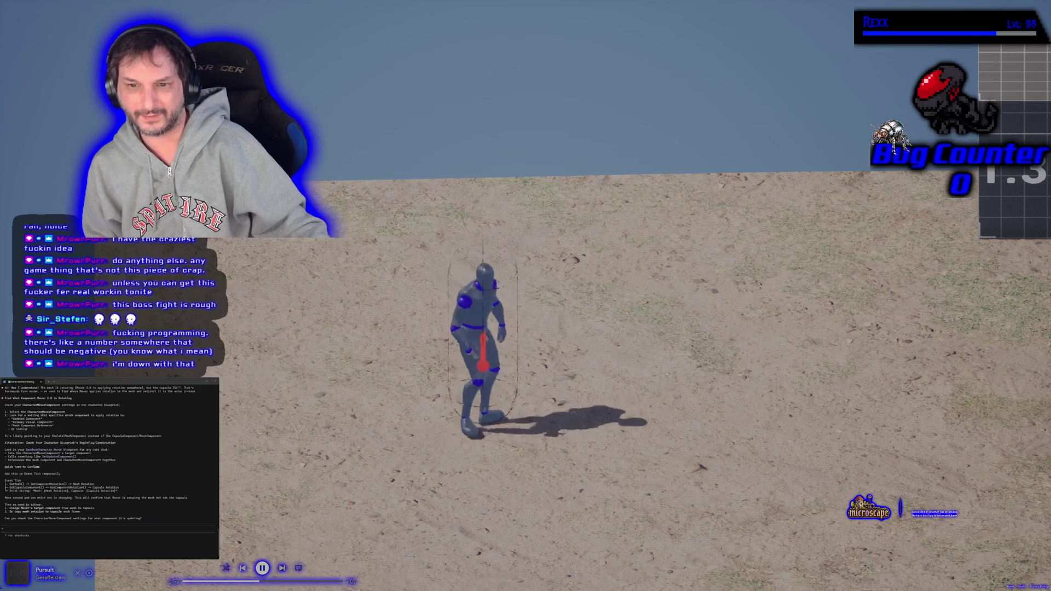
{"action": "key", "text": "d"}
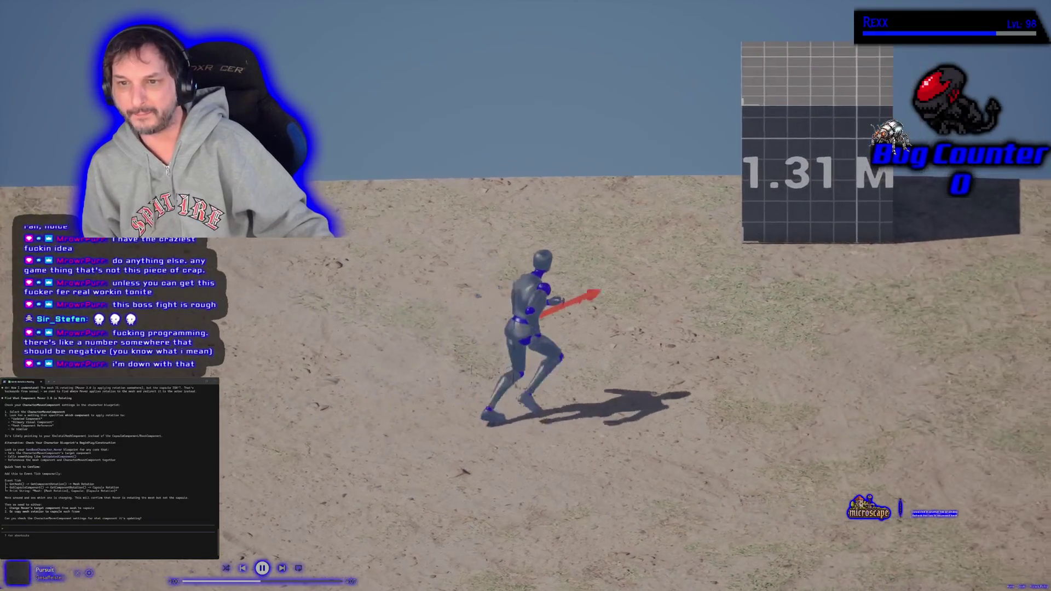
{"action": "key", "text": "w"}
{"action": "key", "text": "space"}
{"action": "key", "text": "a"}
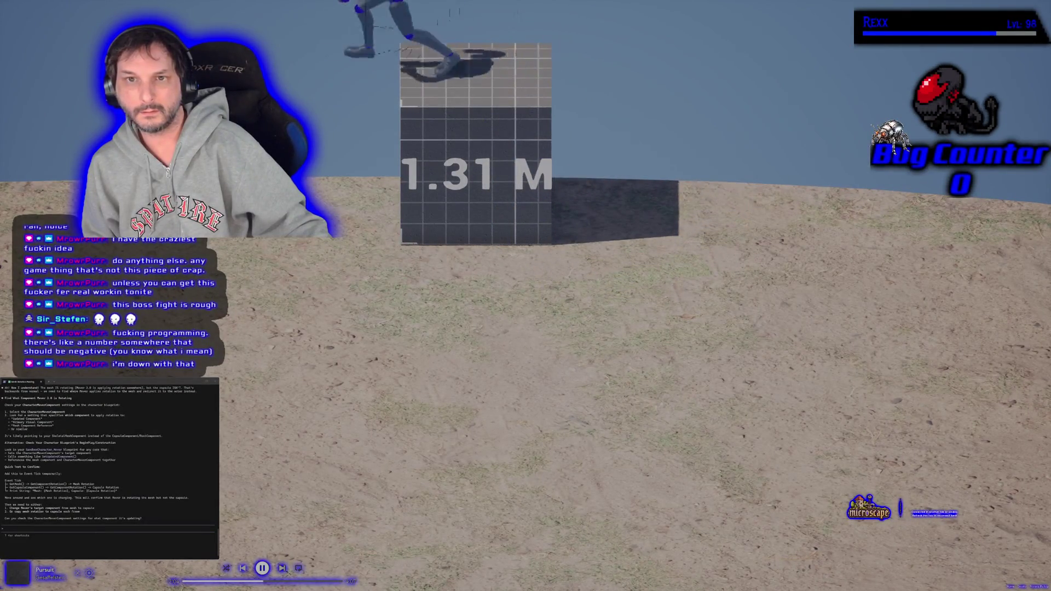
{"action": "key", "text": "d"}
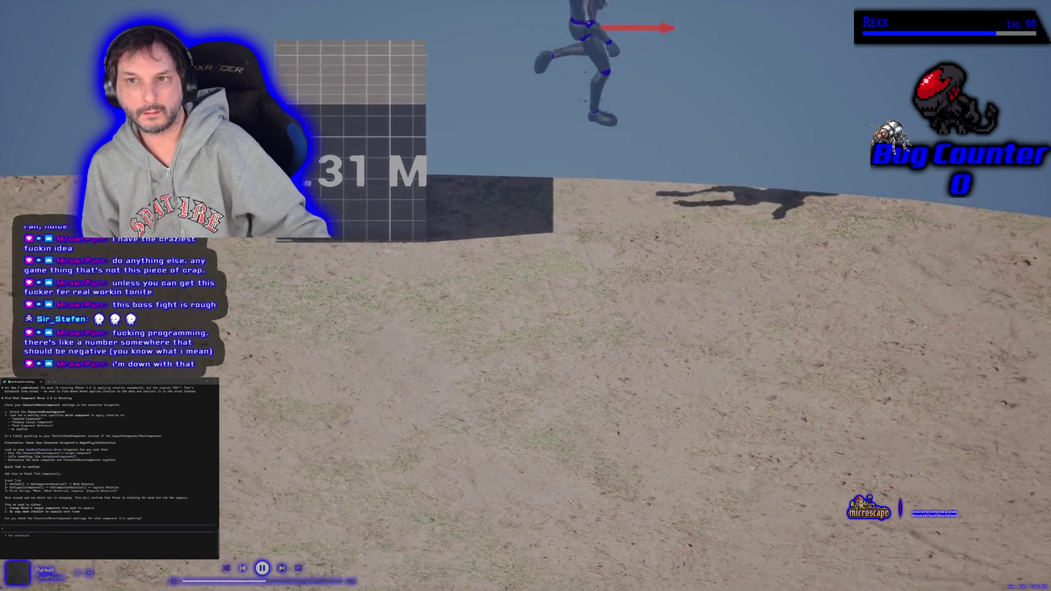
{"action": "key", "text": "a"}
{"action": "key", "text": "a"}
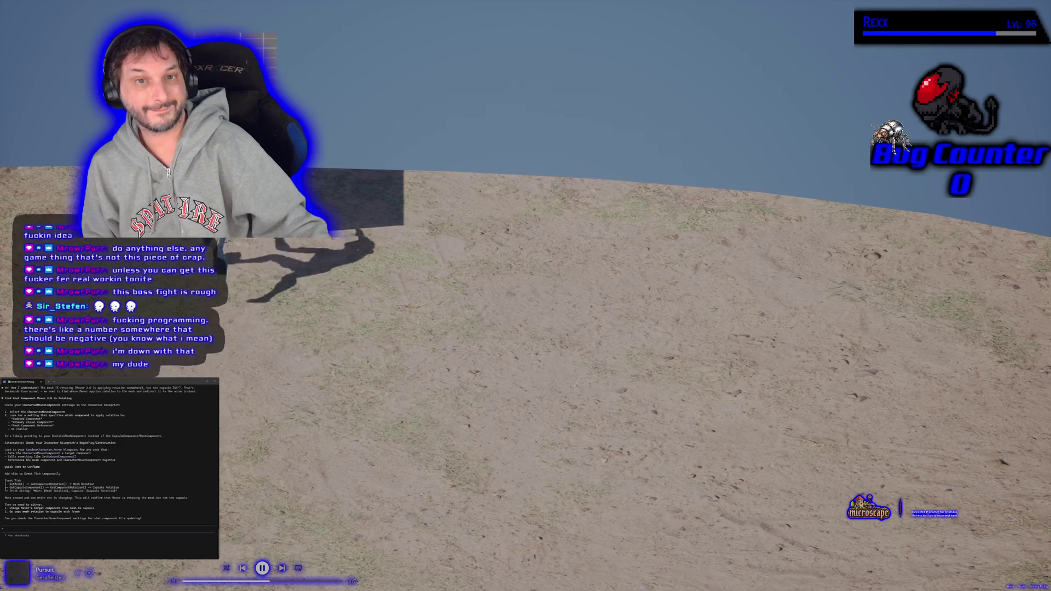
{"action": "key", "text": "s"}
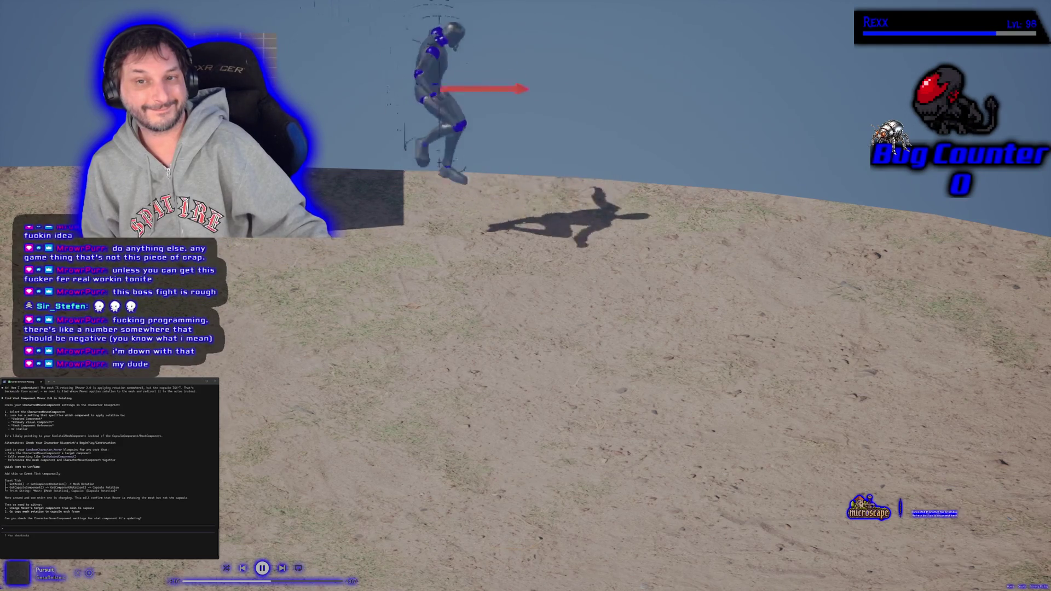
{"action": "key", "text": "space"}
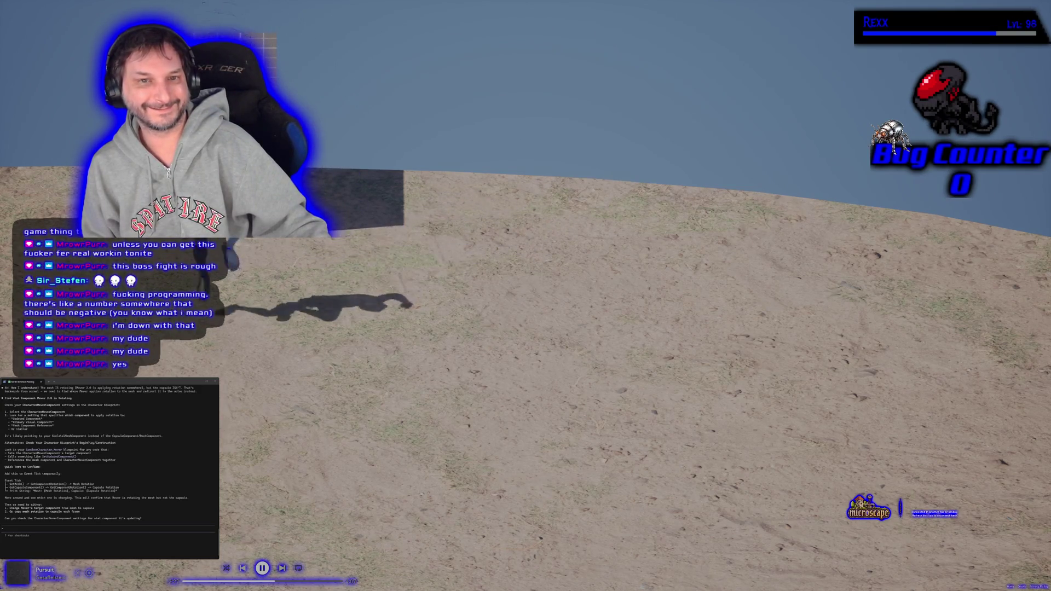
{"action": "key", "text": "space"}
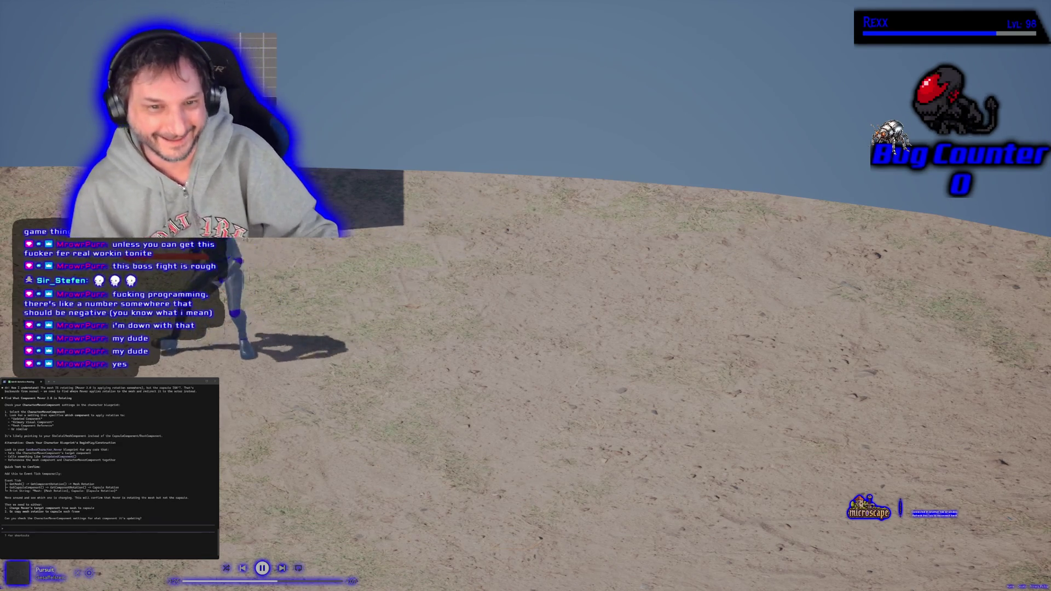
{"action": "key", "text": "Escape"}
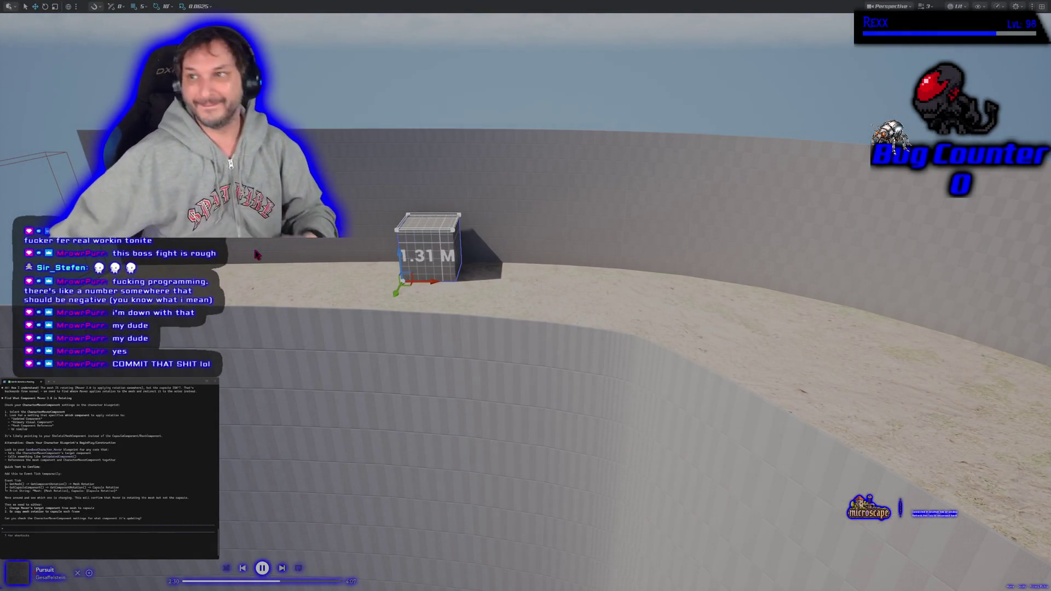
{"action": "key", "text": "F11"}
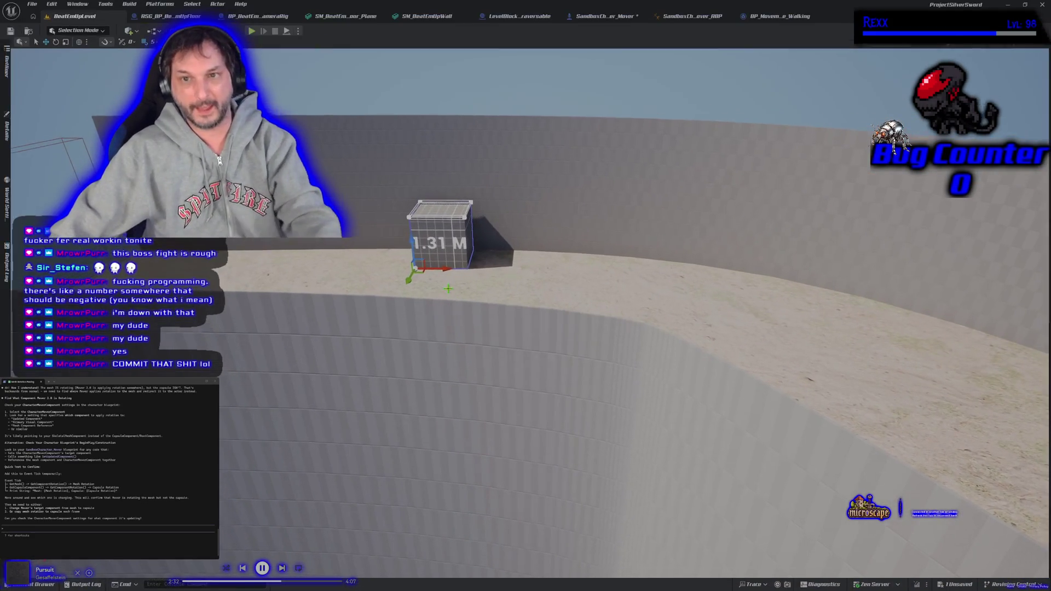
- Save the SandboxCharacter_Mover Blueprint
{"action": "left_click_drag", "start_coordinate": [449, 290], "coordinate": [597, 49]}
{"action": "left_click", "coordinate": [605, 16]}
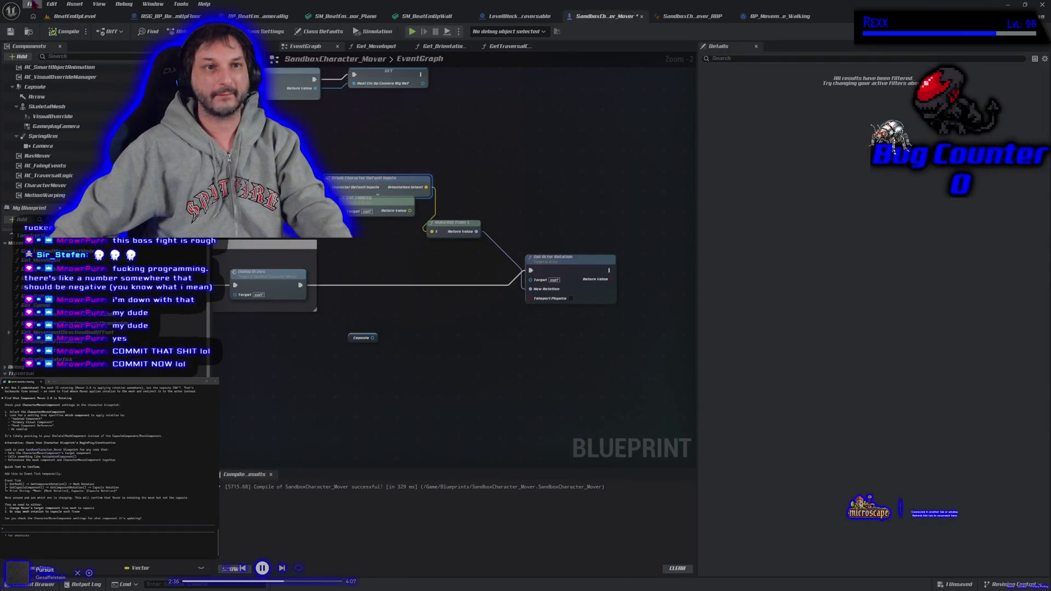
{"action": "left_click", "coordinate": [32, 4]}
{"action": "left_click", "coordinate": [60, 58]}
- Delete the Get Velocity node and rearrange the Break, Make Rot From X and Pre Sim nodes
{"action": "mouse_move", "coordinate": [327, 388]}
{"action": "left_mouse_down"}
{"action": "mouse_move", "coordinate": [387, 418]}
{"action": "mouse_move", "coordinate": [445, 306]}
{"action": "left_mouse_up"}
{"action": "mouse_move", "coordinate": [386, 178]}
{"action": "left_mouse_down"}
{"action": "mouse_move", "coordinate": [304, 189]}
{"action": "mouse_move", "coordinate": [435, 275]}
{"action": "left_mouse_up"}
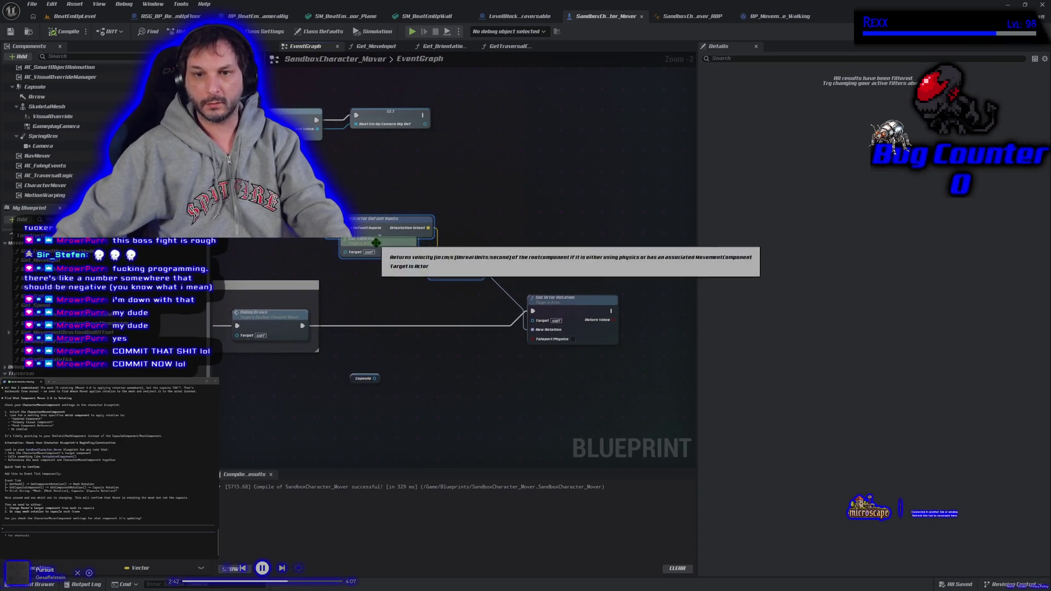
{"action": "key", "text": "Delete"}
{"action": "left_click_drag", "start_coordinate": [392, 408], "coordinate": [370, 370]}
{"action": "mouse_move", "coordinate": [436, 362]}
{"action": "left_mouse_down"}
{"action": "mouse_move", "coordinate": [434, 299]}
{"action": "mouse_move", "coordinate": [452, 350]}
{"action": "left_mouse_up"}
{"action": "mouse_move", "coordinate": [343, 231]}
{"action": "left_mouse_down"}
{"action": "mouse_move", "coordinate": [383, 353]}
{"action": "mouse_move", "coordinate": [368, 355]}
{"action": "left_mouse_up"}
{"action": "right_click", "coordinate": [358, 411]}
{"action": "left_click_drag", "start_coordinate": [334, 253], "coordinate": [497, 382]}
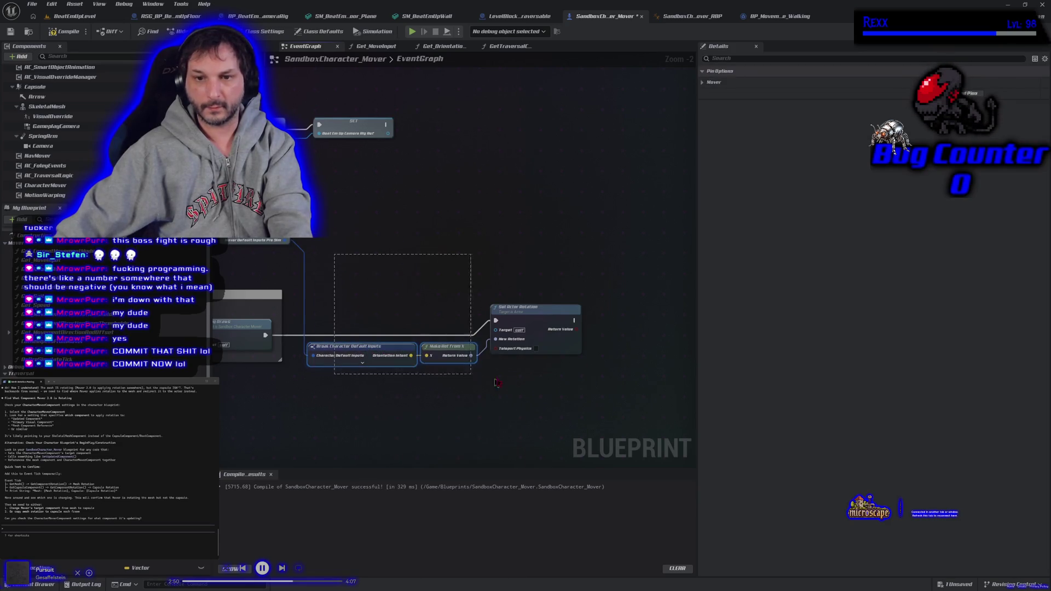
{"action": "left_click_drag", "start_coordinate": [526, 309], "coordinate": [590, 310]}
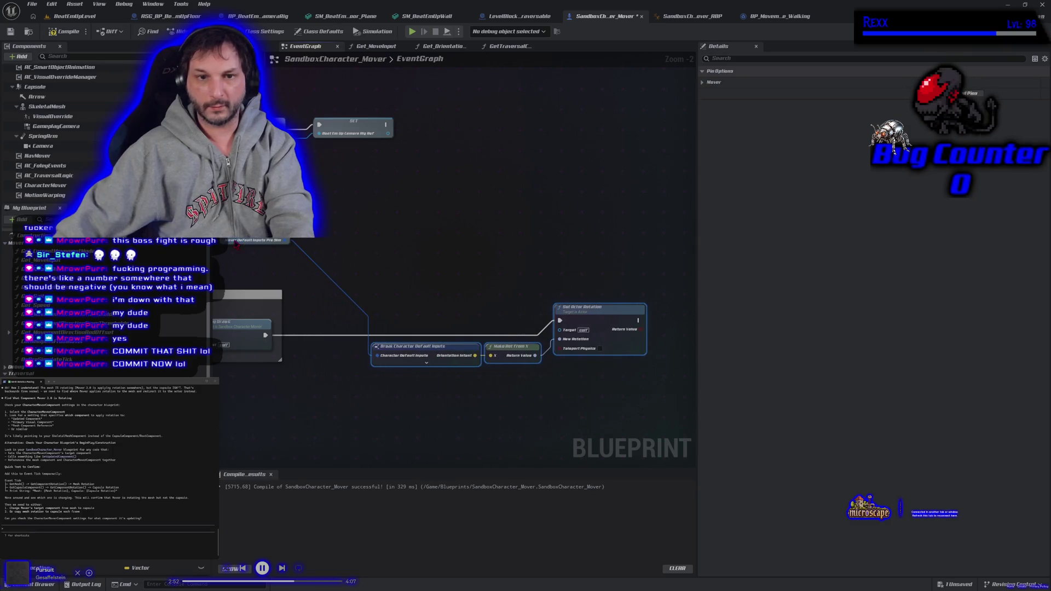
{"action": "left_click_drag", "start_coordinate": [263, 240], "coordinate": [331, 357]}
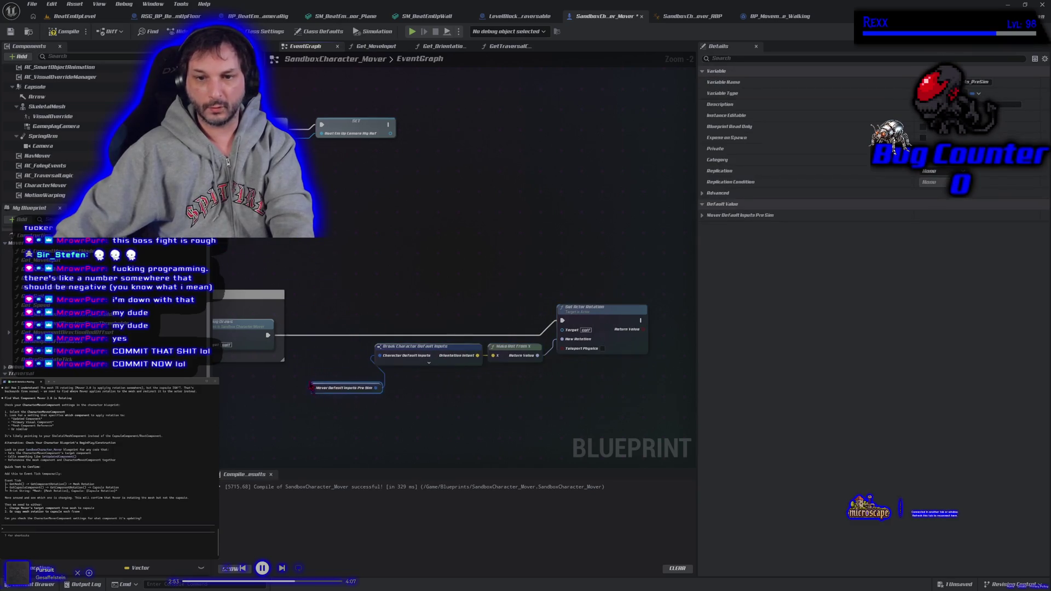
- Add a Mover Default Inputs Post Sim getter and wire it into Break Character Default Inputs
{"action": "right_click", "coordinate": [296, 416]}
{"action": "type", "text": "m"}
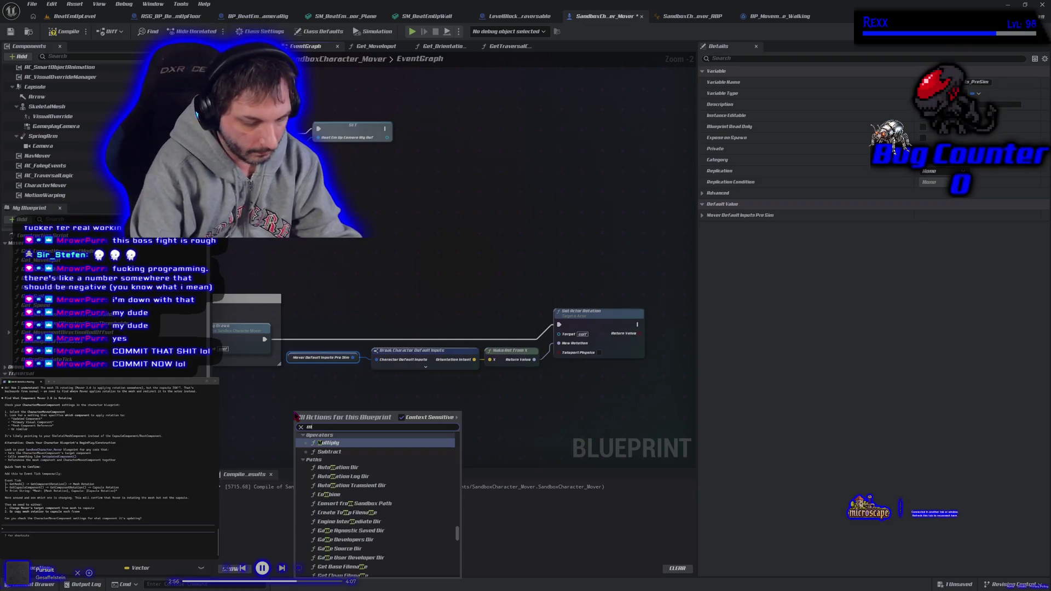
{"action": "type", "text": "over"}
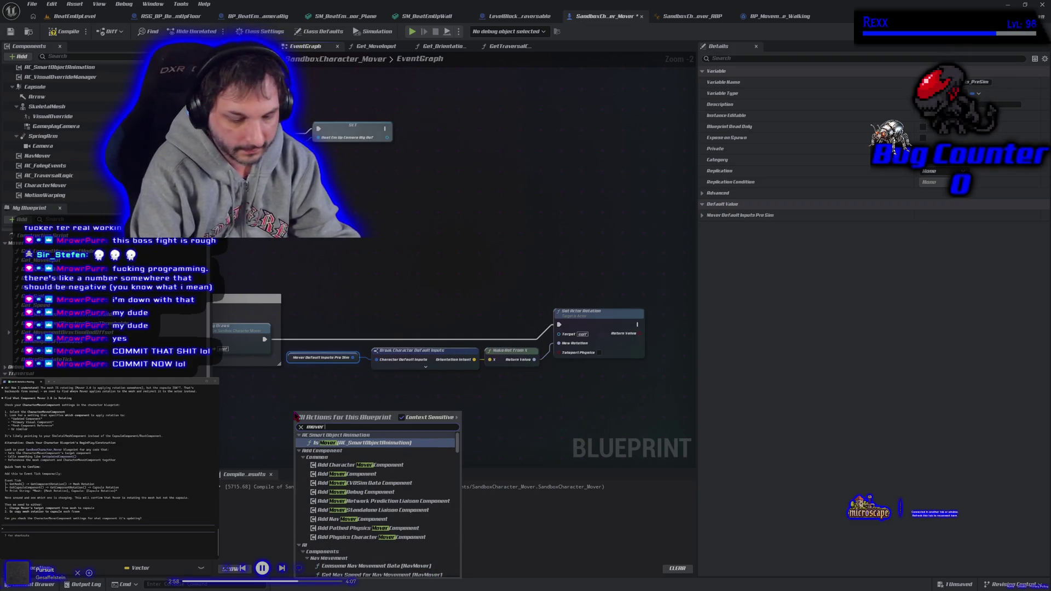
{"action": "type", "text": " sim"}
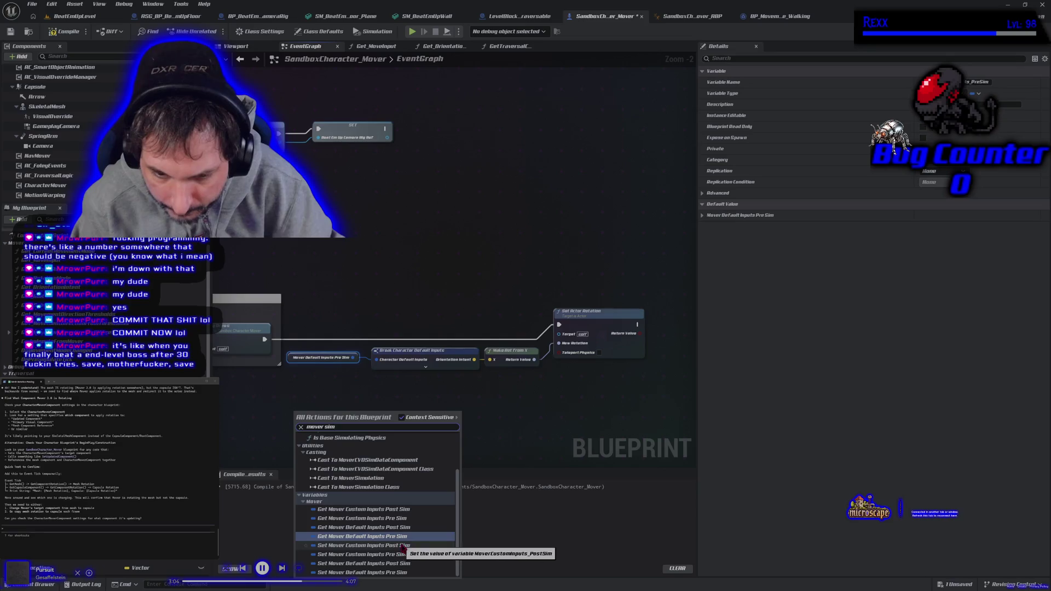
{"action": "left_click", "coordinate": [402, 527]}
{"action": "left_click_drag", "start_coordinate": [360, 412], "coordinate": [377, 360]}
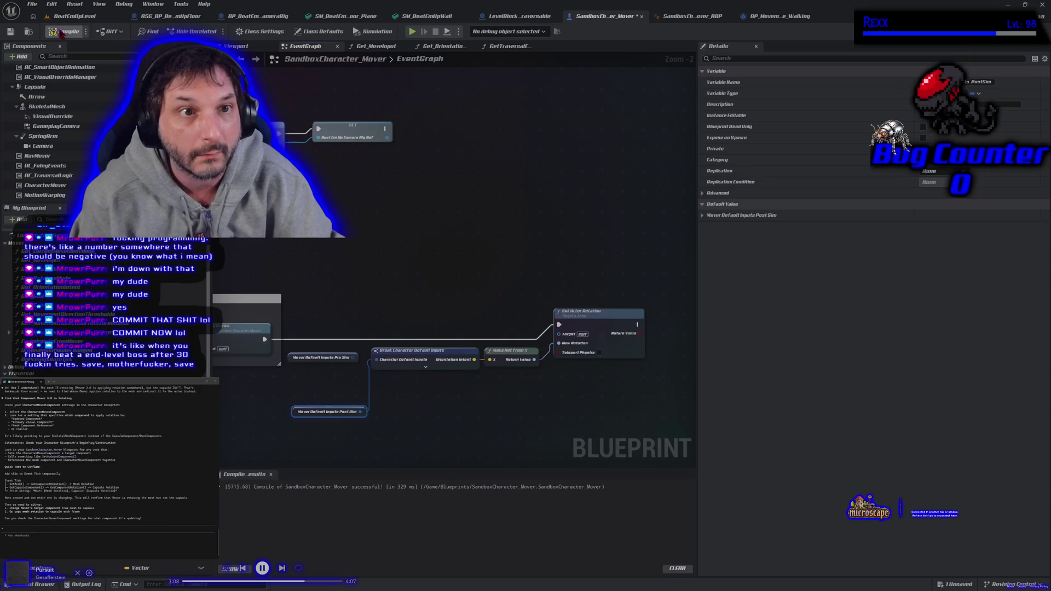
{"action": "left_click", "coordinate": [75, 15]}
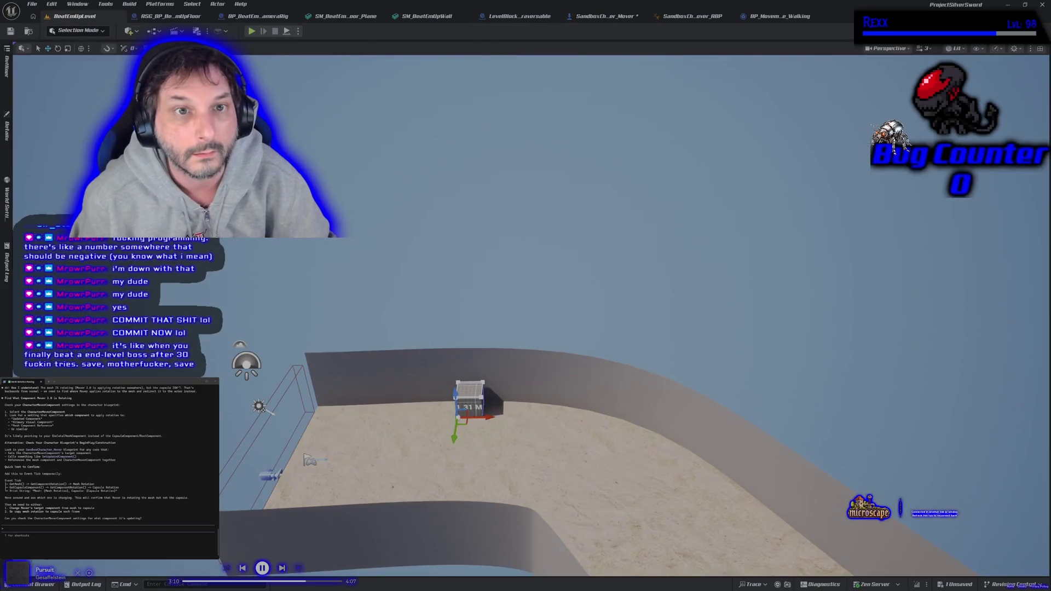
- Play-test climbing onto the 1.31 M block, then return to the SandboxCharacter_Mover event graph
{"action": "left_click", "coordinate": [252, 32]}
{"action": "key", "text": "d"}
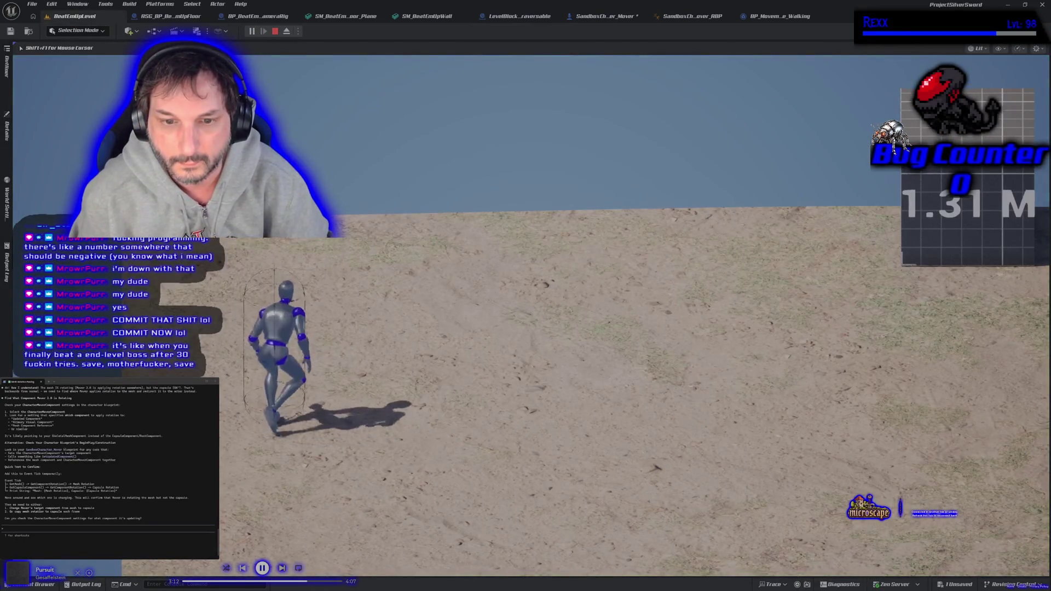
{"action": "key", "text": "d"}
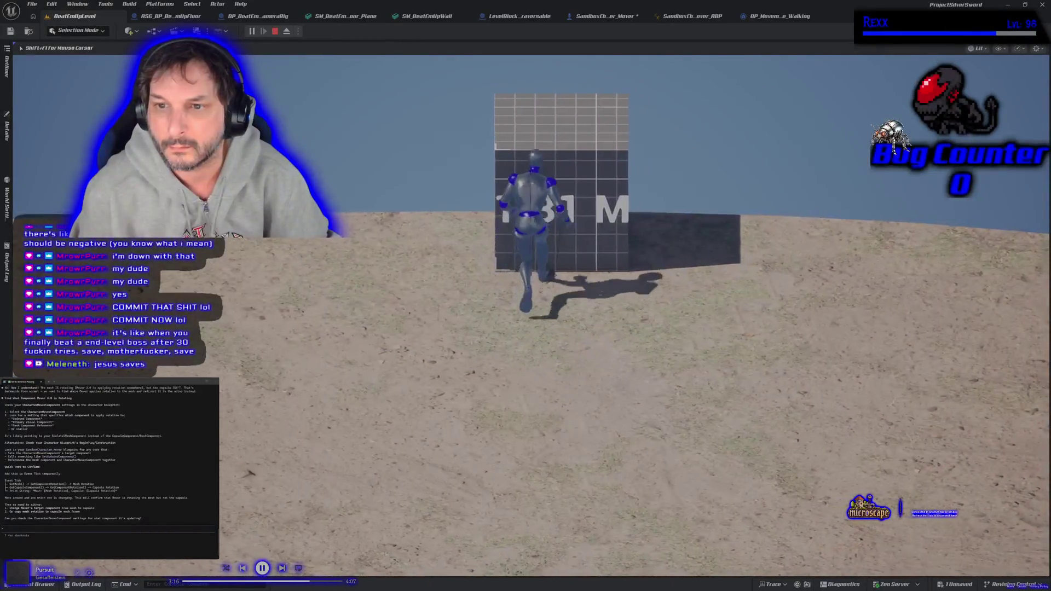
{"action": "key", "text": "space"}
{"action": "key", "text": "d"}
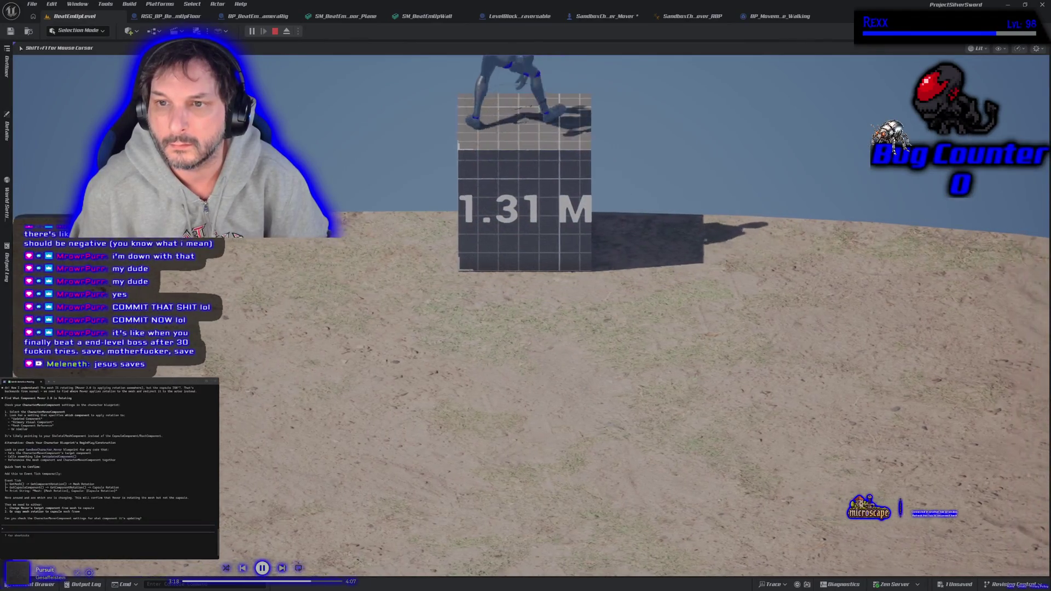
{"action": "key", "text": "a"}
{"action": "key", "text": "space"}
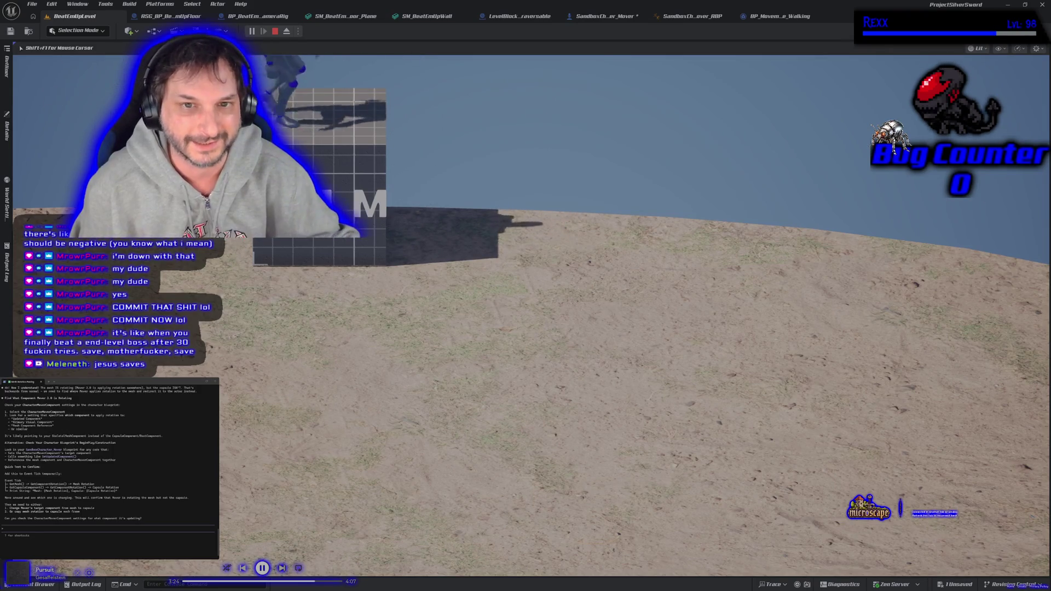
{"action": "key", "text": "Escape"}
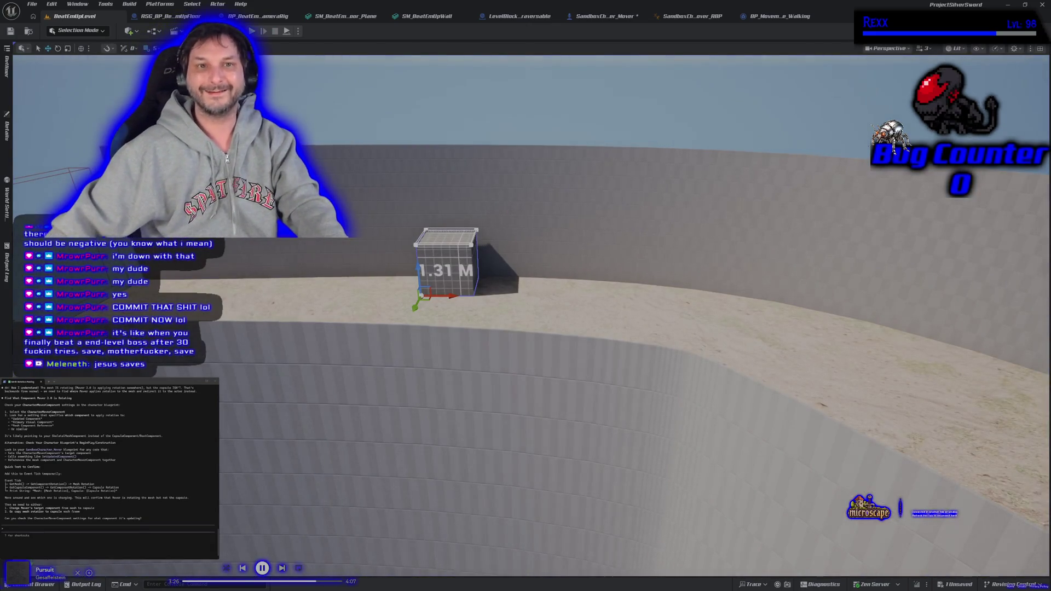
{"action": "left_click", "coordinate": [624, 18]}
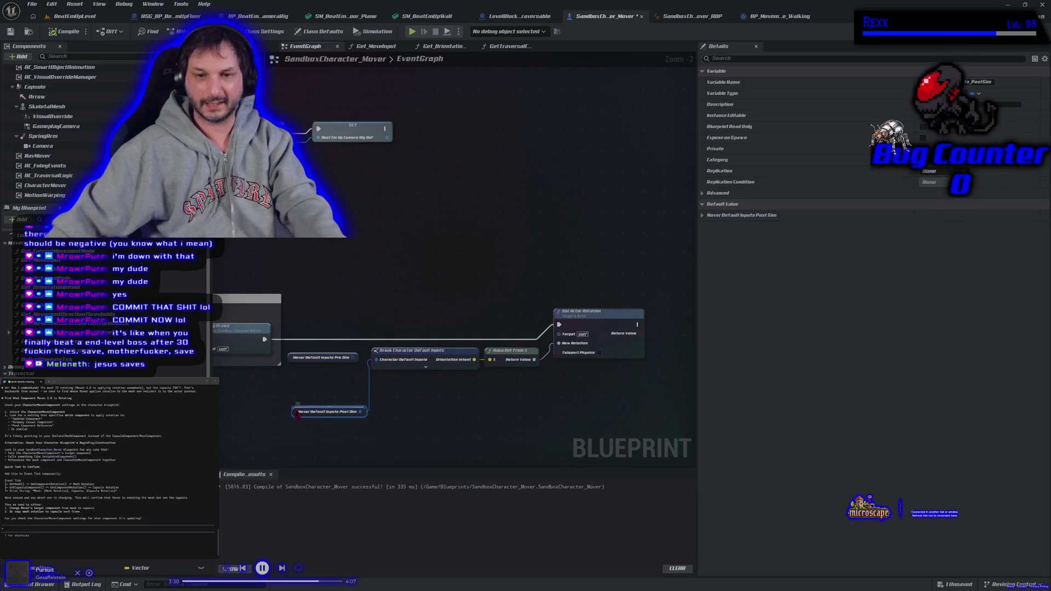
- Wrap the rotation nodes in a comment titled 'Setting Actor Rotation on Tick From Mover Input Post Sim'
{"action": "left_click_drag", "start_coordinate": [296, 408], "coordinate": [297, 374]}
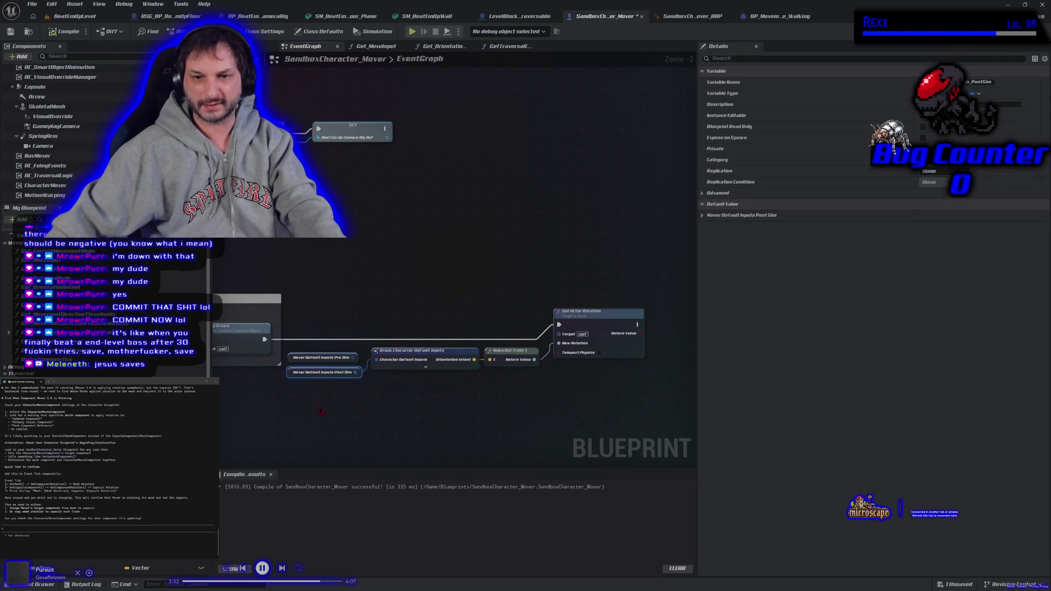
{"action": "mouse_move", "coordinate": [282, 386]}
{"action": "left_mouse_down"}
{"action": "mouse_move", "coordinate": [482, 328]}
{"action": "mouse_move", "coordinate": [559, 227]}
{"action": "left_mouse_up"}
{"action": "key", "text": "c"}
{"action": "type", "text": "Setting Actor Rotation on Tick from Mover Input Post Sim"}
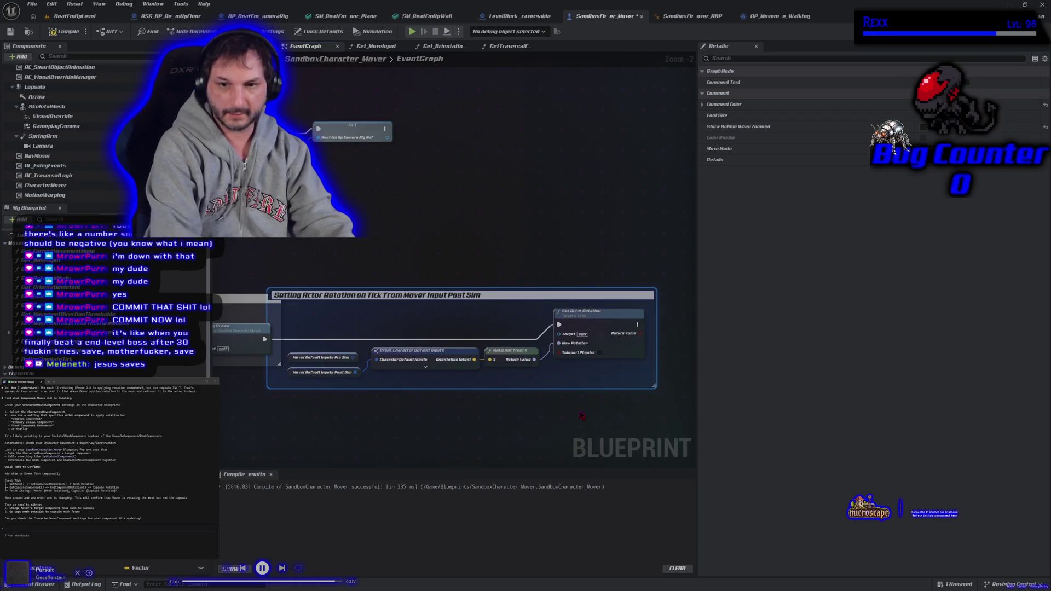
{"action": "key", "text": "Return"}
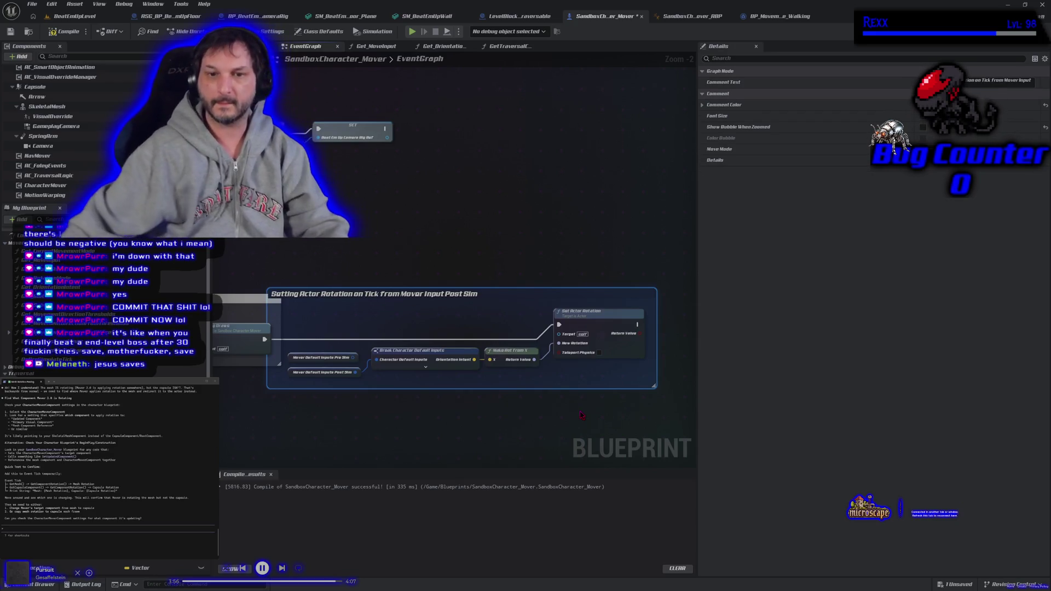
{"action": "left_click_drag", "start_coordinate": [496, 302], "coordinate": [535, 303]}
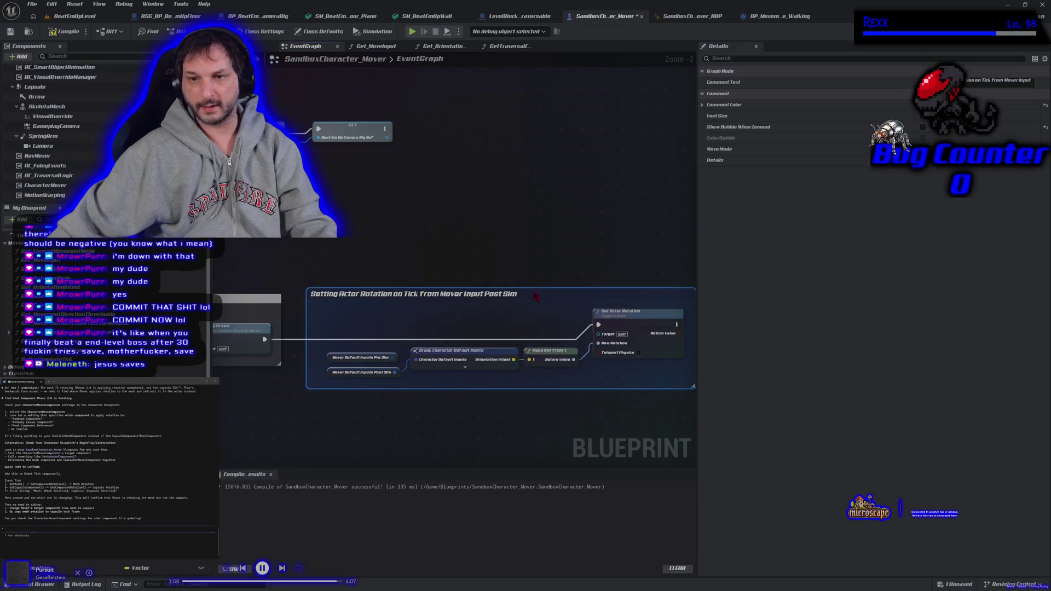
- Make the comment bright yellow with its bubble shown when zoomed, then compile and save
{"action": "left_click", "coordinate": [923, 127]}
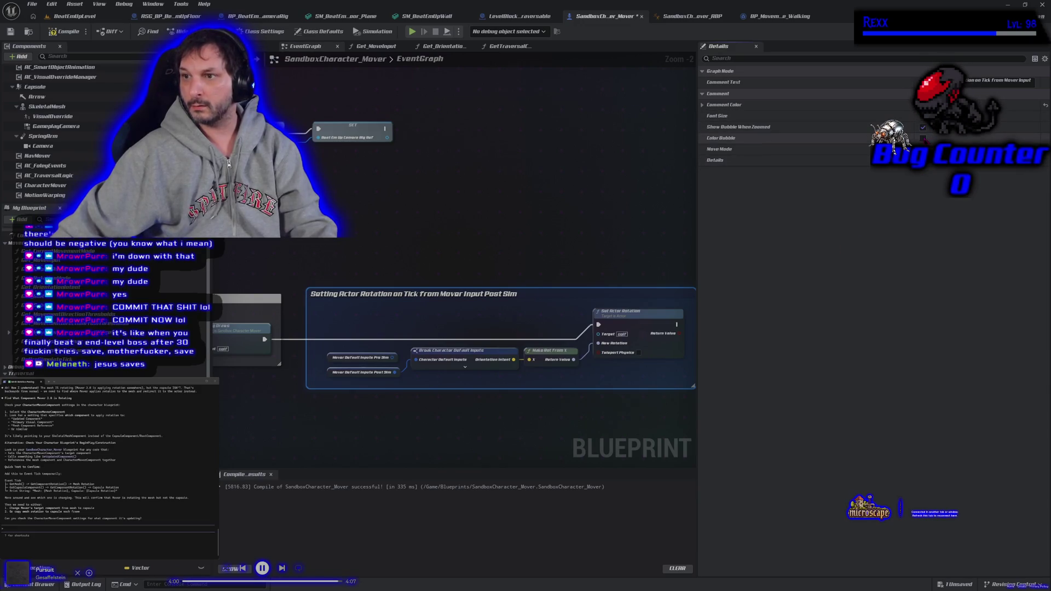
{"action": "left_click", "coordinate": [930, 104]}
{"action": "left_click", "coordinate": [820, 193]}
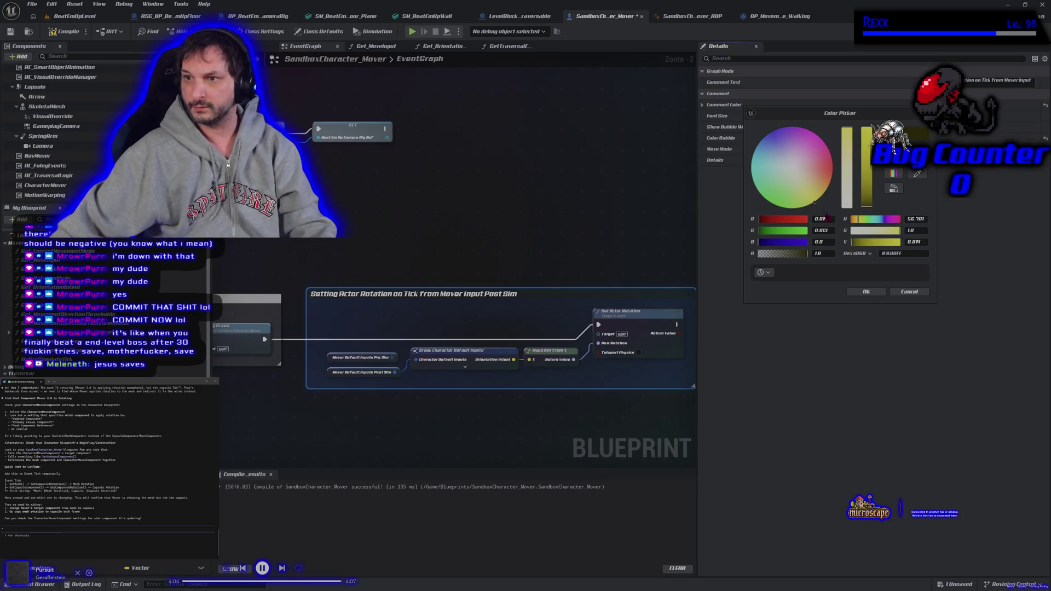
{"action": "left_click_drag", "start_coordinate": [870, 180], "coordinate": [870, 99]}
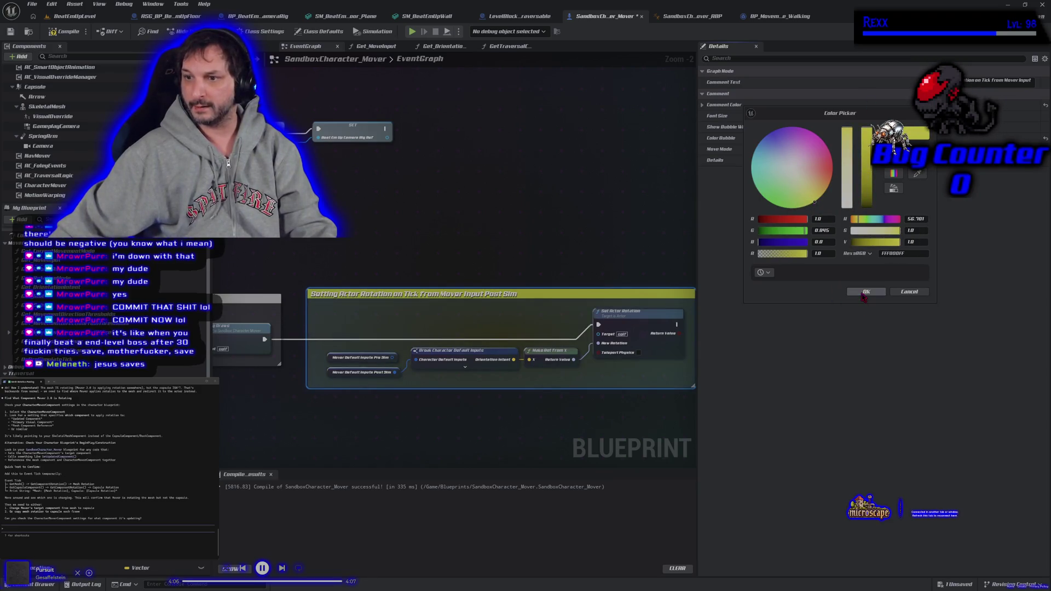
{"action": "left_click", "coordinate": [866, 291]}
{"action": "left_click", "coordinate": [74, 31]}
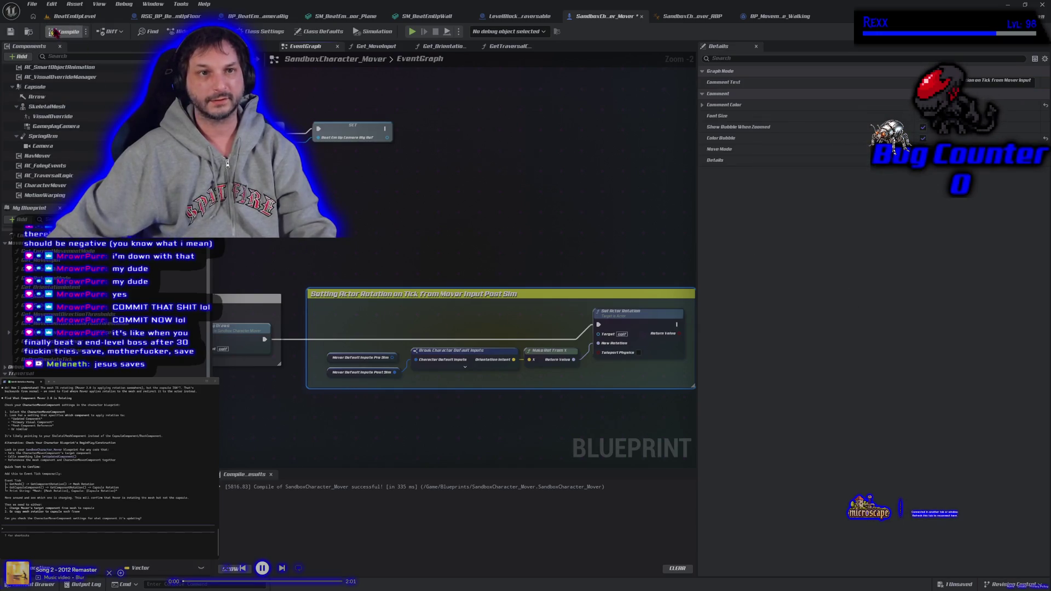
{"action": "left_click", "coordinate": [10, 31]}
{"action": "mouse_move", "coordinate": [376, 173]}
{"action": "left_mouse_down"}
{"action": "mouse_move", "coordinate": [295, 153]}
{"action": "mouse_move", "coordinate": [312, 155]}
{"action": "left_mouse_up"}
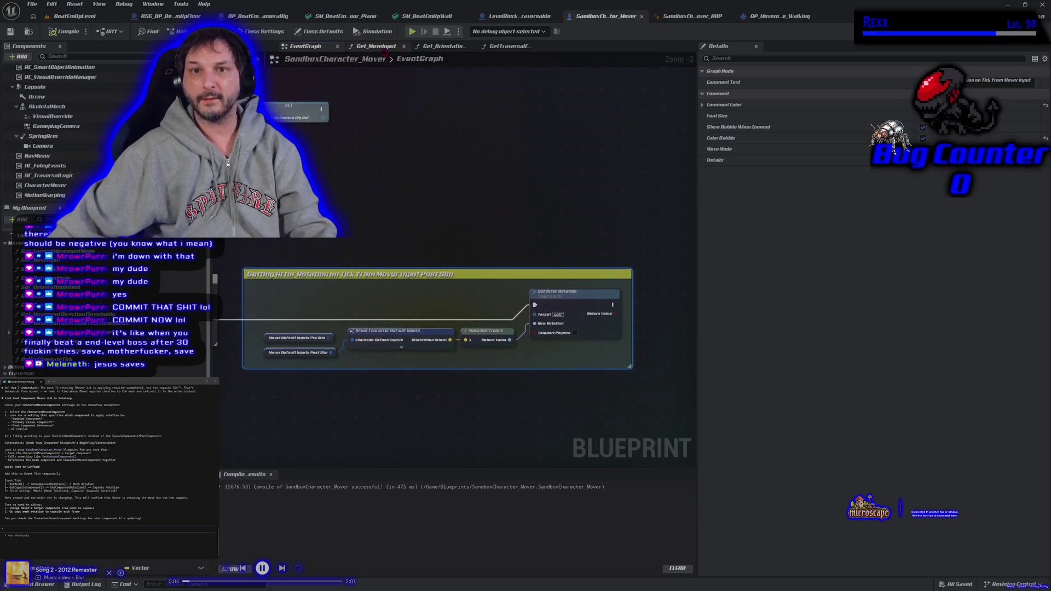
- In Get_MoveInput, delete the camera world-rotation comment block and its nodes
{"action": "left_click", "coordinate": [376, 46]}
{"action": "left_click_drag", "start_coordinate": [336, 308], "coordinate": [387, 296]}
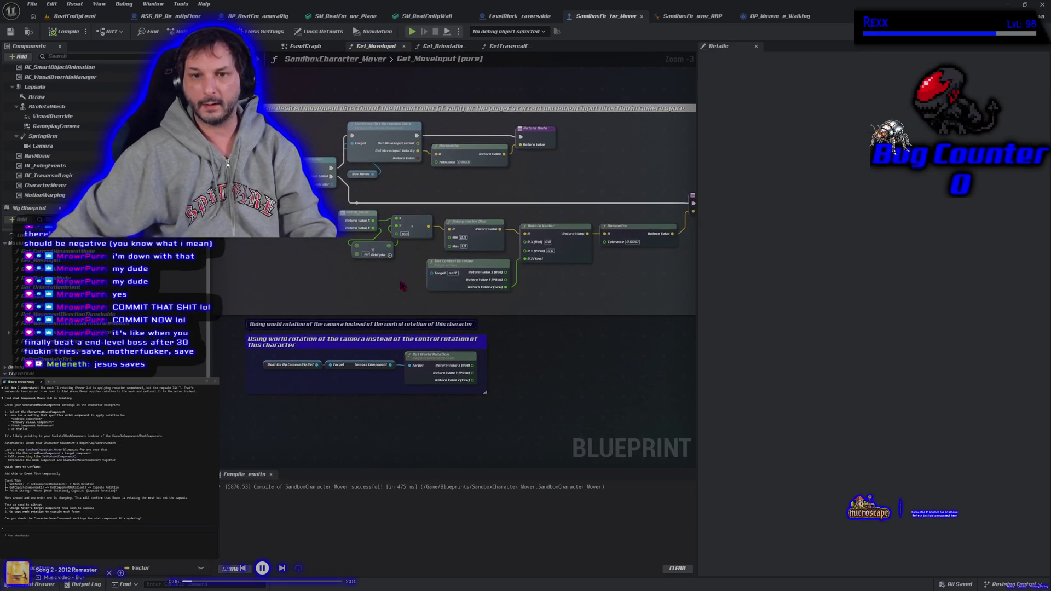
{"action": "mouse_move", "coordinate": [506, 399]}
{"action": "left_mouse_down"}
{"action": "mouse_move", "coordinate": [403, 350]}
{"action": "mouse_move", "coordinate": [239, 334]}
{"action": "left_mouse_up"}
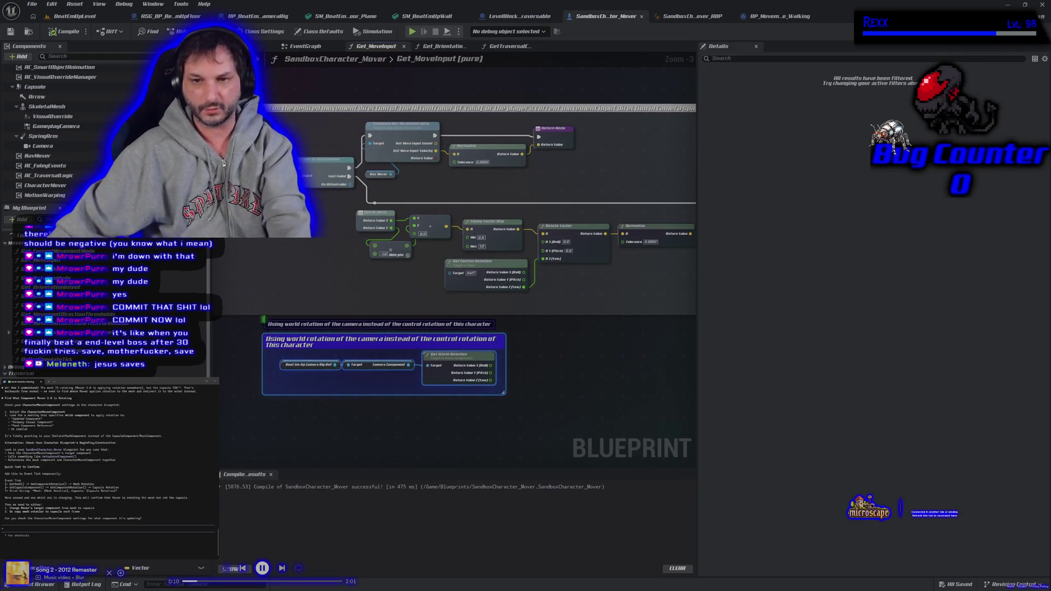
{"action": "key", "text": "Delete"}
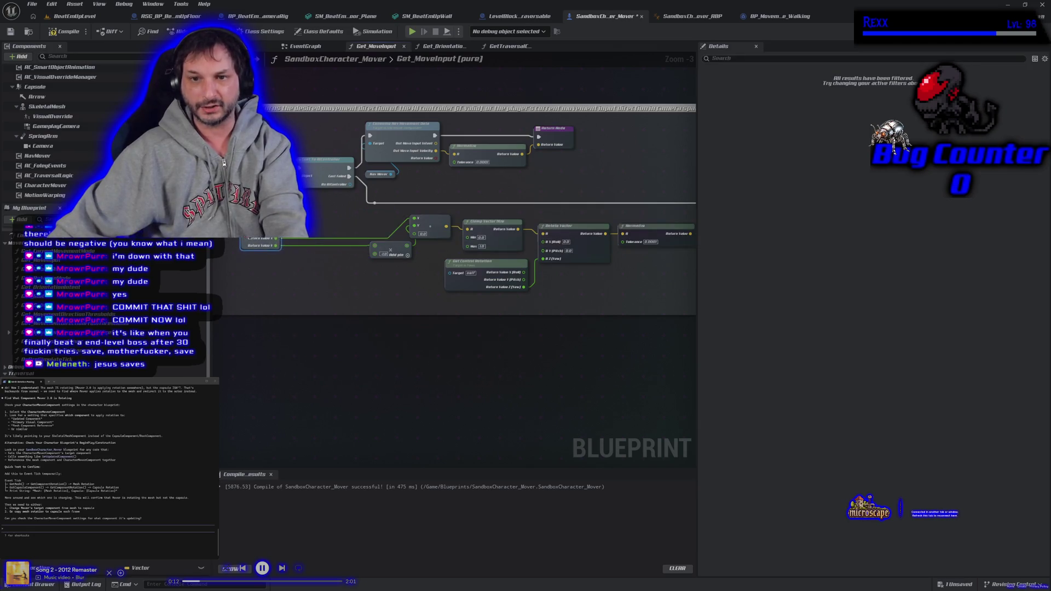
- Rearrange the vector nodes and paste copies of the Break and Make Vector nodes
{"action": "mouse_move", "coordinate": [433, 252]}
{"action": "left_mouse_down"}
{"action": "mouse_move", "coordinate": [375, 216]}
{"action": "mouse_move", "coordinate": [397, 238]}
{"action": "mouse_move", "coordinate": [362, 249]}
{"action": "mouse_move", "coordinate": [387, 228]}
{"action": "left_mouse_up"}
{"action": "left_click_drag", "start_coordinate": [293, 315], "coordinate": [370, 325]}
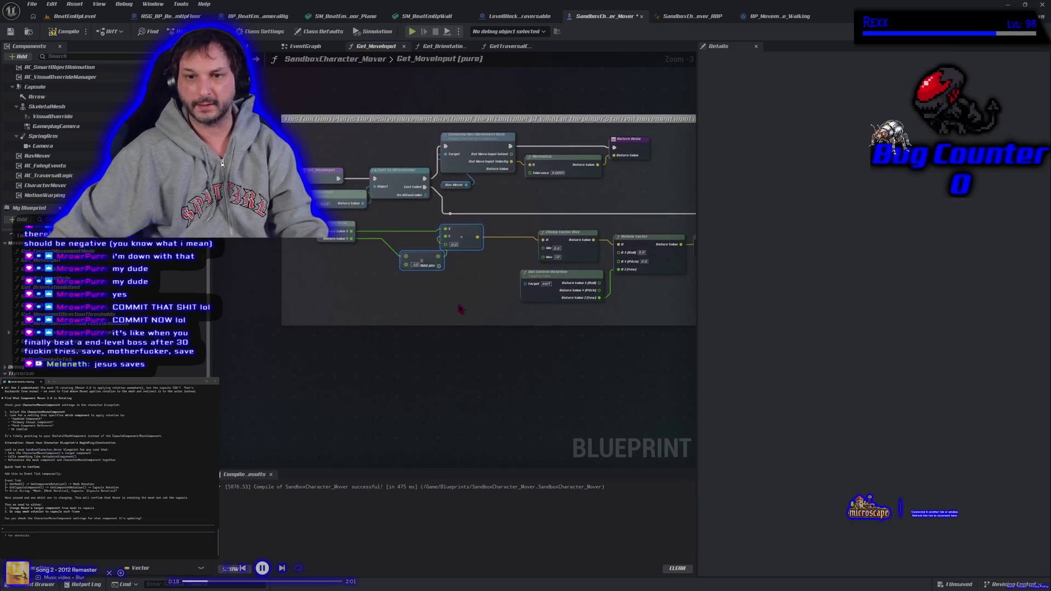
{"action": "left_click_drag", "start_coordinate": [446, 229], "coordinate": [450, 232]}
{"action": "left_click", "coordinate": [349, 296]}
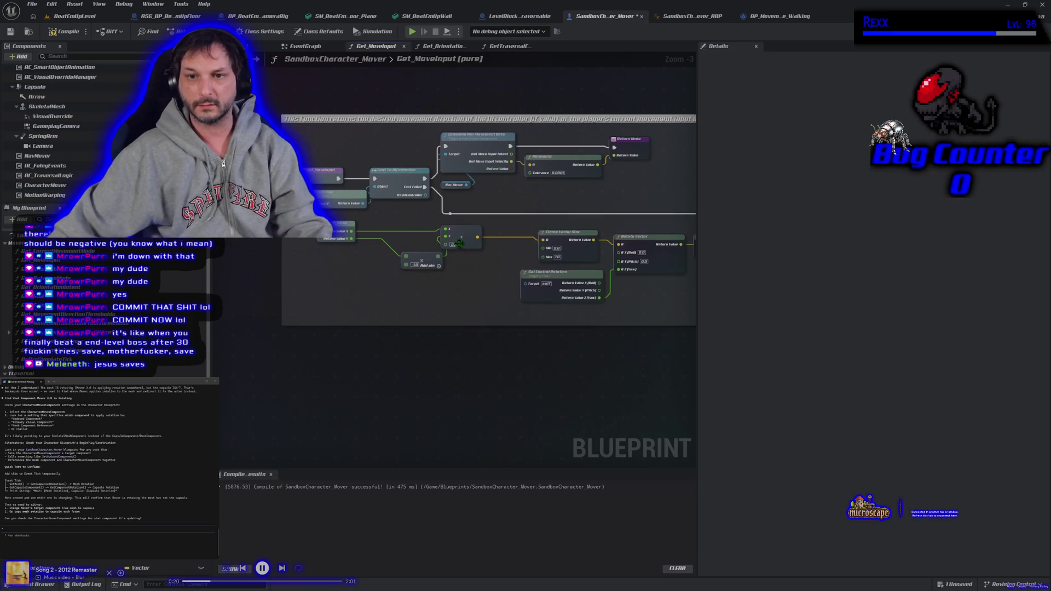
{"action": "left_click", "coordinate": [337, 226], "text": "ctrl"}
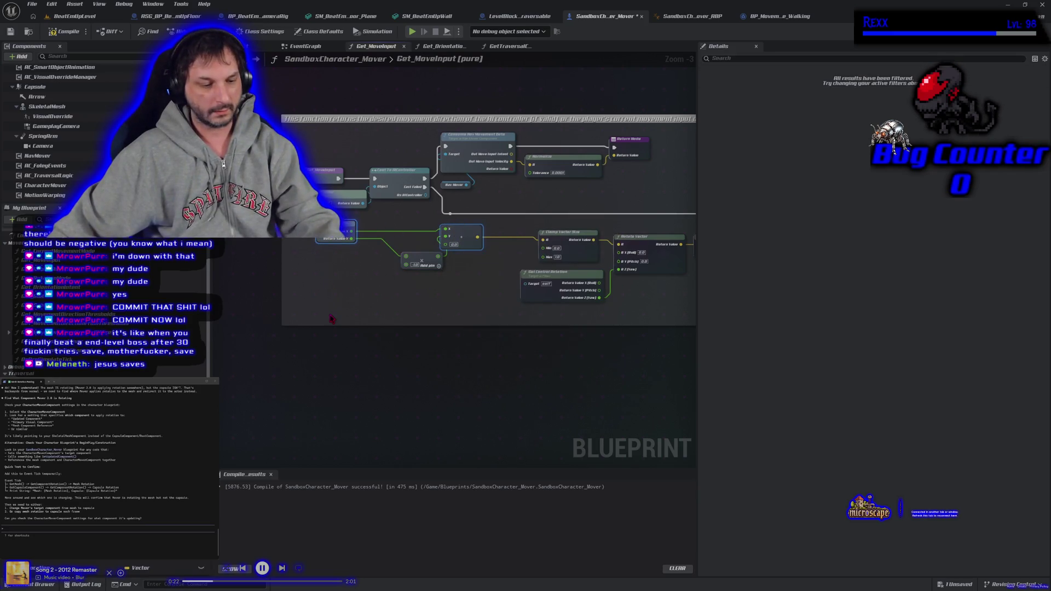
{"action": "key", "text": "ctrl+c"}
{"action": "key", "text": "ctrl+v"}
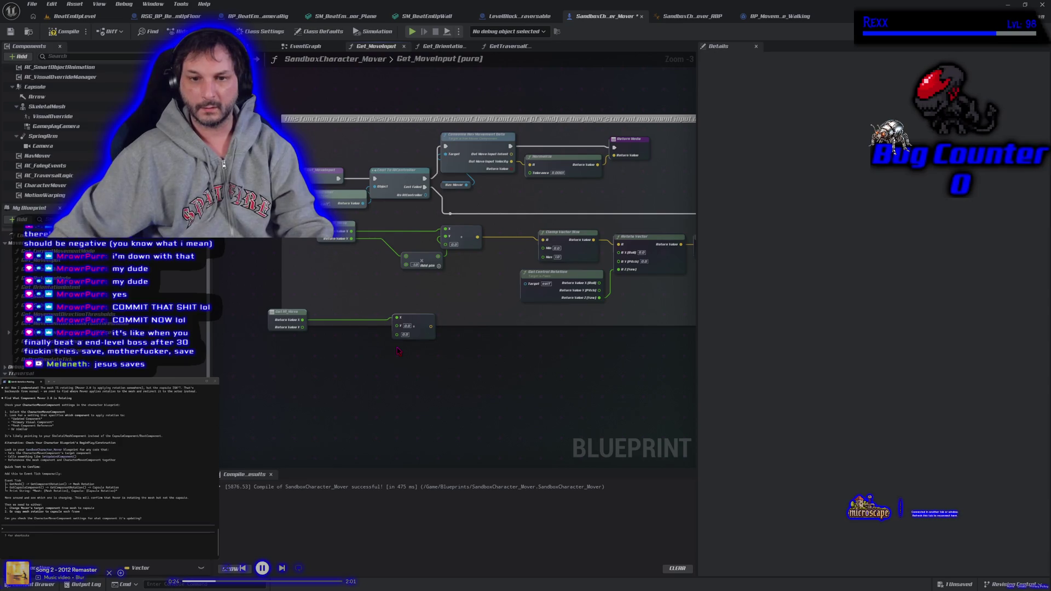
{"action": "mouse_move", "coordinate": [302, 328]}
{"action": "left_mouse_down"}
{"action": "mouse_move", "coordinate": [403, 320]}
{"action": "mouse_move", "coordinate": [301, 331]}
{"action": "mouse_move", "coordinate": [339, 294]}
{"action": "left_mouse_up"}
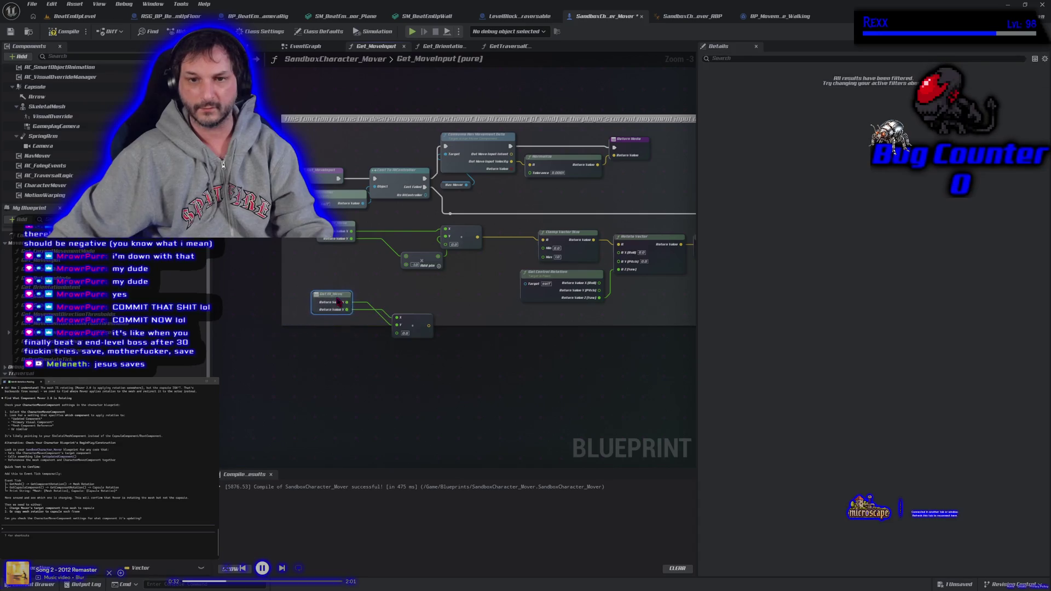
{"action": "mouse_move", "coordinate": [408, 318]}
{"action": "left_mouse_down"}
{"action": "mouse_move", "coordinate": [402, 299]}
{"action": "mouse_move", "coordinate": [387, 300]}
{"action": "left_mouse_up"}
- Wrap the copied nodes in a bright yellow 'Original' comment with bubble when zoomed, and save
{"action": "left_click", "coordinate": [339, 301], "text": "shift"}
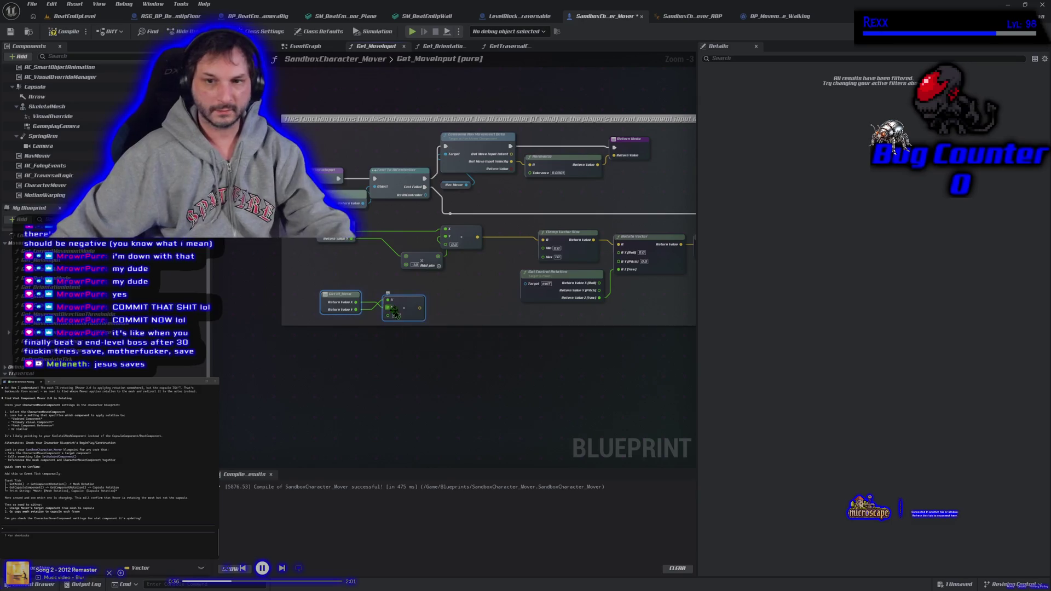
{"action": "key", "text": "c"}
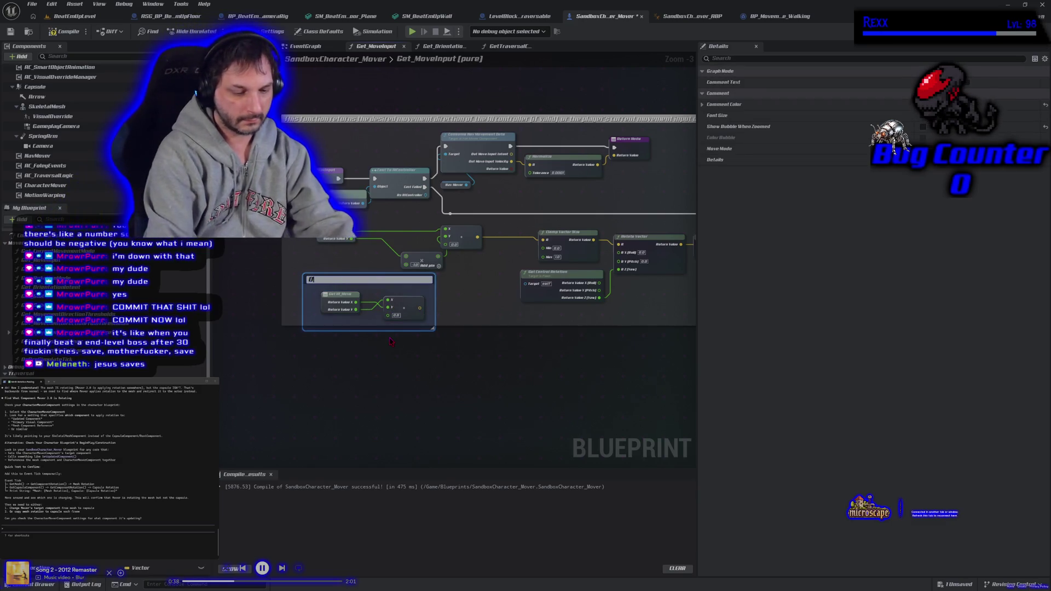
{"action": "type", "text": "Original"}
{"action": "key", "text": "Return"}
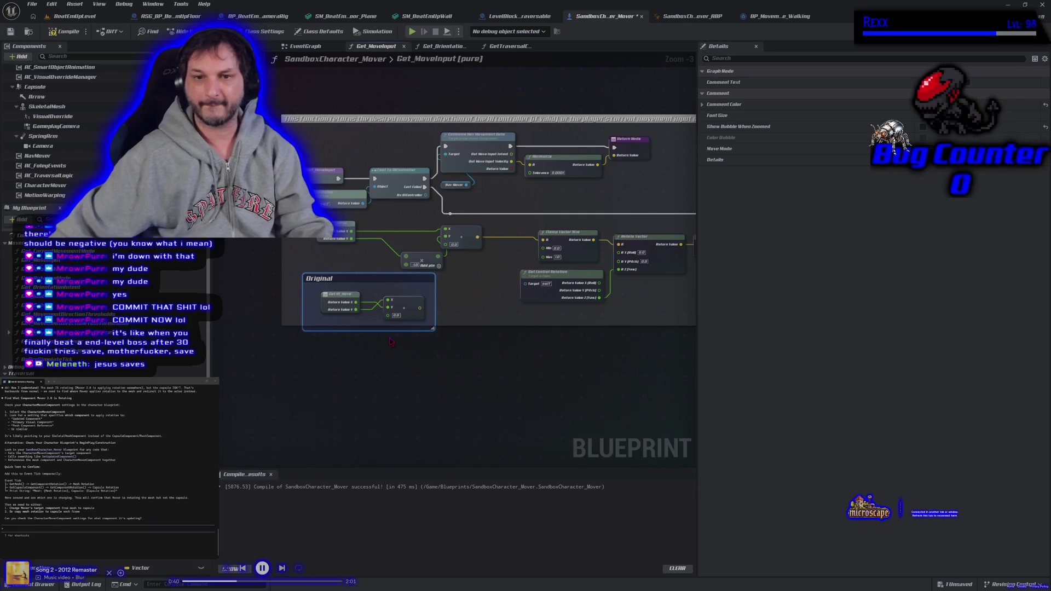
{"action": "left_click", "coordinate": [923, 126]}
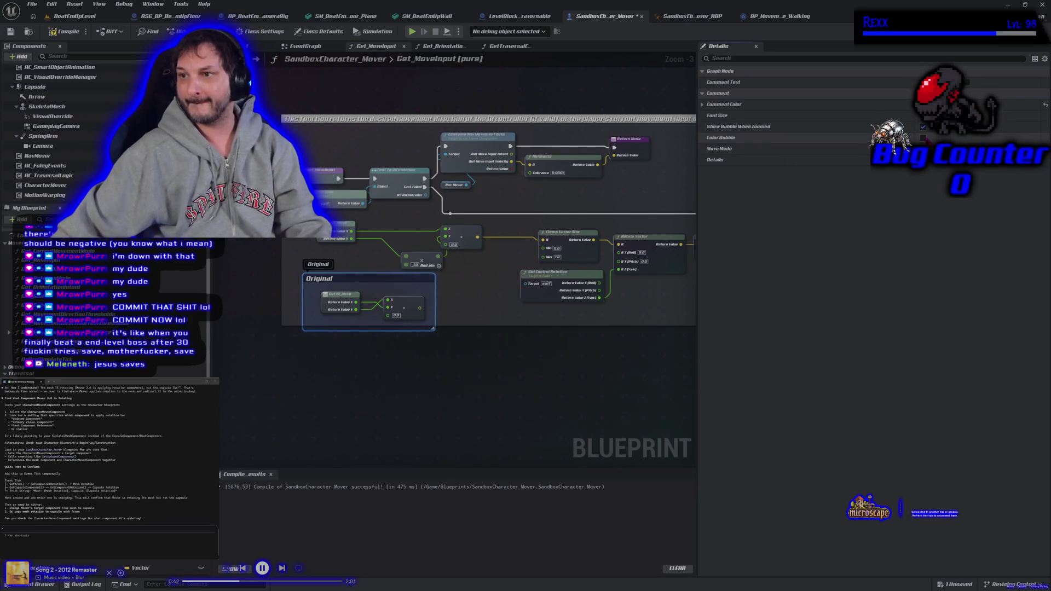
{"action": "left_click", "coordinate": [923, 104]}
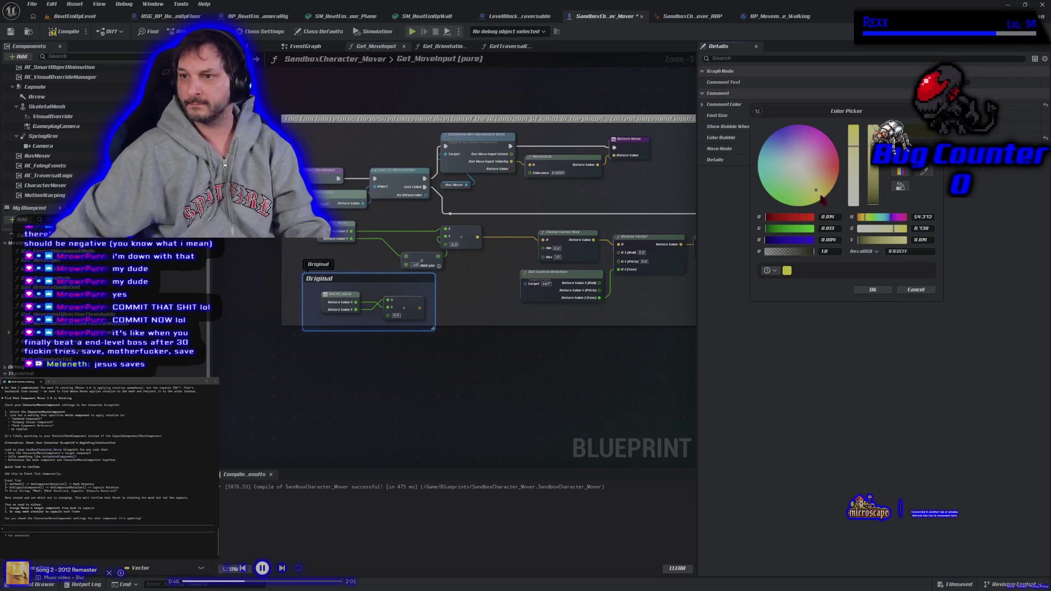
{"action": "left_click_drag", "start_coordinate": [874, 196], "coordinate": [875, 127]}
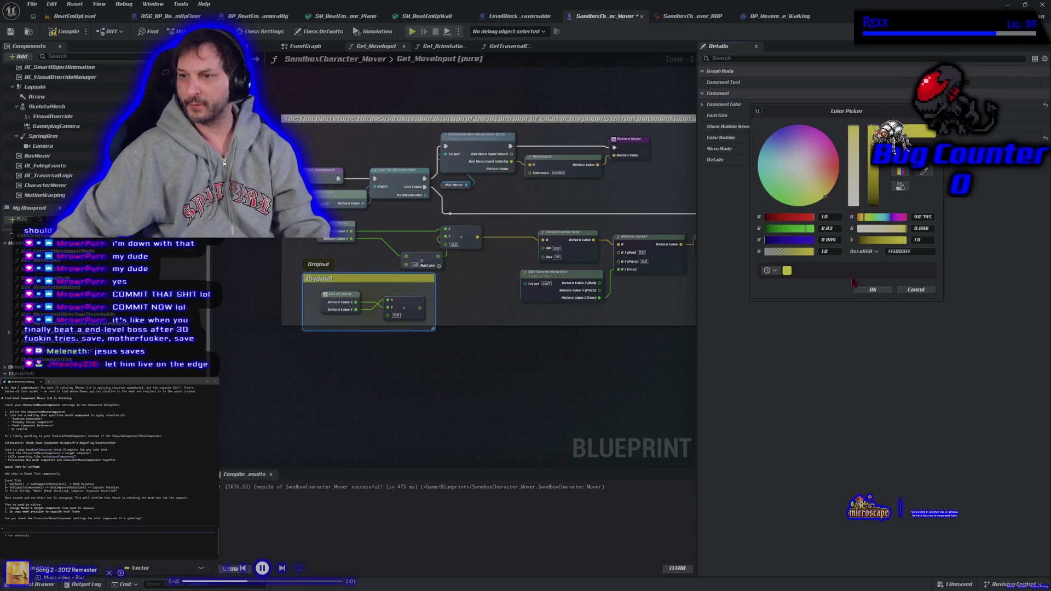
{"action": "left_click", "coordinate": [862, 290]}
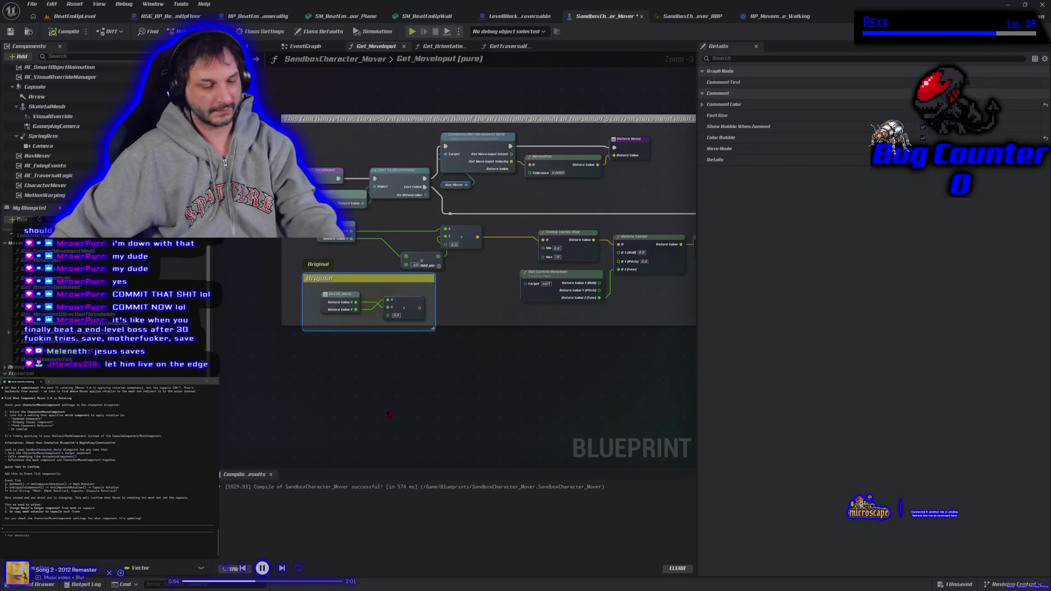
{"action": "key", "text": "ctrl+s"}
- Extend the large comment box downward and save the Blueprint again
{"action": "mouse_move", "coordinate": [633, 398]}
{"action": "left_mouse_down"}
{"action": "mouse_move", "coordinate": [438, 399]}
{"action": "mouse_move", "coordinate": [535, 404]}
{"action": "mouse_move", "coordinate": [416, 371]}
{"action": "left_mouse_up"}
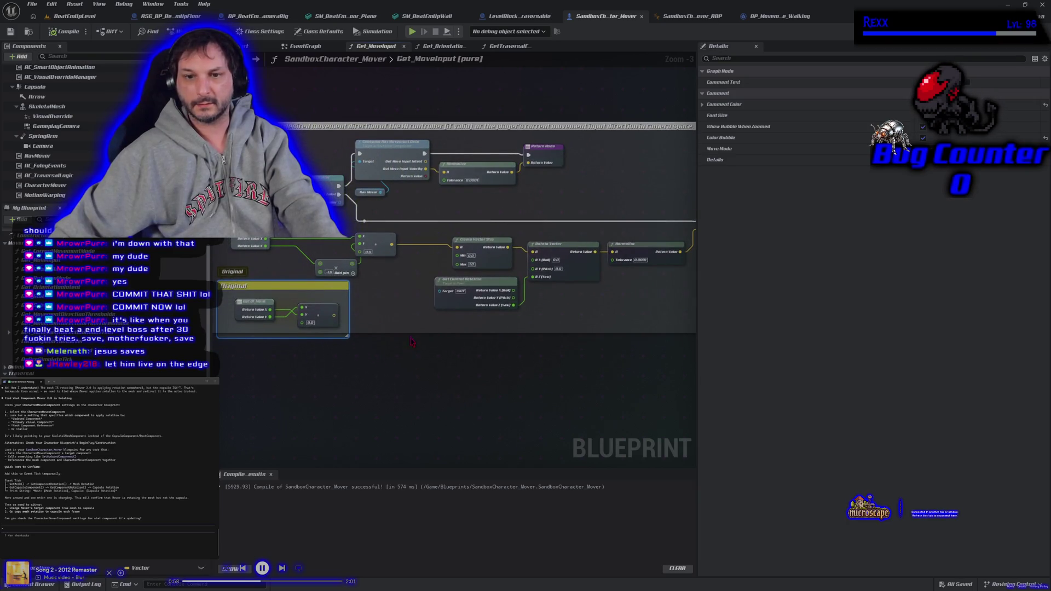
{"action": "left_click_drag", "start_coordinate": [409, 332], "coordinate": [410, 352]}
{"action": "left_click_drag", "start_coordinate": [405, 402], "coordinate": [439, 401]}
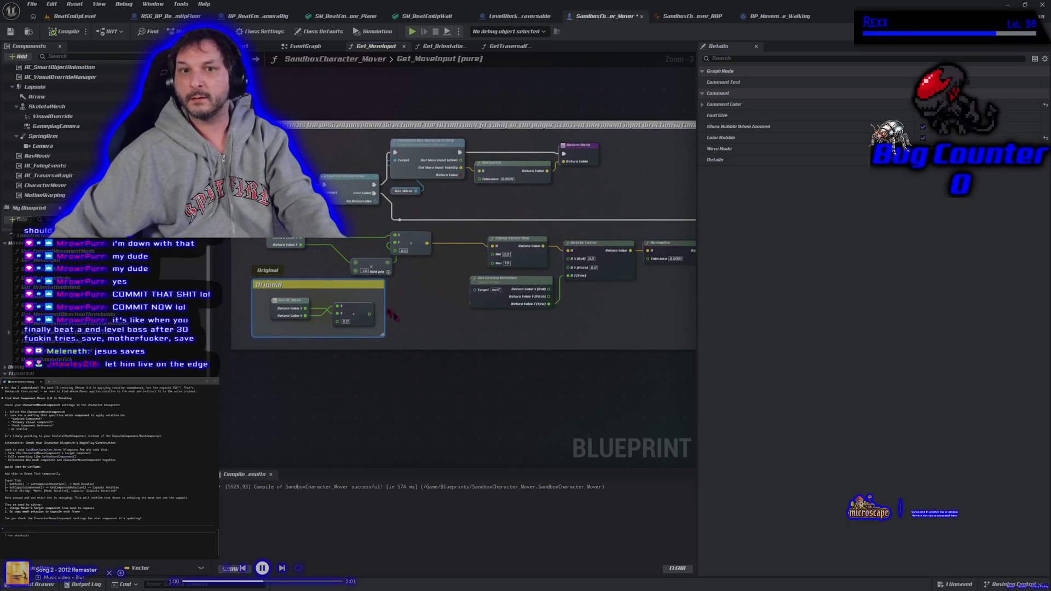
{"action": "key", "text": "ctrl+s"}
{"action": "left_click", "coordinate": [330, 416]}
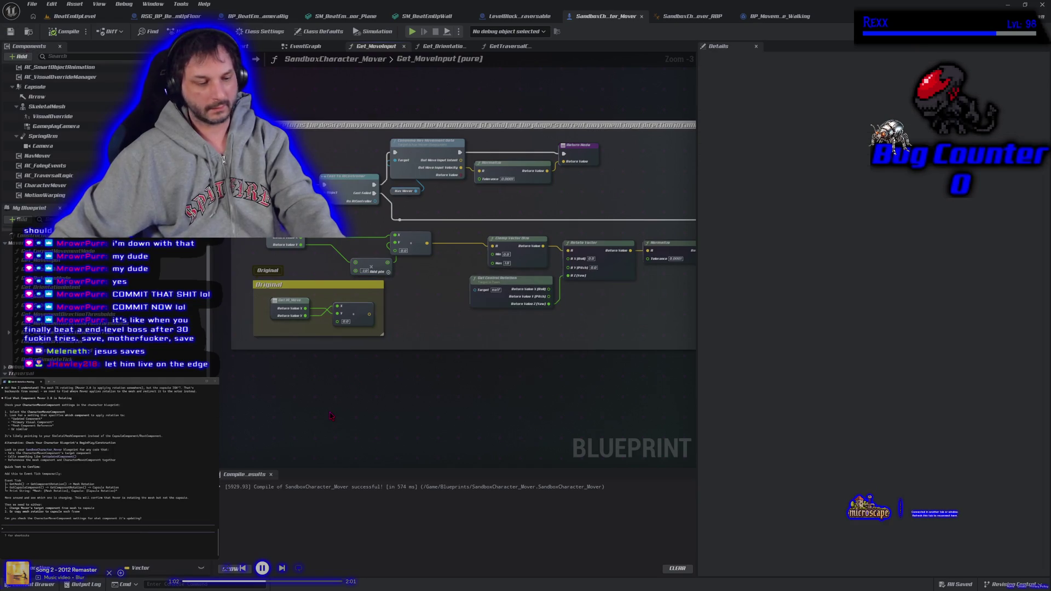
- Close the animation Blueprint, BP_Movement_Walking and LevelBlock_Traversable tabs
{"action": "left_click", "coordinate": [691, 16]}
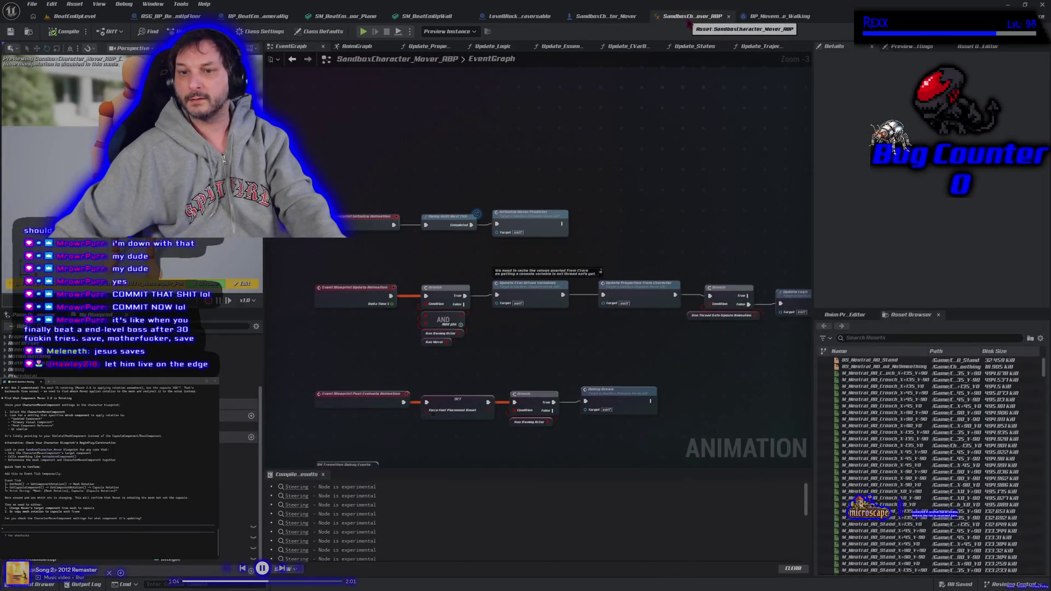
{"action": "middle_click", "coordinate": [691, 18]}
{"action": "middle_click", "coordinate": [691, 20]}
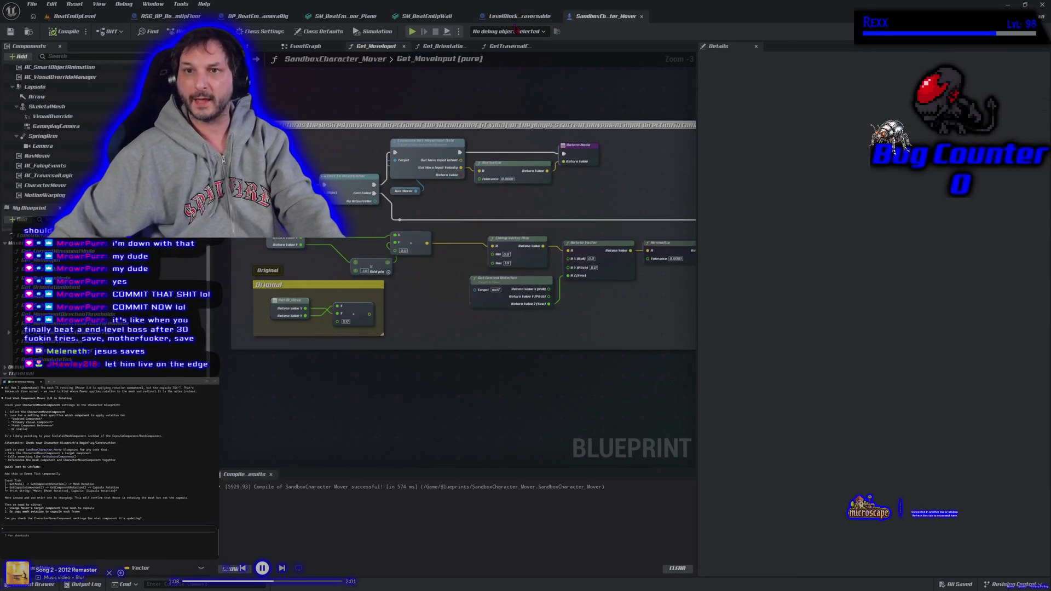
{"action": "left_click", "coordinate": [514, 17]}
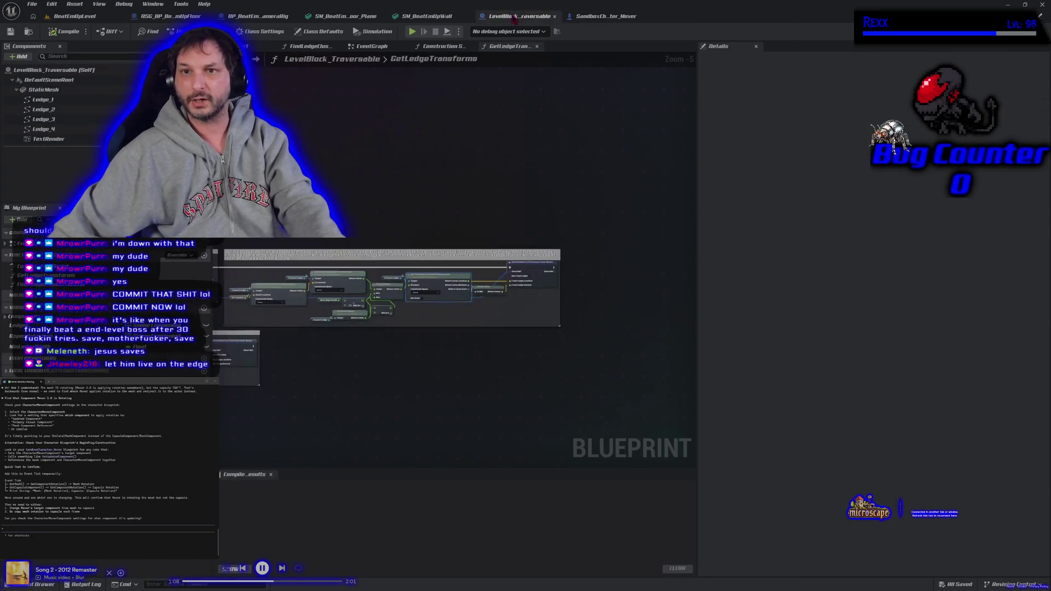
{"action": "middle_click", "coordinate": [515, 17]}
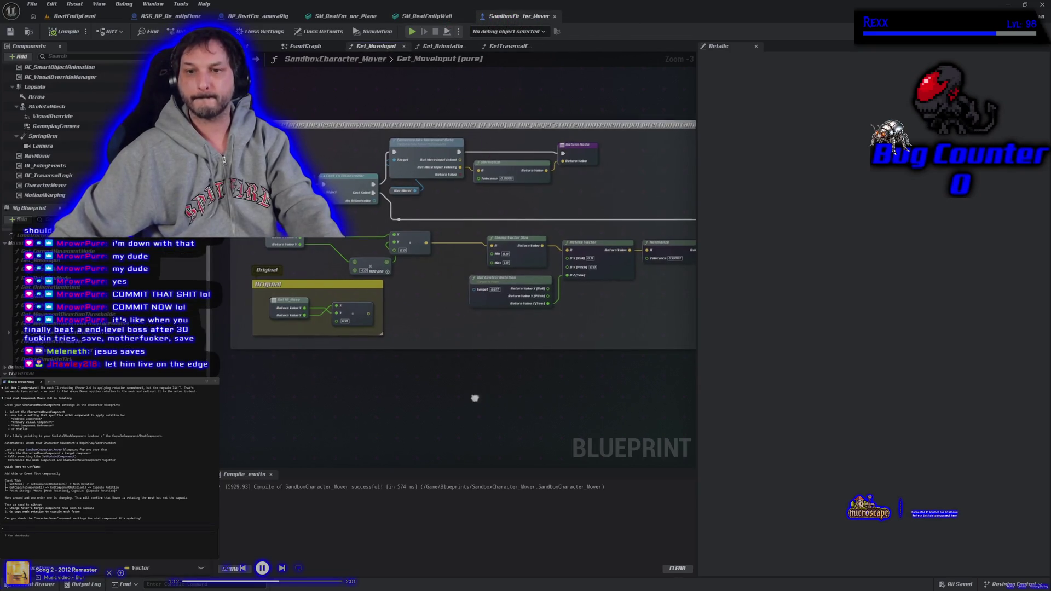
- Bring up the Get_OrientationIntent function graph and locate its camera rotation block
{"action": "left_click_drag", "start_coordinate": [476, 399], "coordinate": [427, 389]}
{"action": "left_click", "coordinate": [441, 47]}
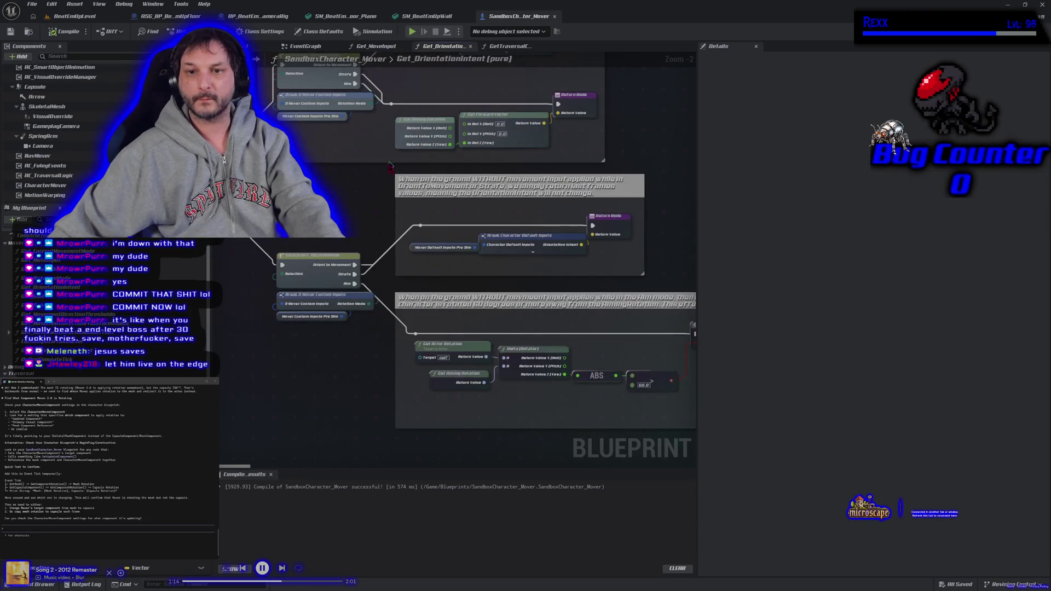
{"action": "scroll", "coordinate": [370, 230], "scroll_direction": "down", "scroll_amount": 1}
{"action": "mouse_move", "coordinate": [434, 235]}
{"action": "left_mouse_down"}
{"action": "mouse_move", "coordinate": [481, 234]}
{"action": "mouse_move", "coordinate": [497, 331]}
{"action": "mouse_move", "coordinate": [343, 338]}
{"action": "mouse_move", "coordinate": [268, 324]}
{"action": "left_mouse_up"}
{"action": "scroll", "coordinate": [481, 242], "scroll_direction": "down", "scroll_amount": 1}
{"action": "scroll", "coordinate": [478, 318], "scroll_direction": "up", "scroll_amount": 1}
{"action": "scroll", "coordinate": [478, 318], "scroll_direction": "up", "scroll_amount": 1}
{"action": "scroll", "coordinate": [268, 324], "scroll_direction": "up", "scroll_amount": 1}
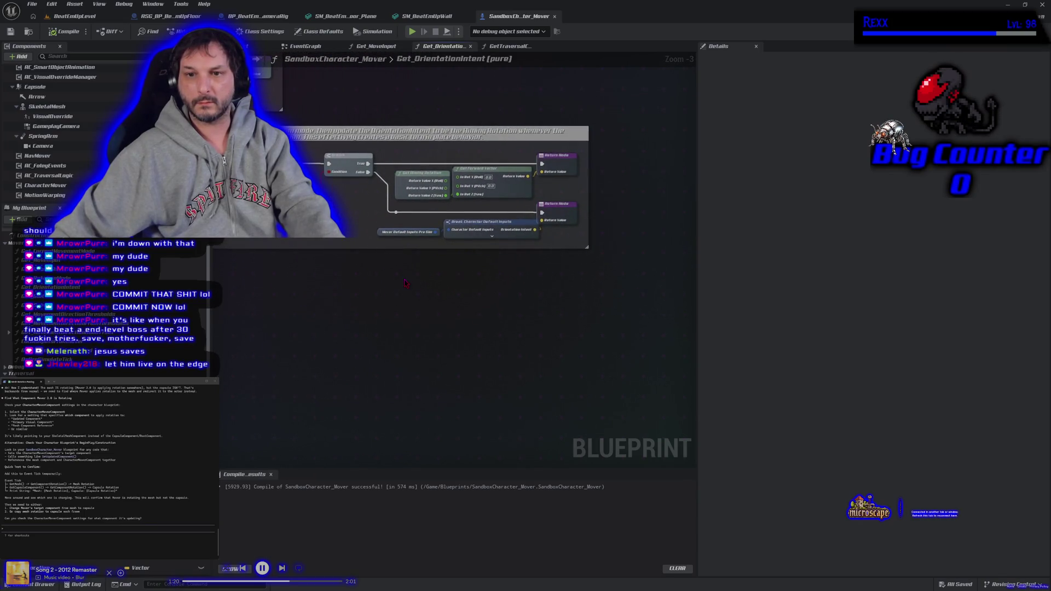
{"action": "scroll", "coordinate": [408, 282], "scroll_direction": "up", "scroll_amount": 1}
{"action": "left_click_drag", "start_coordinate": [408, 282], "coordinate": [479, 300]}
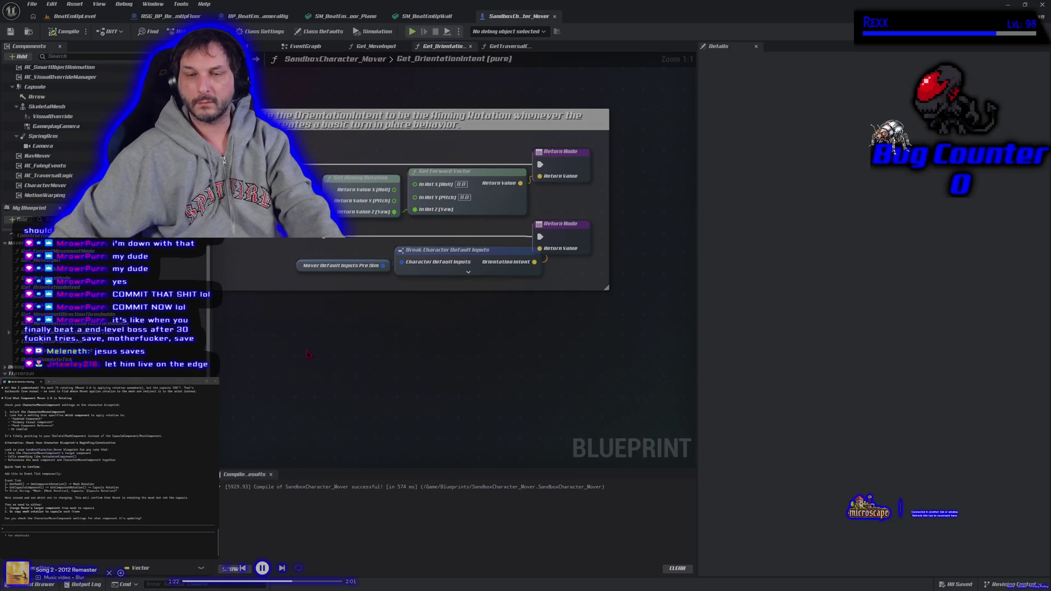
{"action": "scroll", "coordinate": [308, 354], "scroll_direction": "down", "scroll_amount": 7}
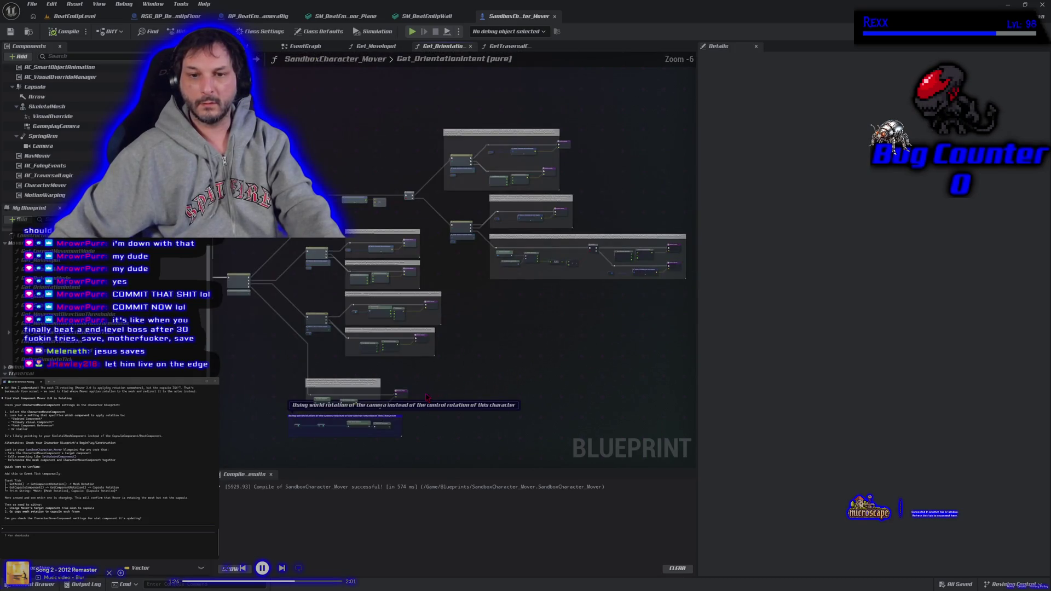
{"action": "scroll", "coordinate": [428, 397], "scroll_direction": "up", "scroll_amount": 4}
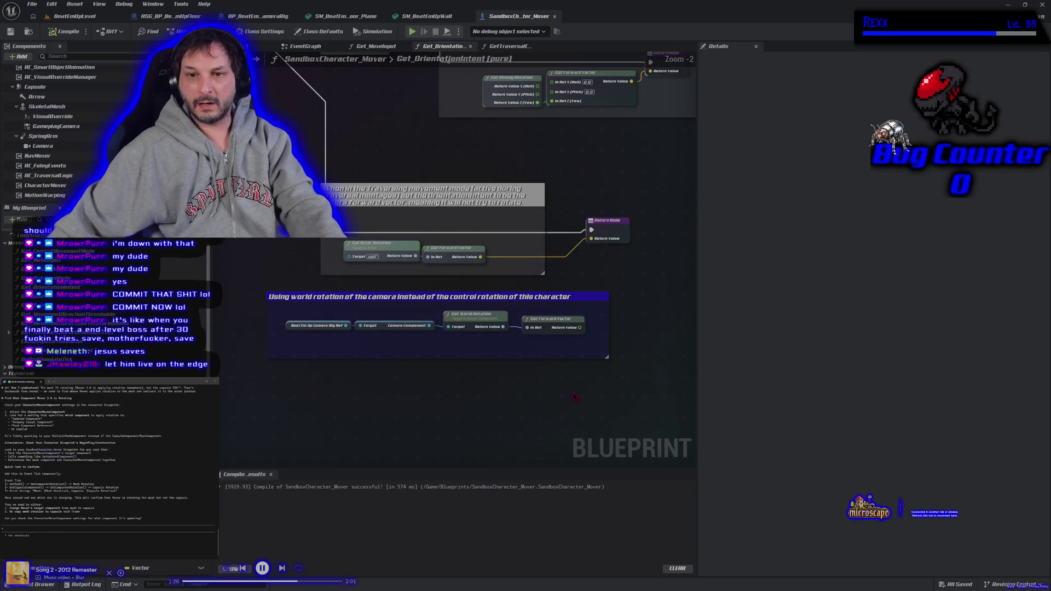
- Delete the camera world-rotation comment block and save the recompiled blueprint
{"action": "left_click_drag", "start_coordinate": [632, 385], "coordinate": [266, 291]}
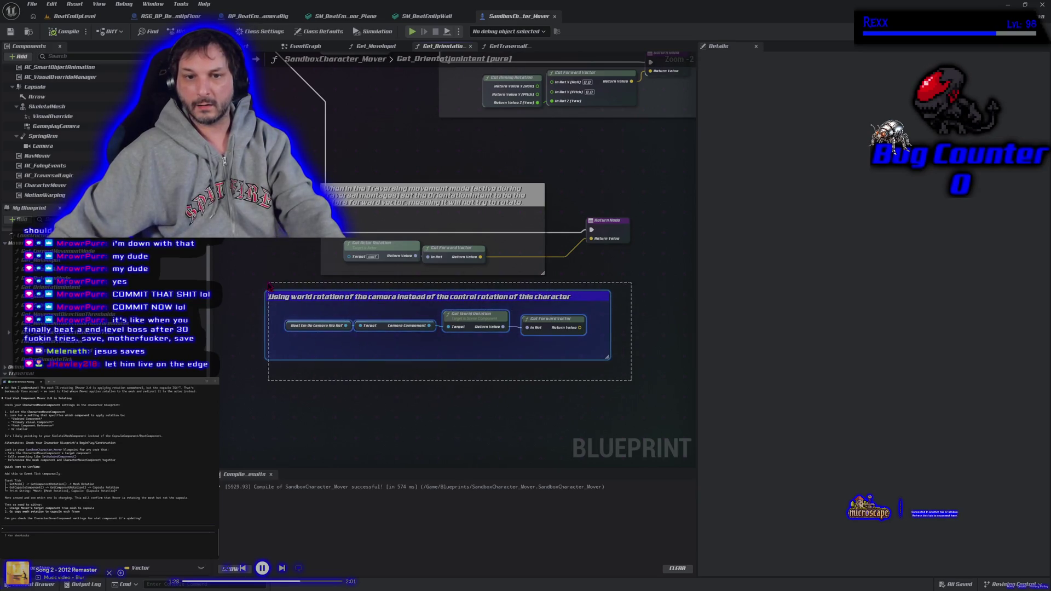
{"action": "key", "text": "Delete"}
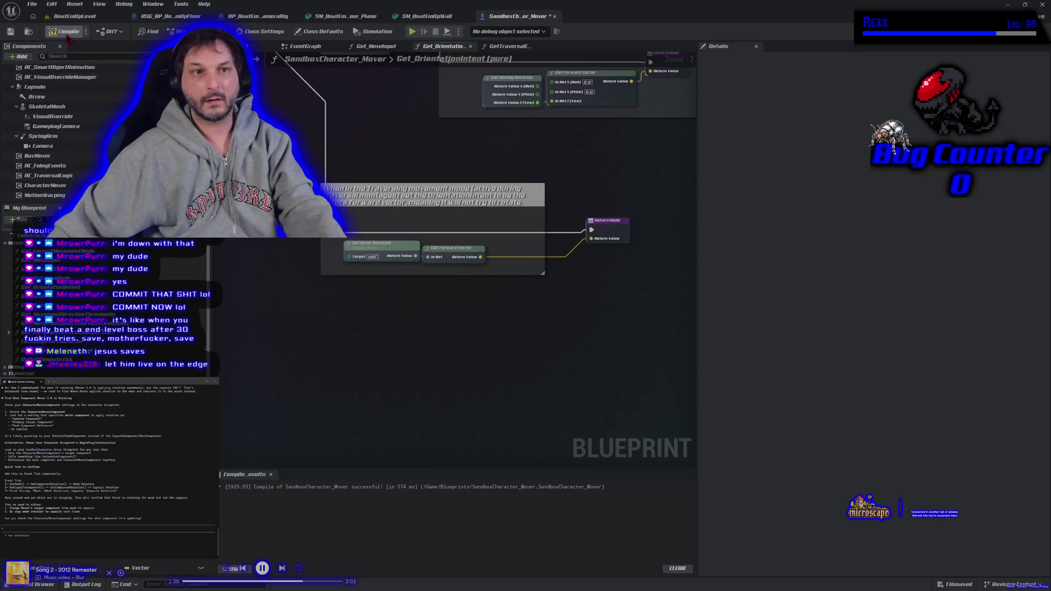
{"action": "key", "text": "ctrl+s"}
{"action": "mouse_move", "coordinate": [403, 316]}
{"action": "left_mouse_down"}
{"action": "mouse_move", "coordinate": [402, 393]}
{"action": "mouse_move", "coordinate": [356, 493]}
{"action": "mouse_move", "coordinate": [340, 362]}
{"action": "left_mouse_up"}
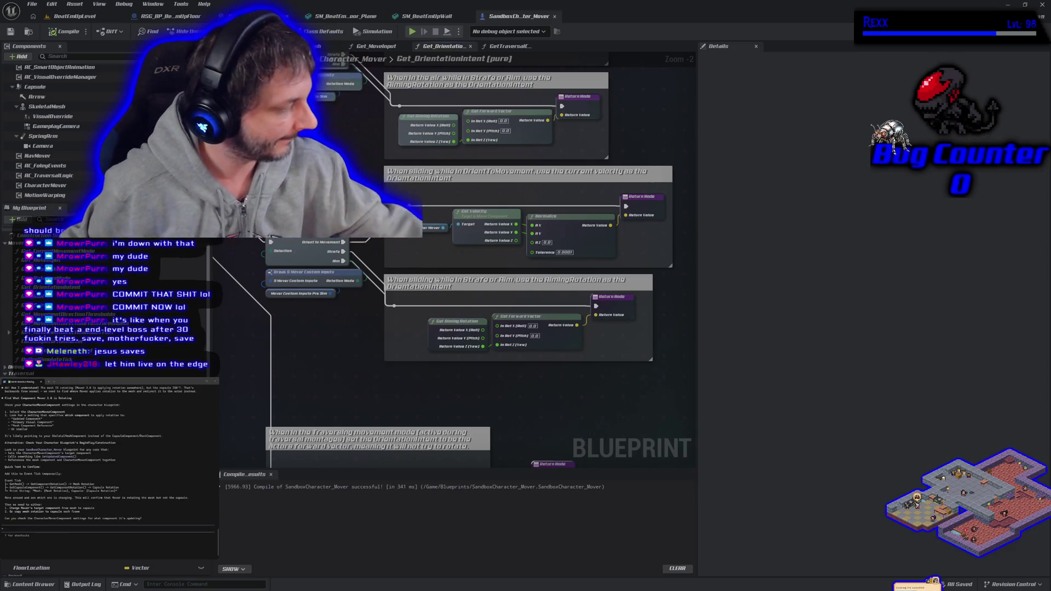
- Permanently discard the empty nul file from the Development changes in GitHub Desktop
{"action": "key", "text": "alt+Tab"}
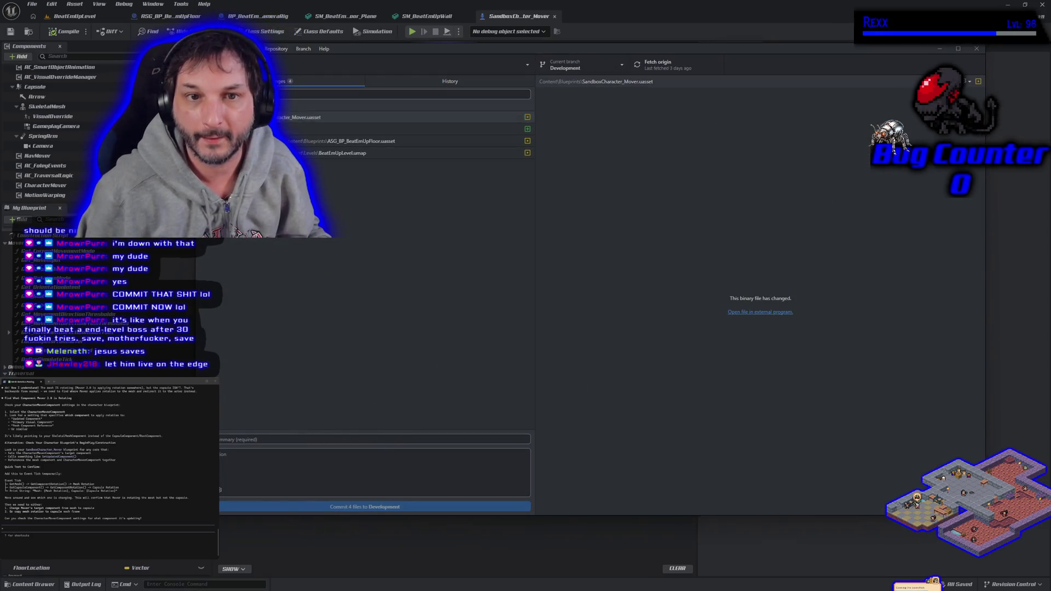
{"action": "left_click", "coordinate": [317, 130]}
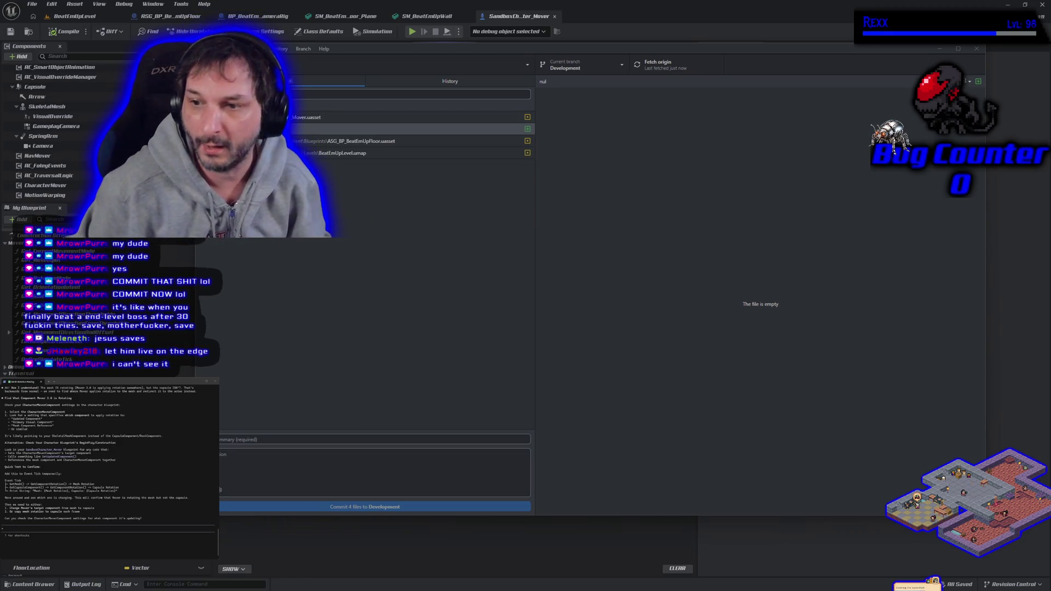
{"action": "left_click", "coordinate": [416, 129]}
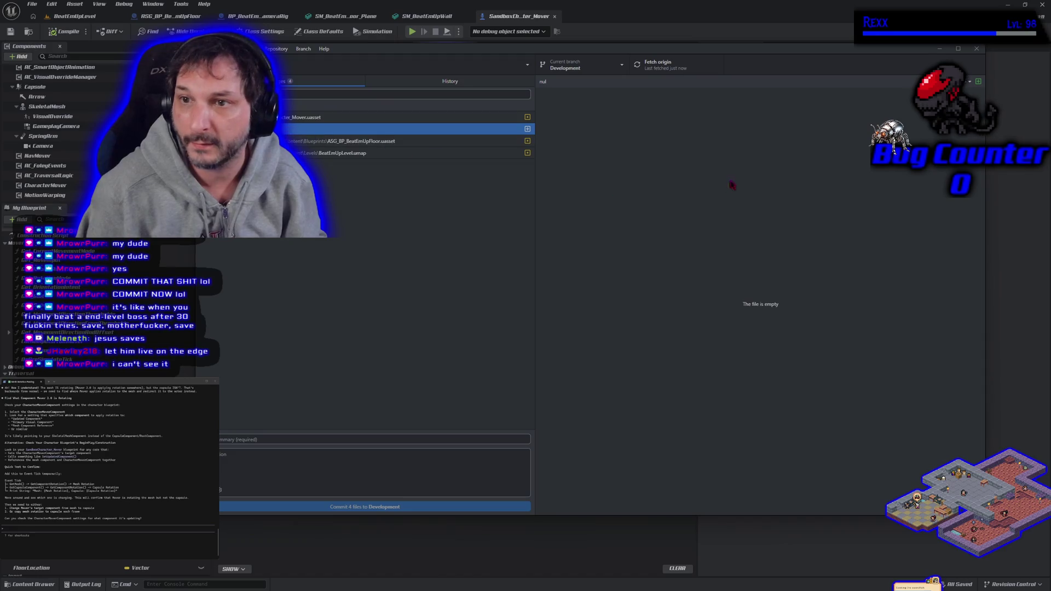
{"action": "left_click", "coordinate": [748, 304]}
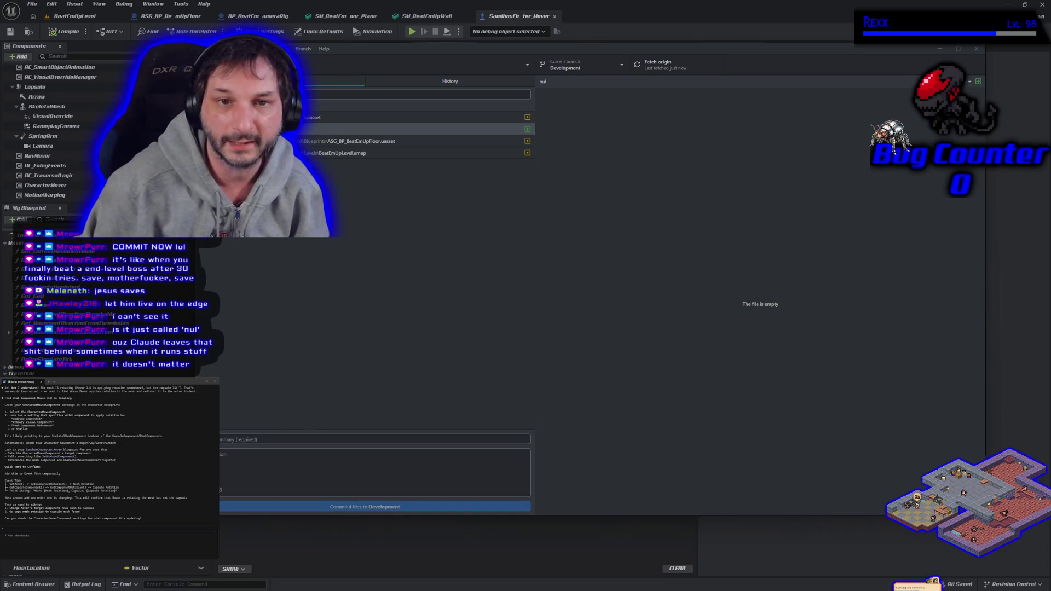
{"action": "left_click", "coordinate": [273, 129]}
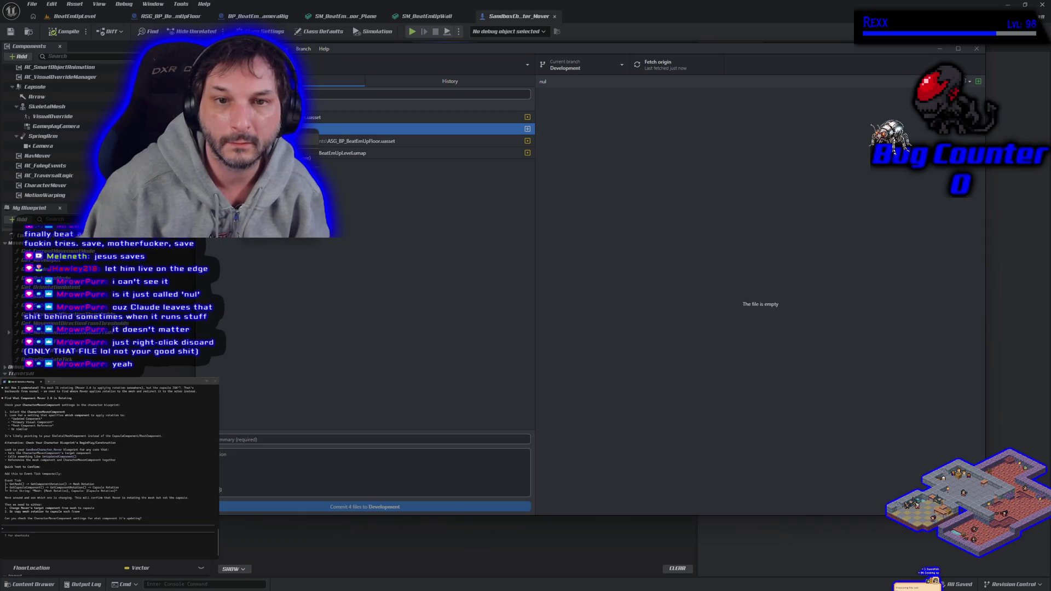
{"action": "left_click", "coordinate": [257, 133]}
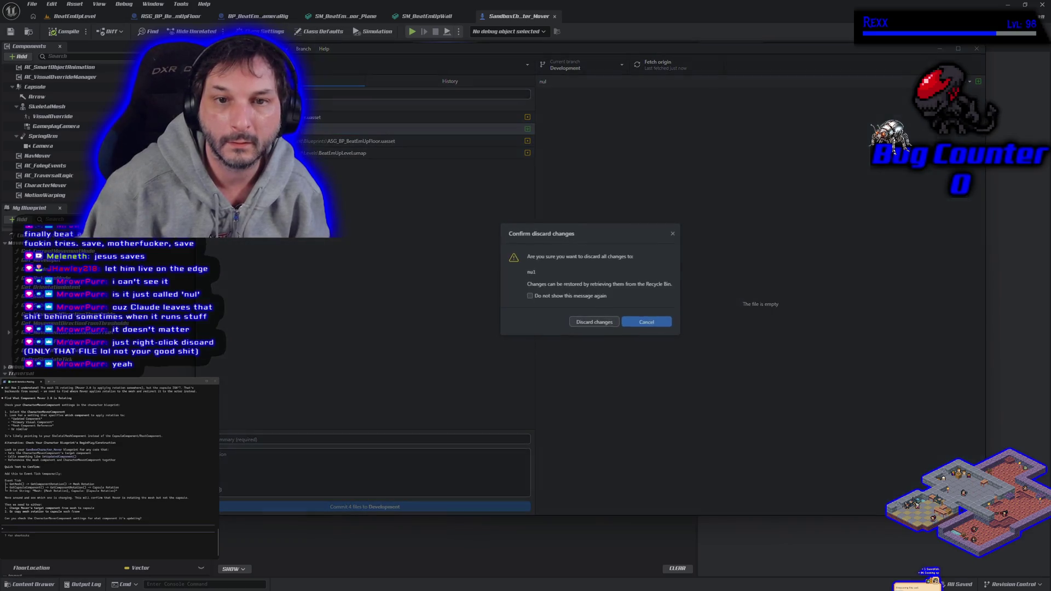
{"action": "left_click", "coordinate": [601, 324]}
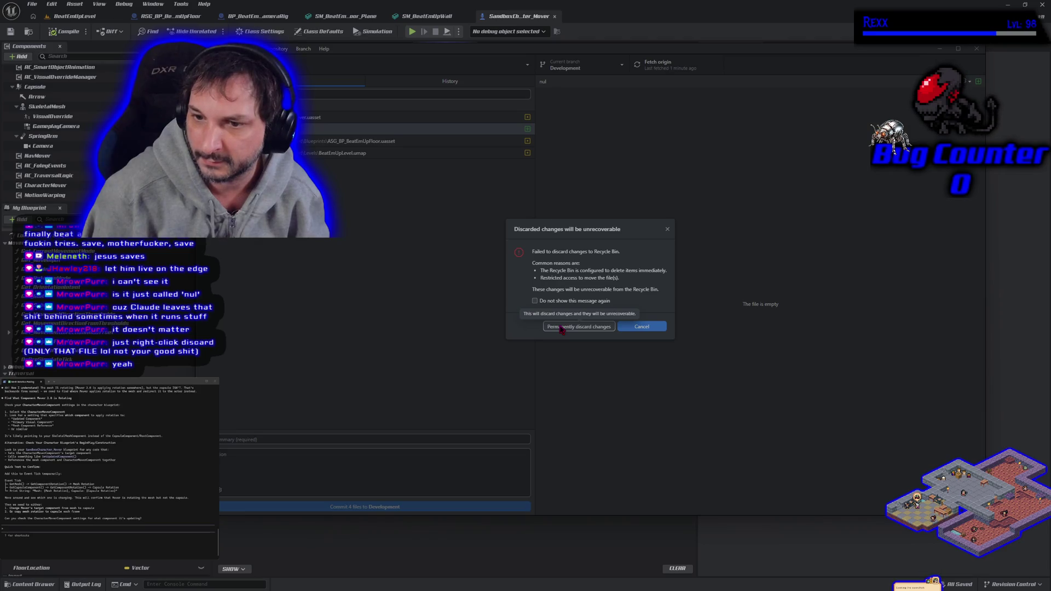
{"action": "left_click", "coordinate": [563, 328]}
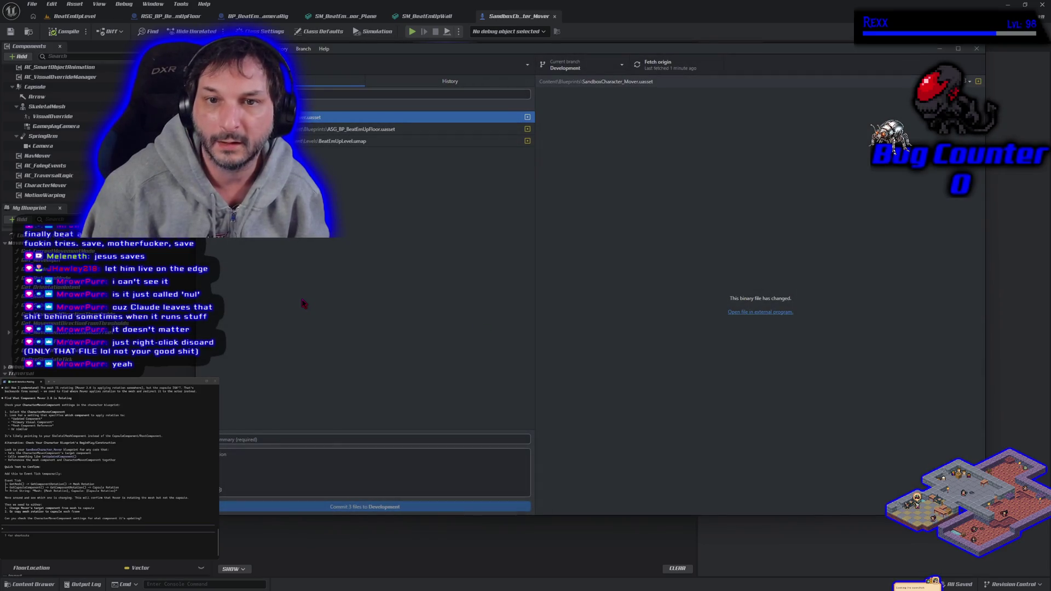
- Write the commit text about fixing movement input by swapping x and y and multiplying
{"action": "left_click", "coordinate": [266, 440]}
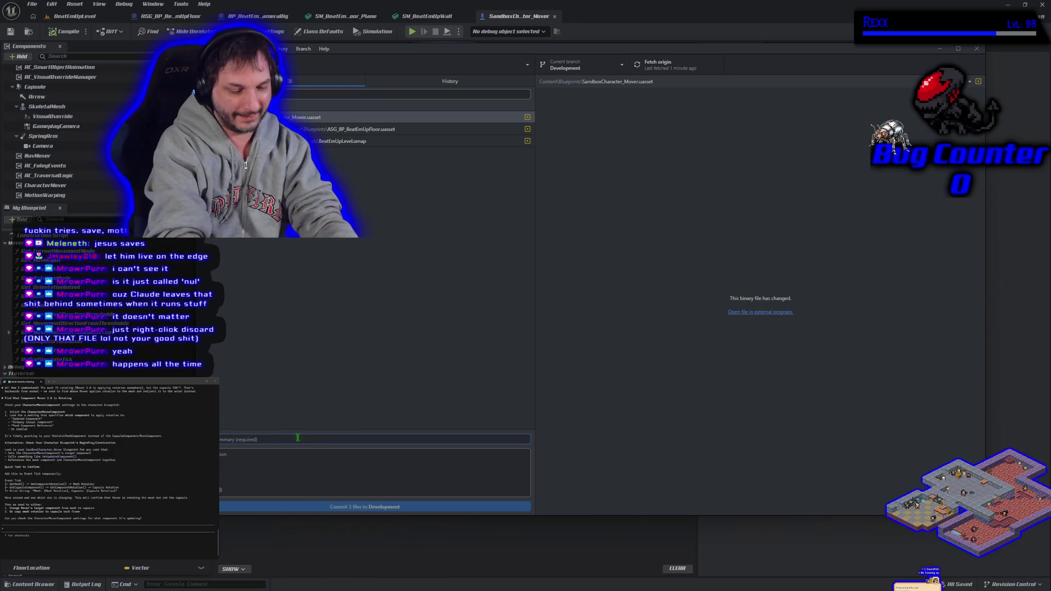
{"action": "type", "text": "fix"}
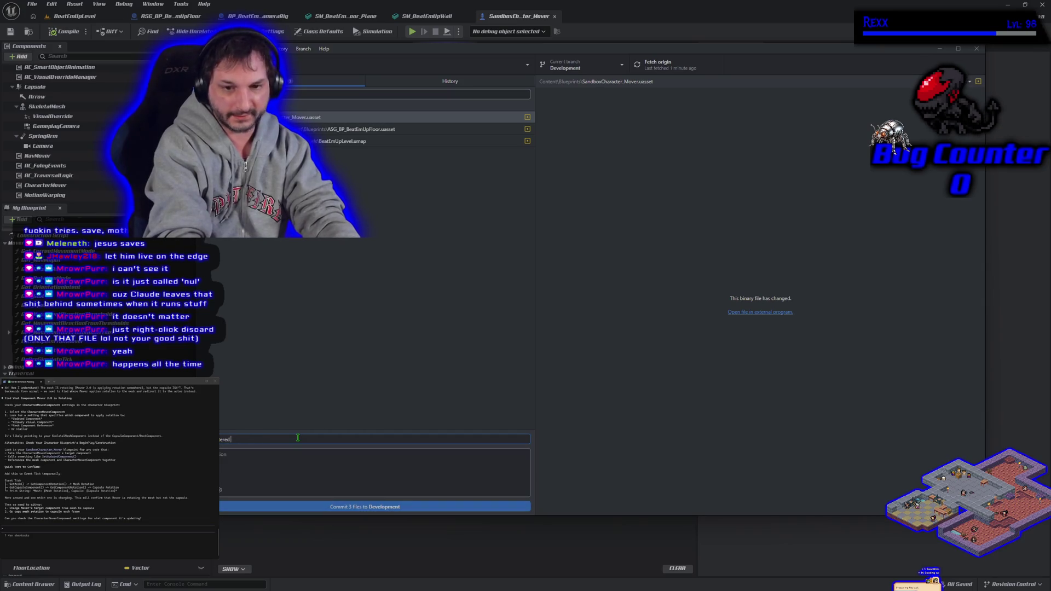
{"action": "type", "text": " Mo"}
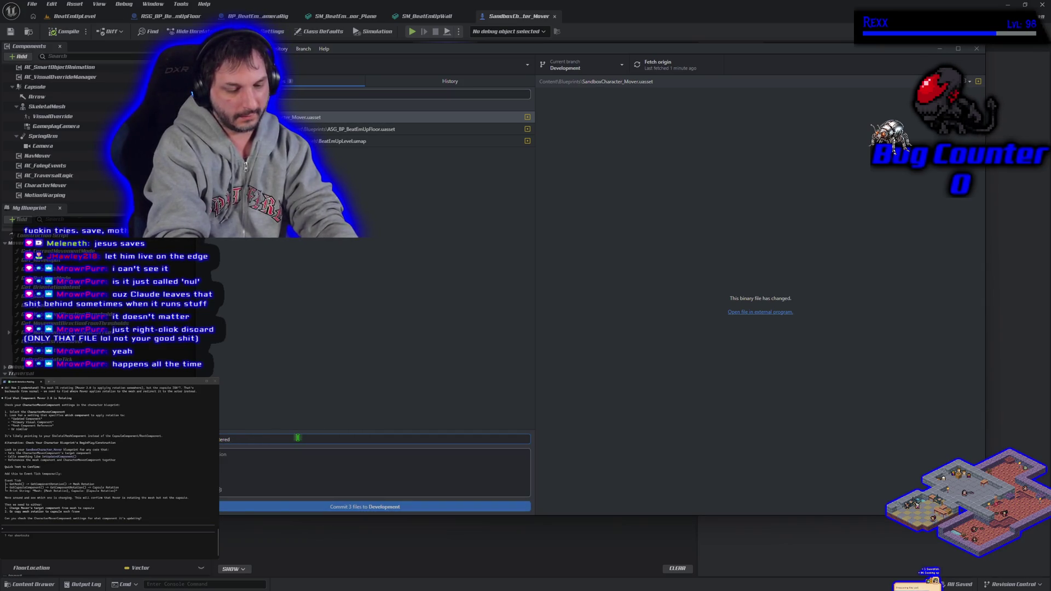
{"action": "type", "text": "ver inputs to use"}
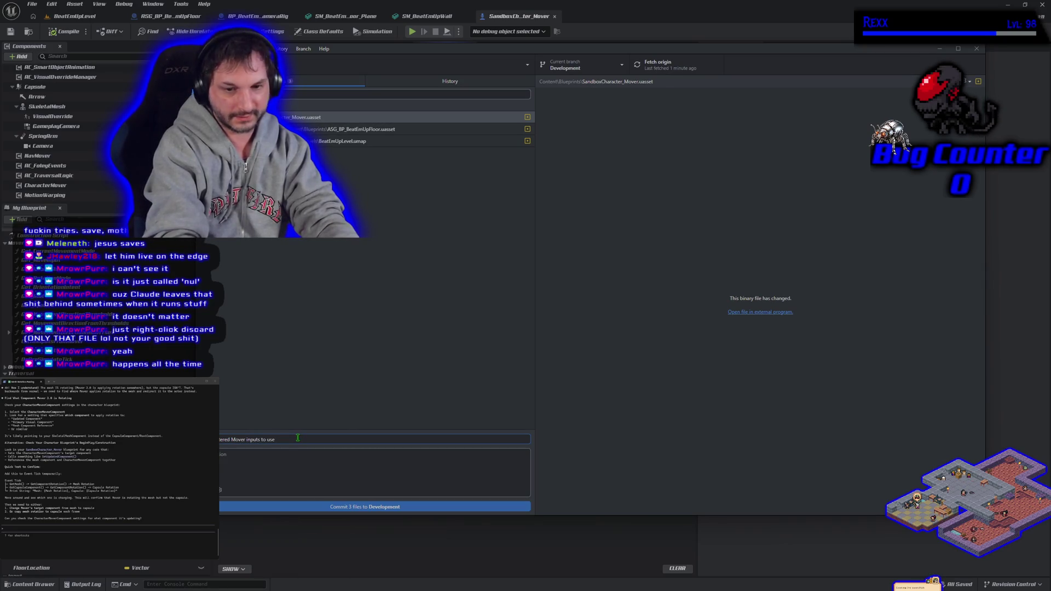
{"action": "key", "text": "BackSpace"}
{"action": "key", "text": "BackSpace"}
{"action": "key", "text": "BackSpace"}
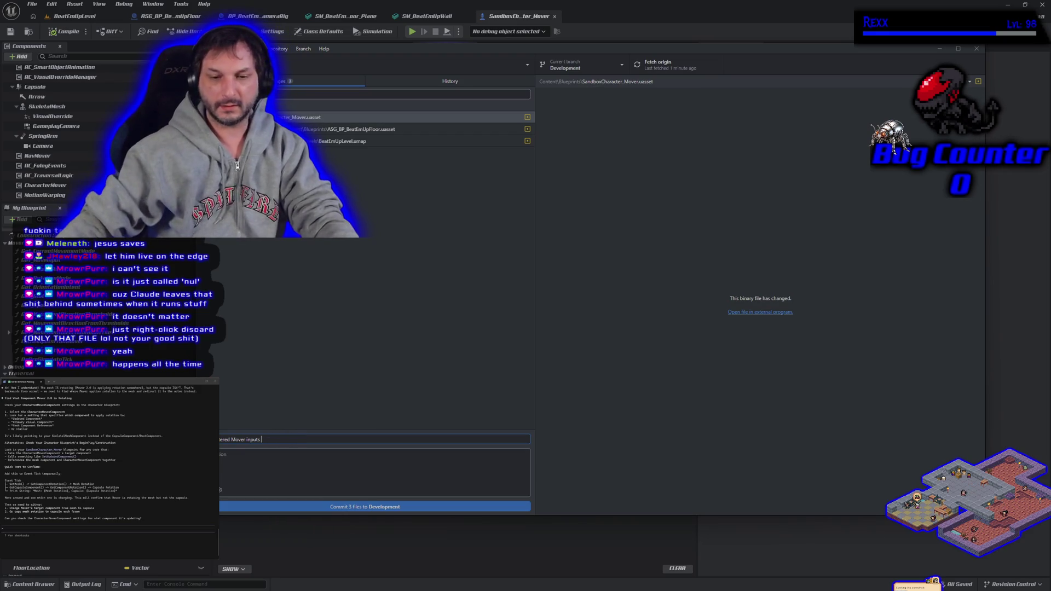
{"action": "key", "text": "ctrl+a"}
{"action": "key", "text": "BackSpace"}
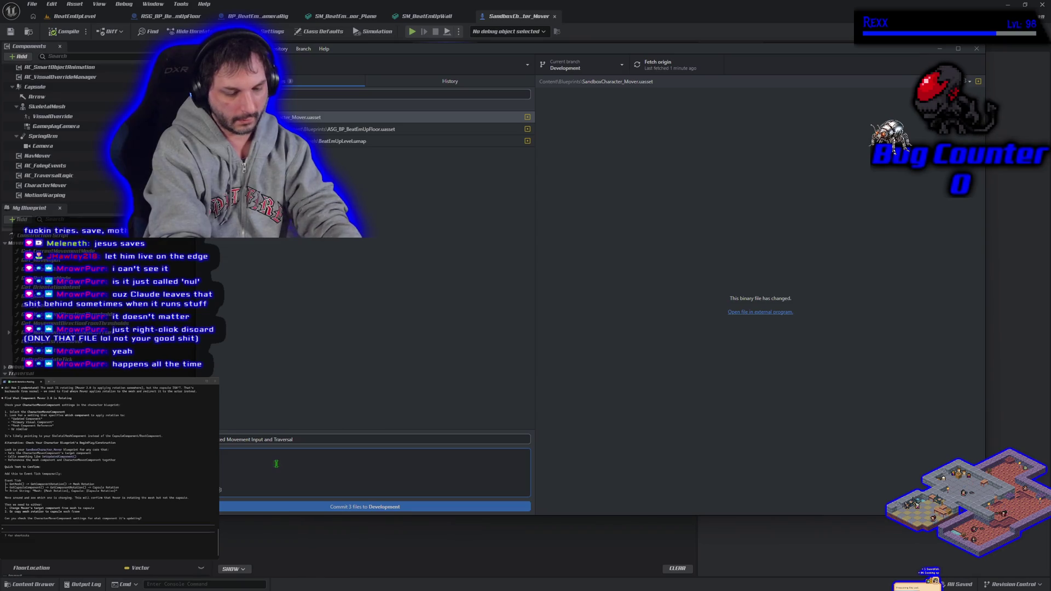
{"action": "type", "text": "d movement input"}
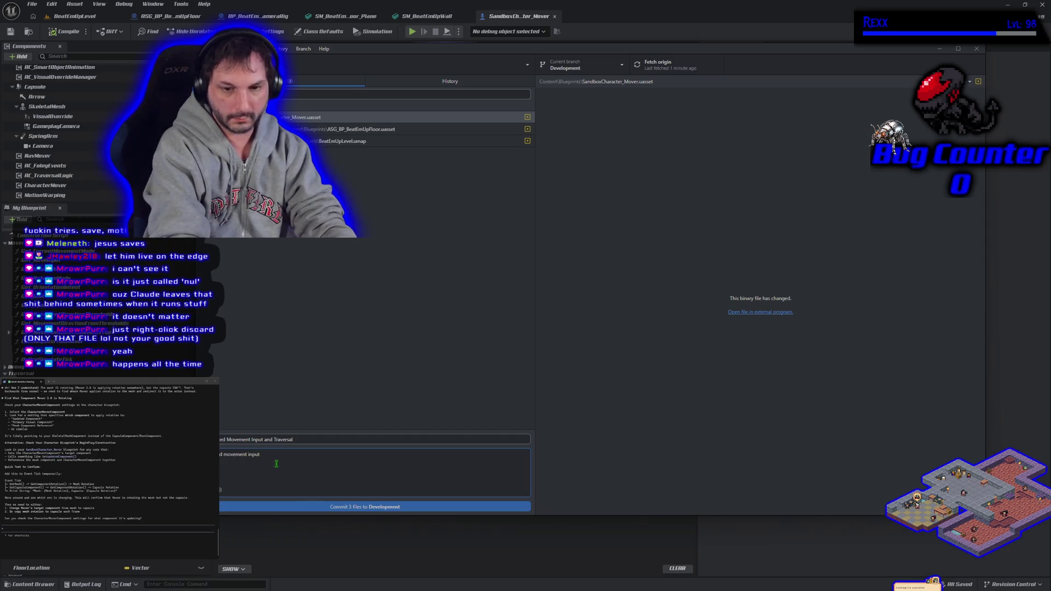
{"action": "type", "text": " by swapping x and y an"}
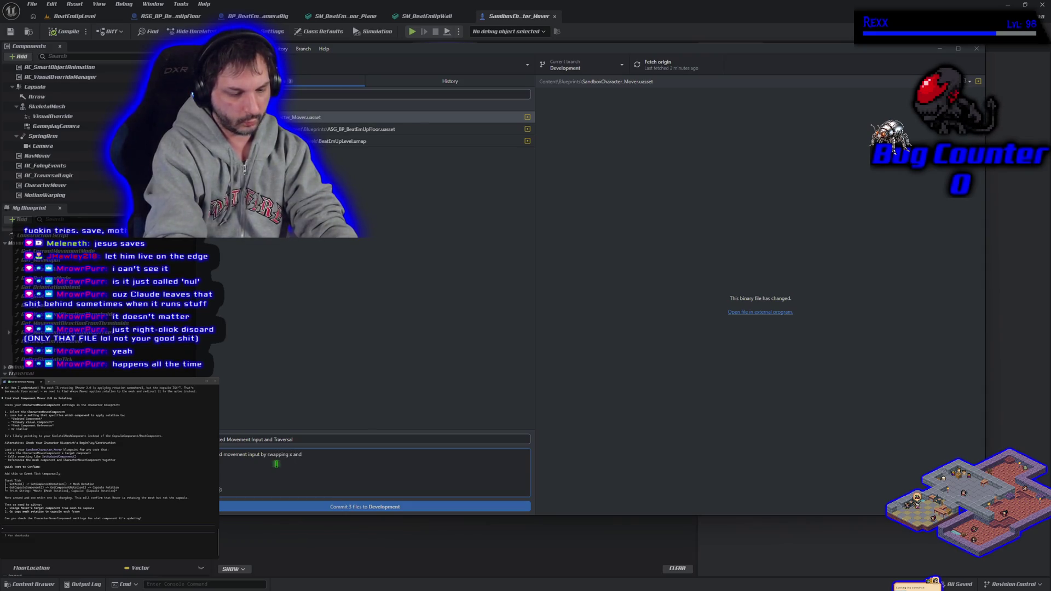
{"action": "type", "text": "d multiplying y by -1"}
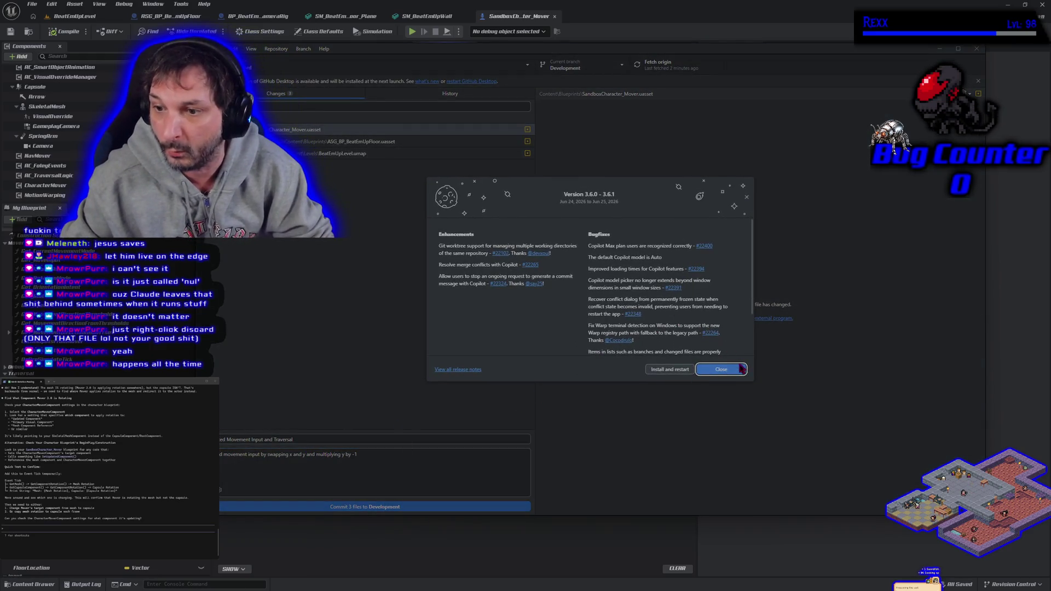
- Finish the description about setting Actor Rotation from Mover input and commit 3 files to Development
{"action": "left_click", "coordinate": [747, 197]}
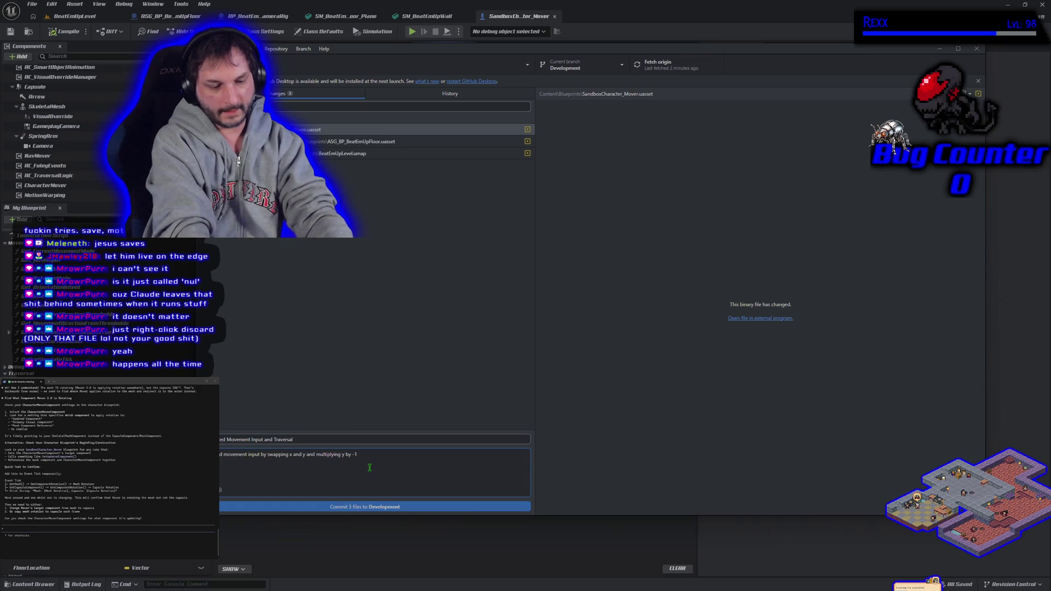
{"action": "type", "text": "tra"}
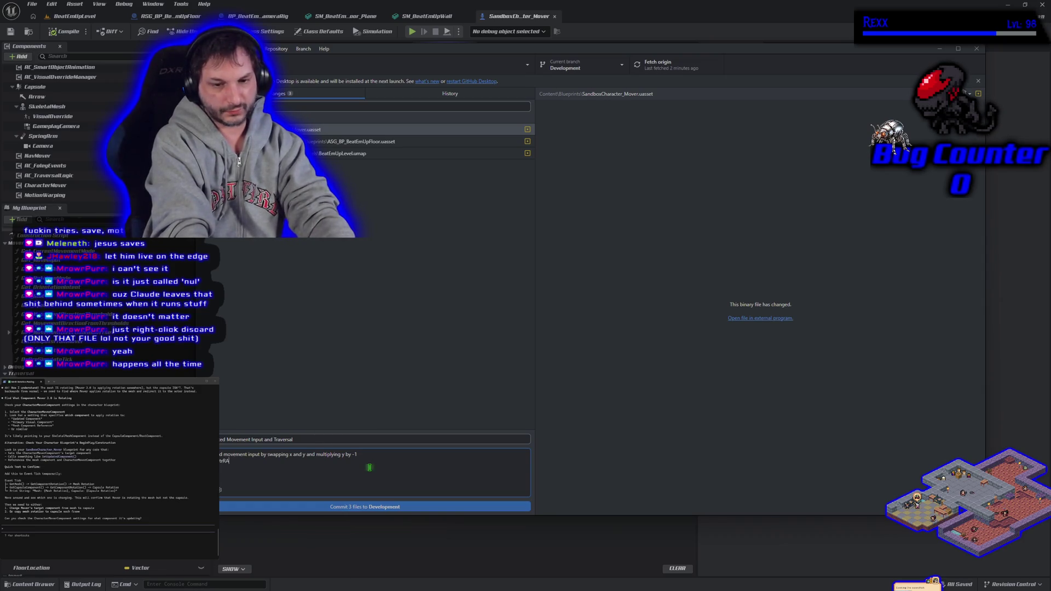
{"action": "key", "text": "BackSpace"}
{"action": "key", "text": "BackSpace"}
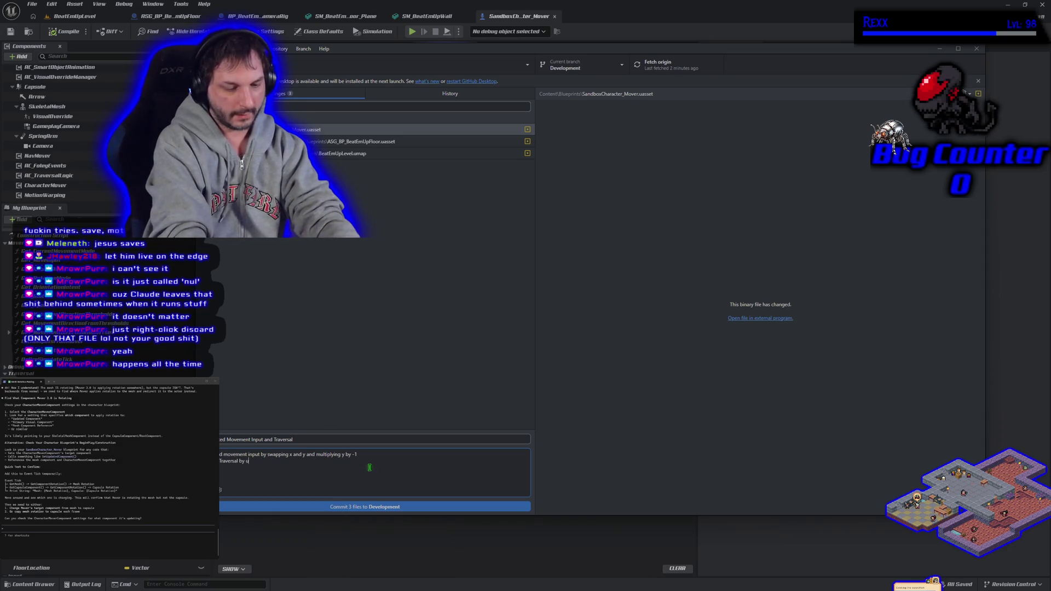
{"action": "type", "text": "setting act"}
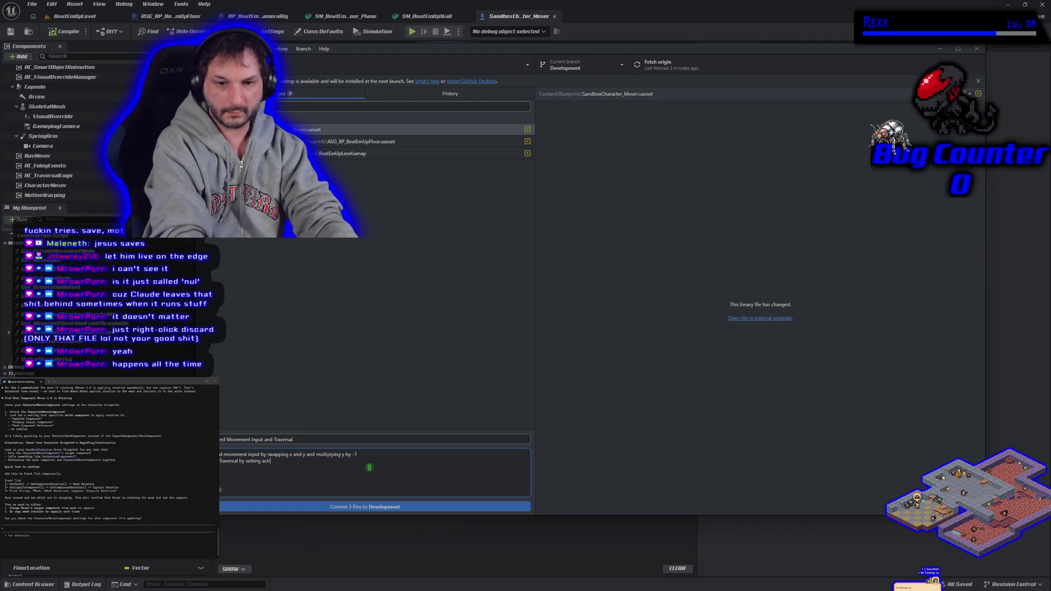
{"action": "type", "text": "Actor"}
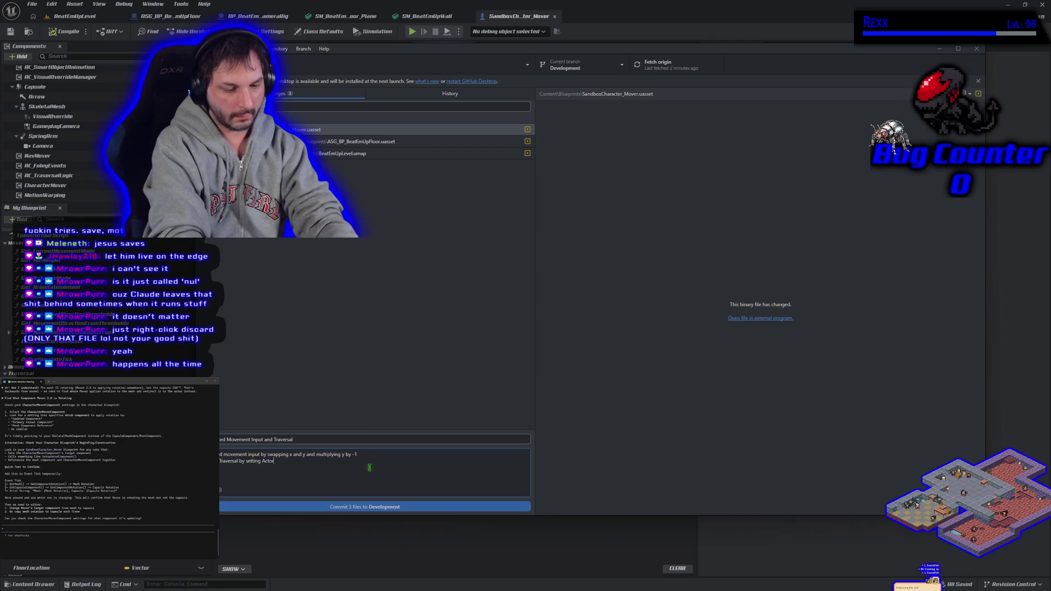
{"action": "type", "text": "Rotation to Pos"}
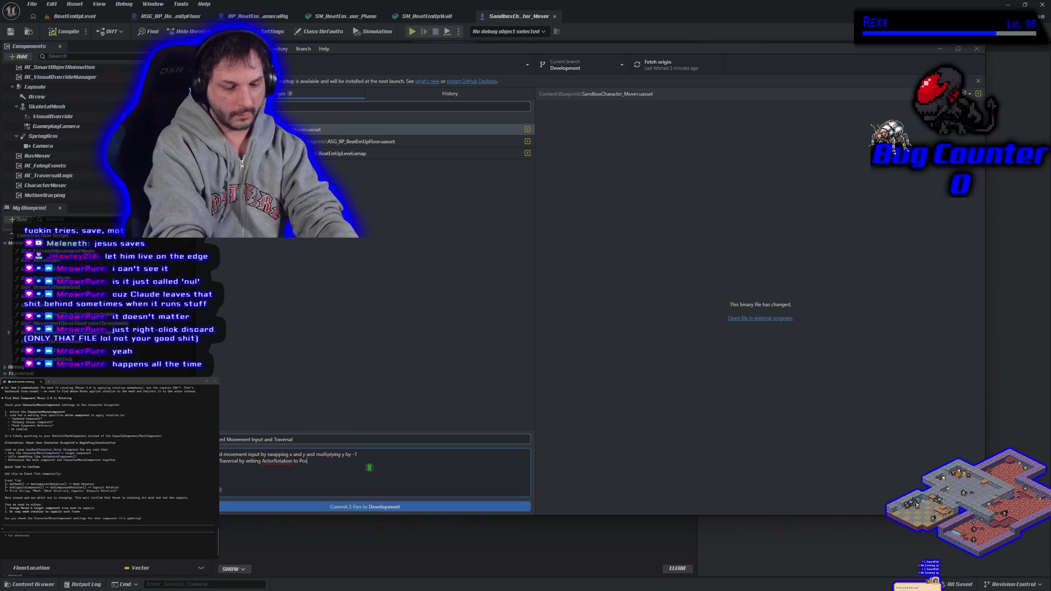
{"action": "type", "text": "t Inpu"}
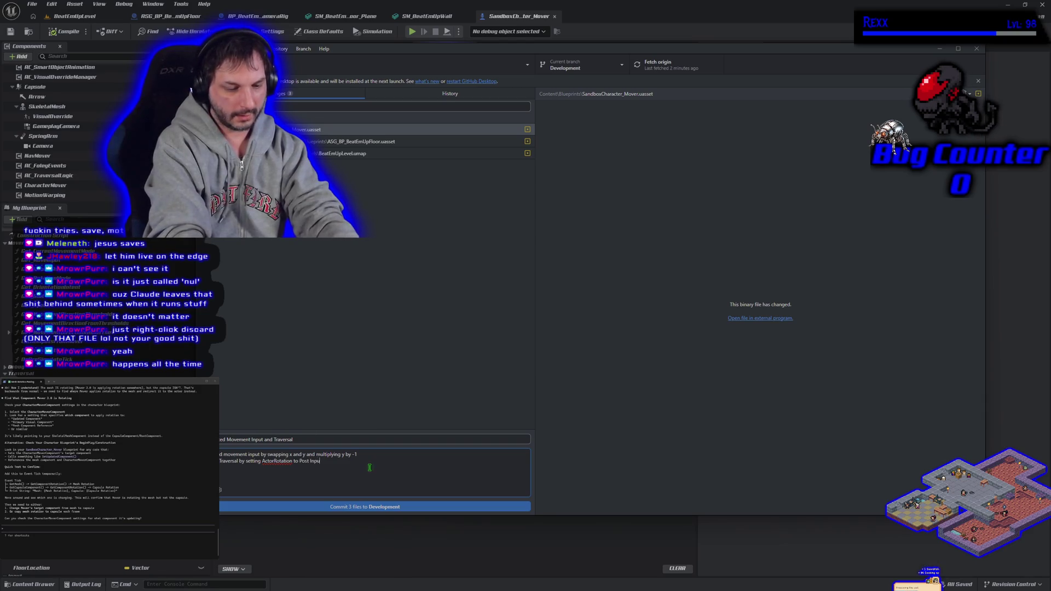
{"action": "type", "text": "t Sim from"}
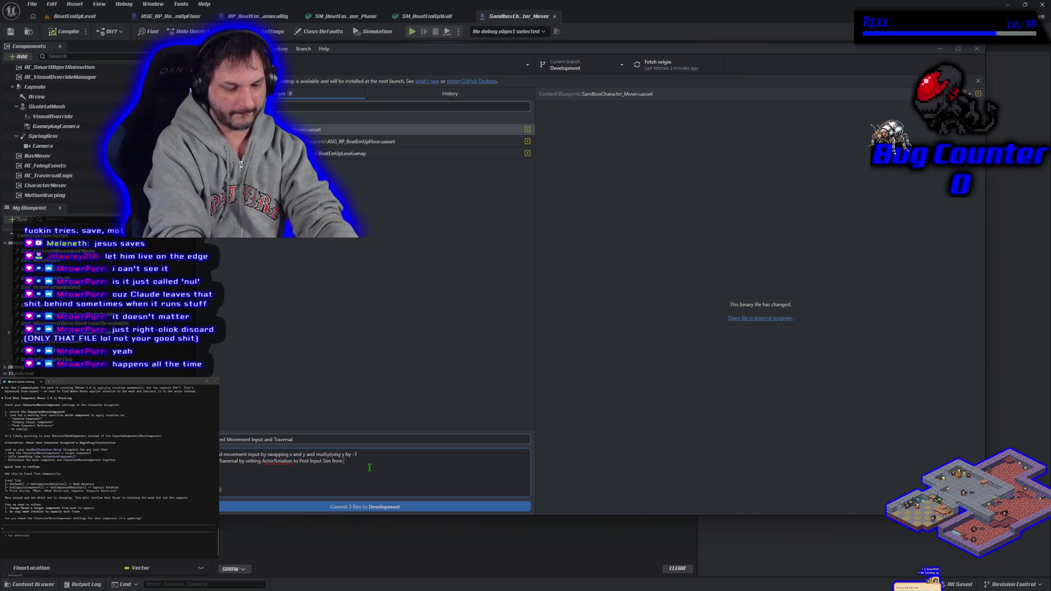
{"action": "type", "text": " Mover"}
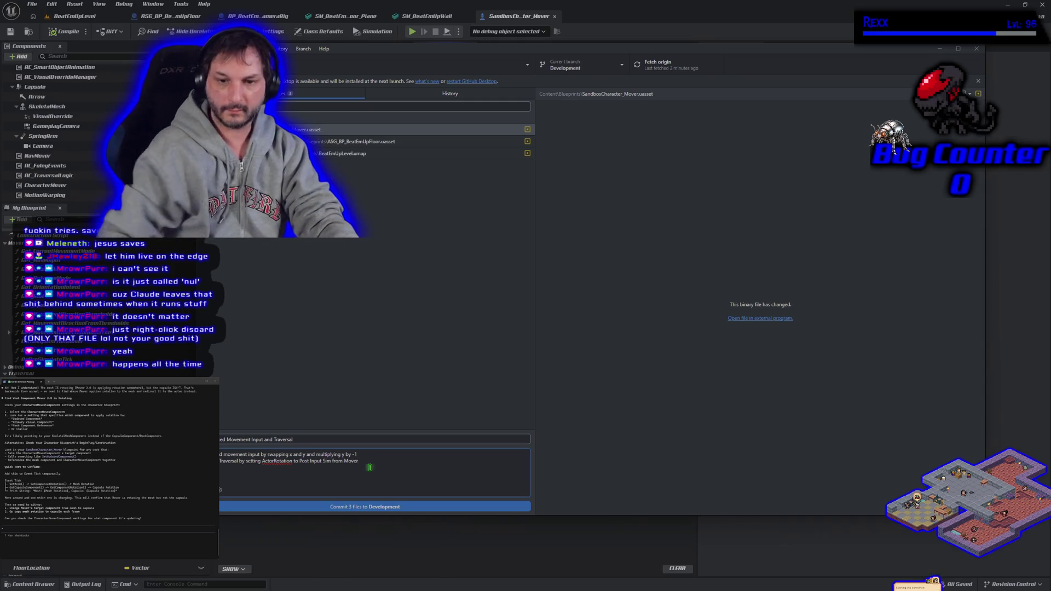
{"action": "left_click", "coordinate": [364, 507]}
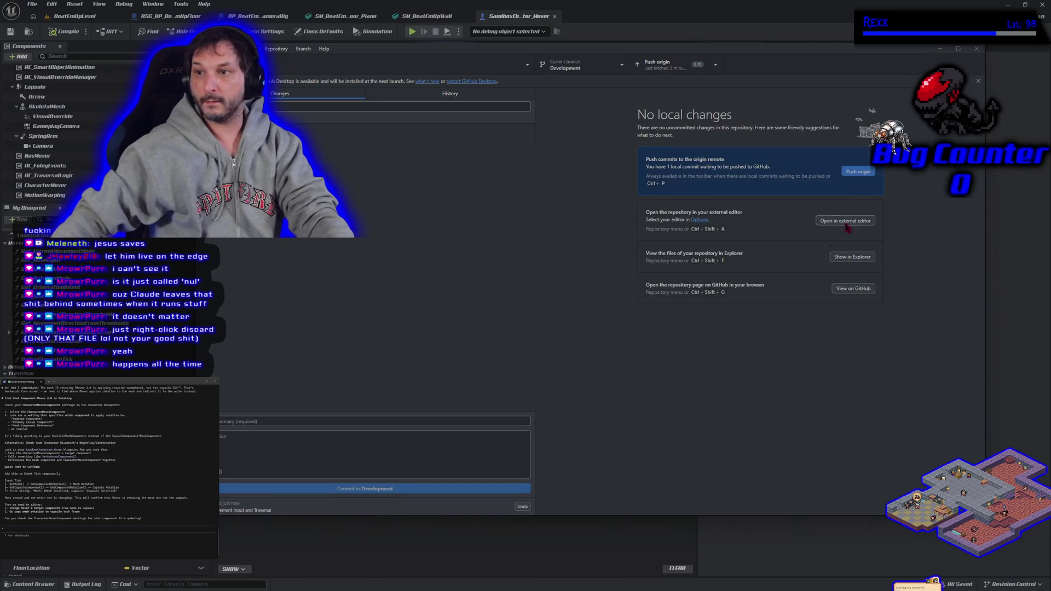
- Push the Development commit, switch to main and attempt merging Development, stashing local changes
{"action": "left_click", "coordinate": [857, 171]}
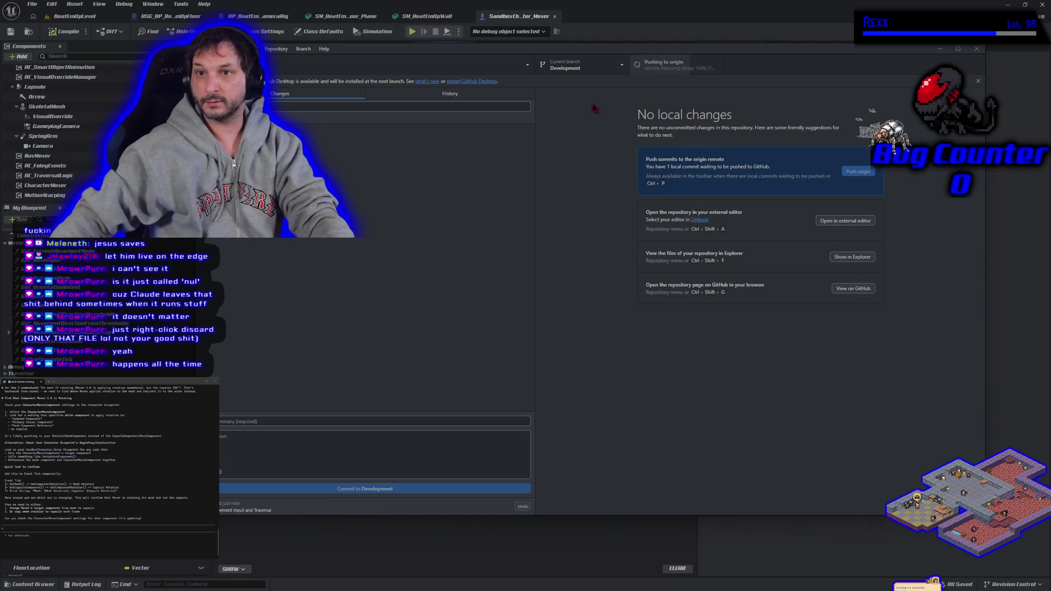
{"action": "left_click", "coordinate": [584, 71]}
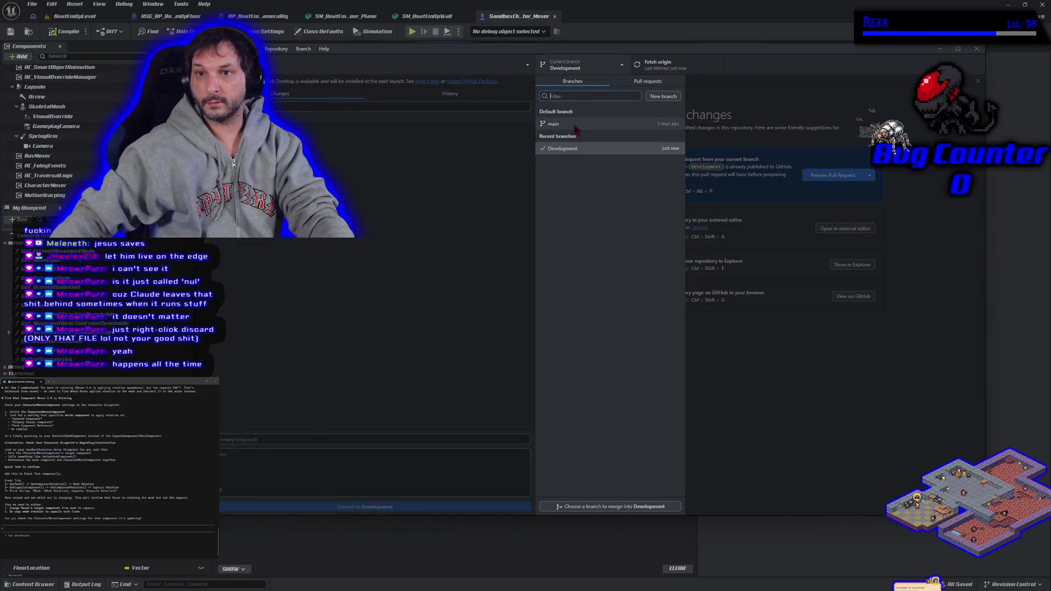
{"action": "left_click", "coordinate": [576, 125]}
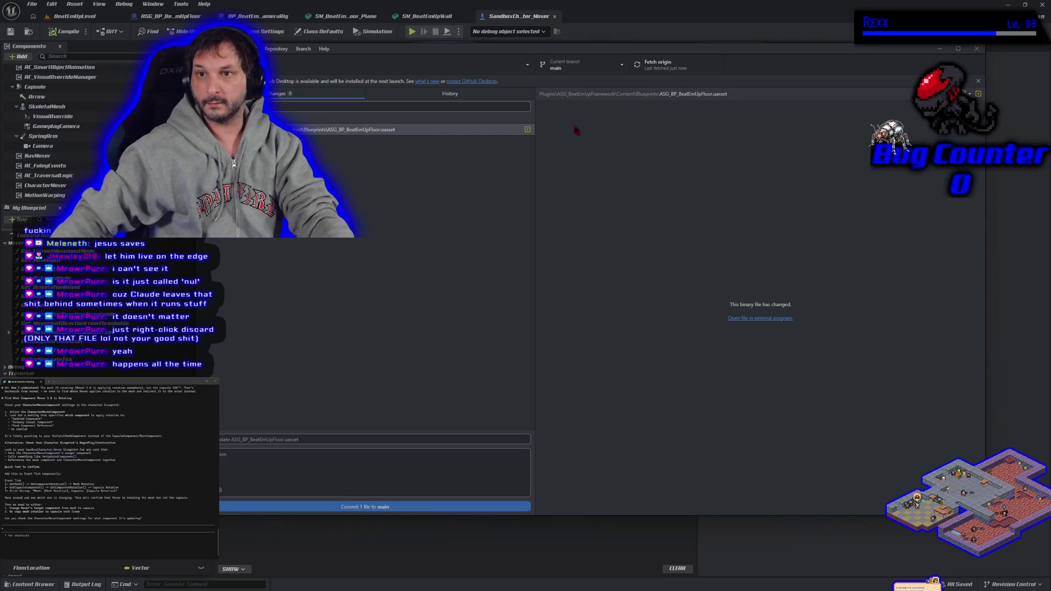
{"action": "left_click", "coordinate": [302, 51]}
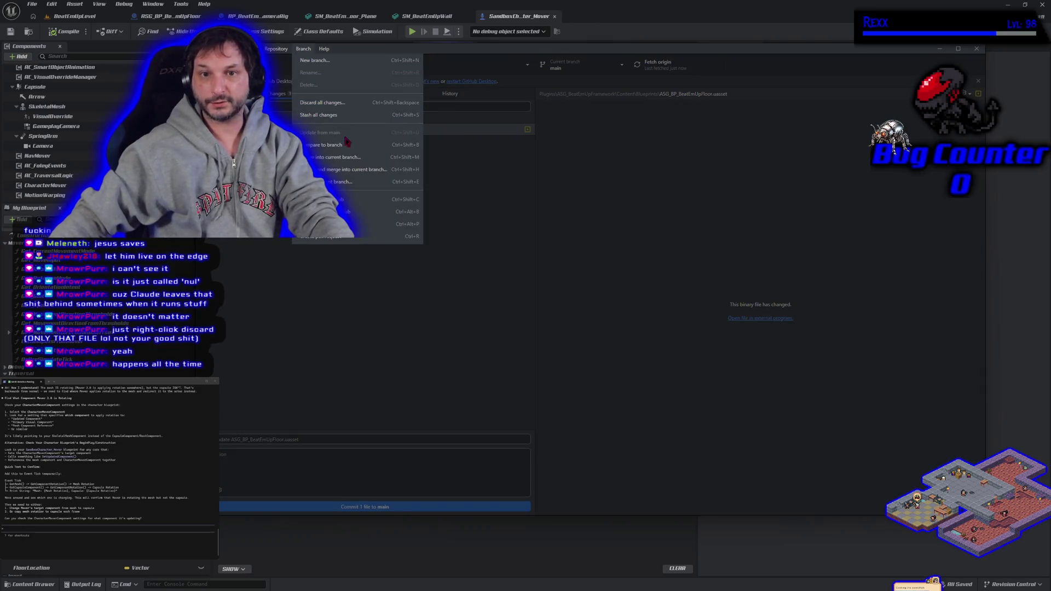
{"action": "left_click", "coordinate": [338, 157]}
{"action": "left_click", "coordinate": [559, 263]}
{"action": "left_click", "coordinate": [579, 364]}
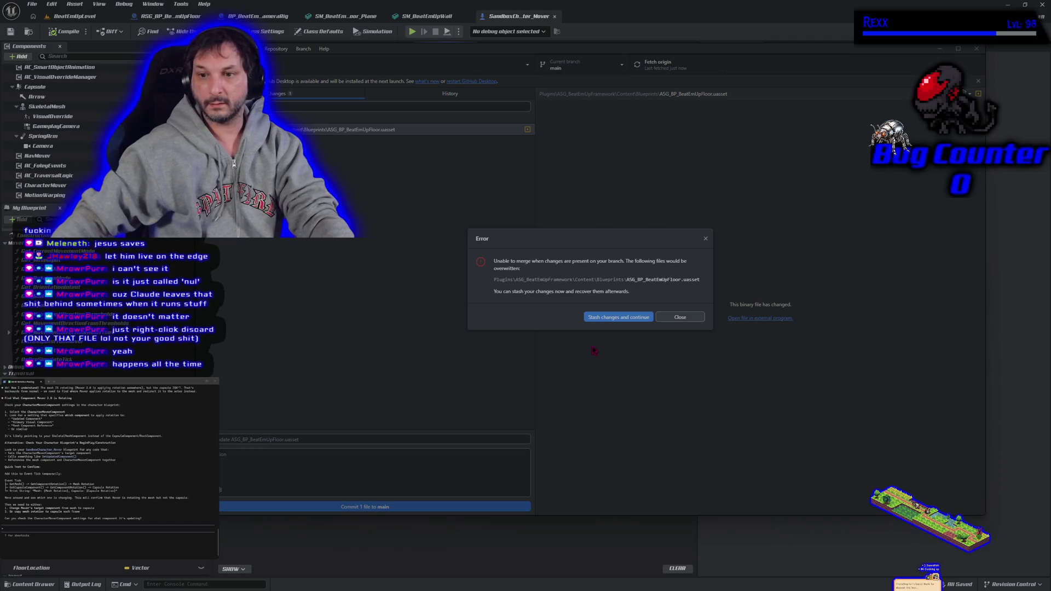
{"action": "left_click", "coordinate": [603, 317]}
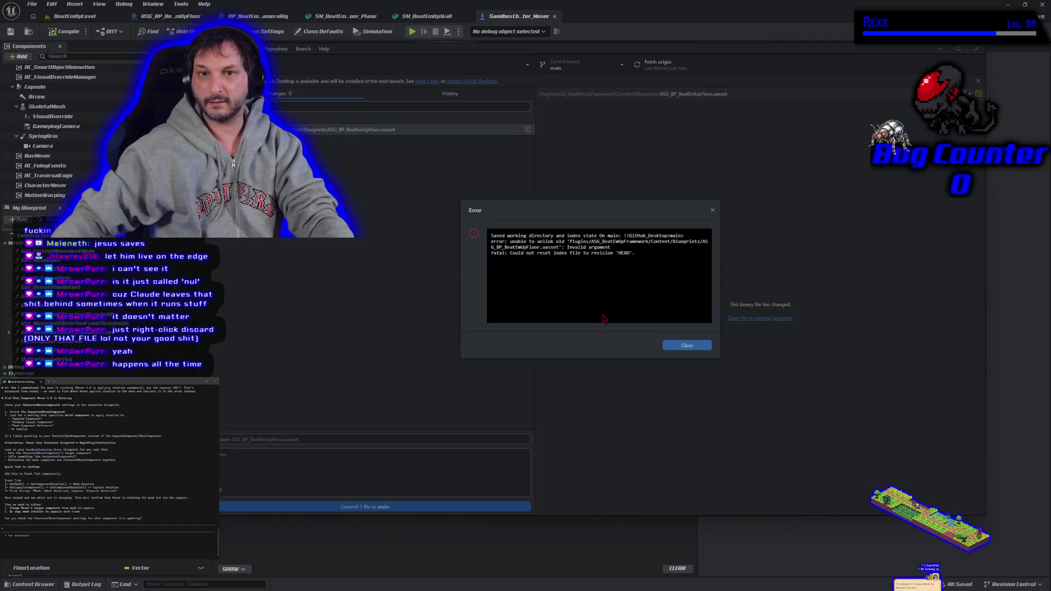
{"action": "left_click", "coordinate": [686, 346]}
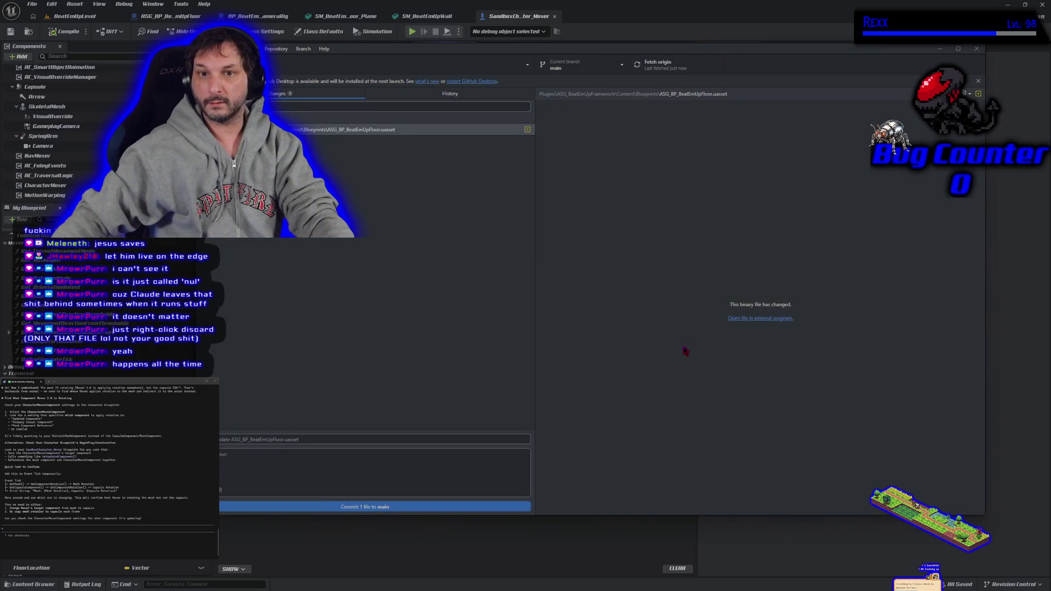
- Cancel switching back to Development and permanently discard the floor asset's changes
{"action": "left_click", "coordinate": [608, 66]}
{"action": "left_click", "coordinate": [603, 149]}
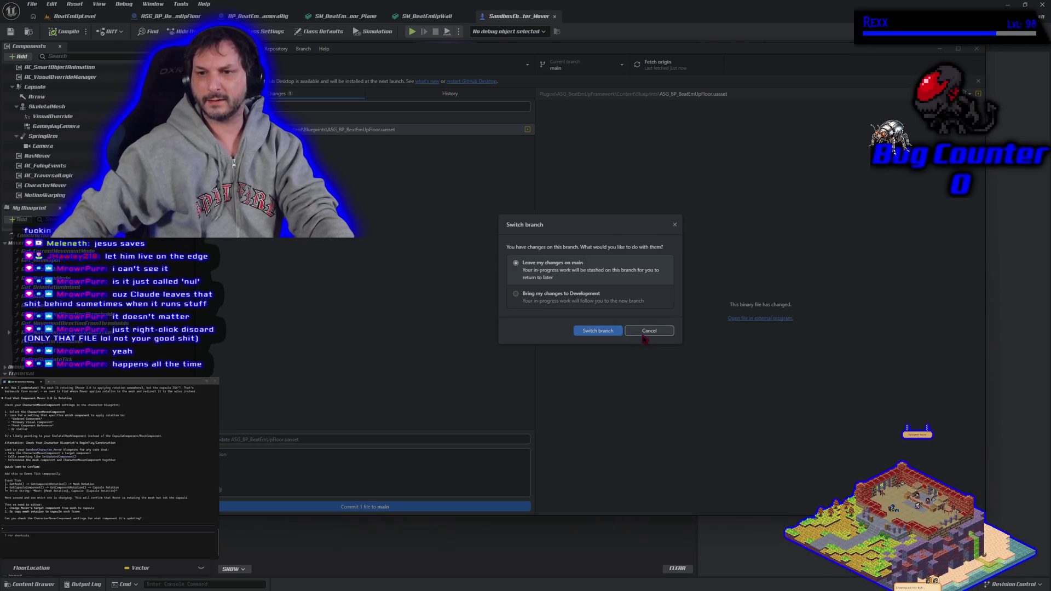
{"action": "left_click", "coordinate": [647, 330]}
{"action": "right_click", "coordinate": [426, 132]}
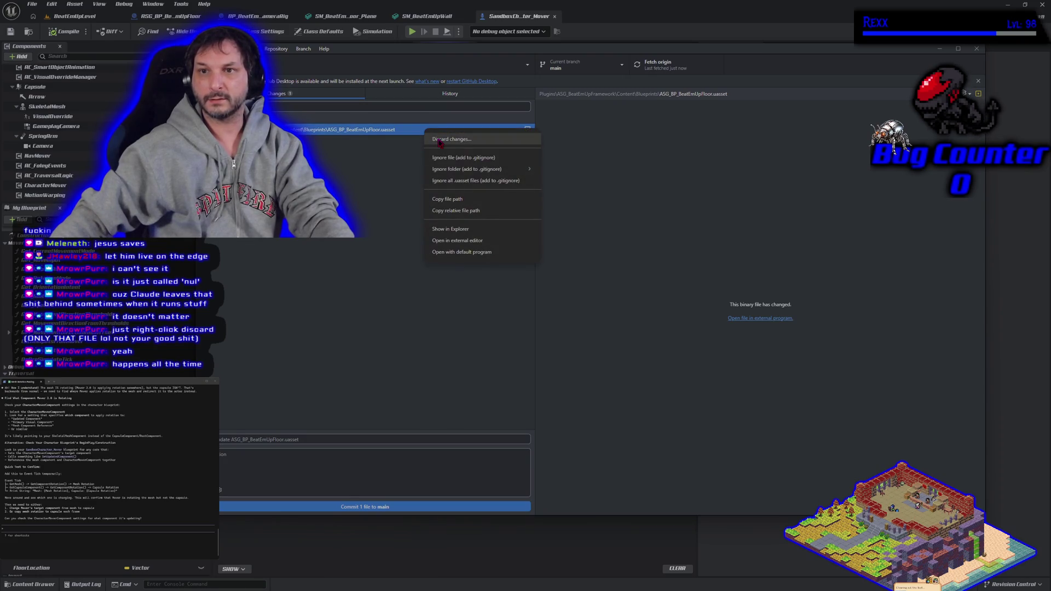
{"action": "left_click", "coordinate": [441, 140]}
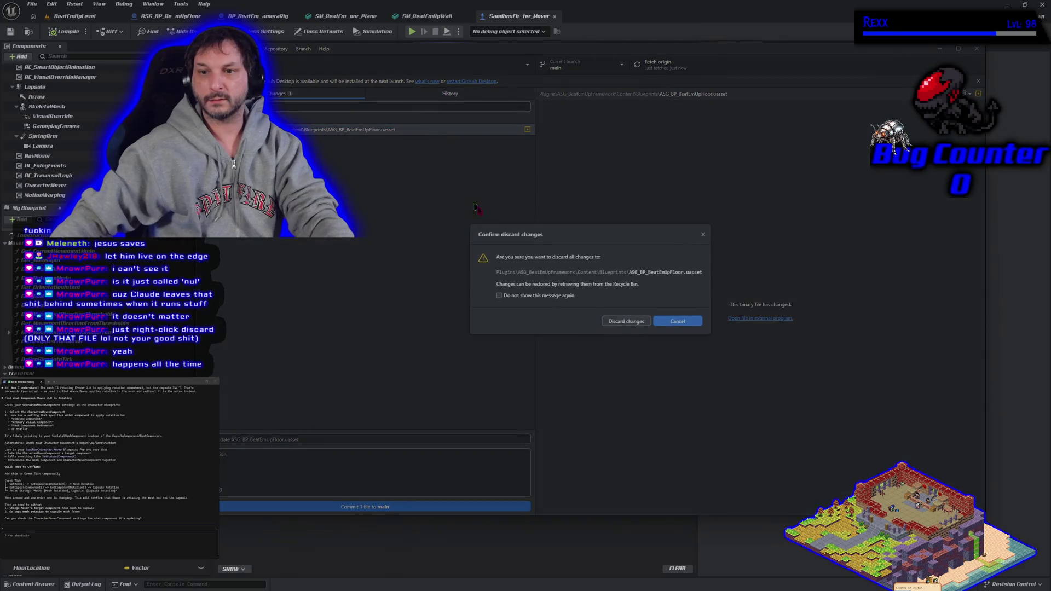
{"action": "left_click", "coordinate": [619, 321]}
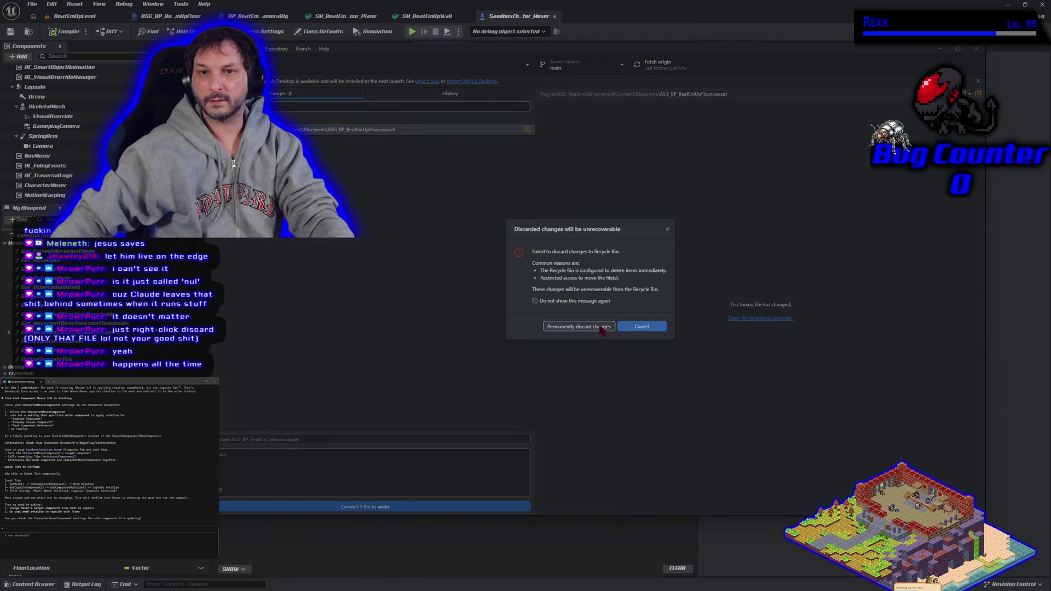
{"action": "left_click", "coordinate": [602, 328]}
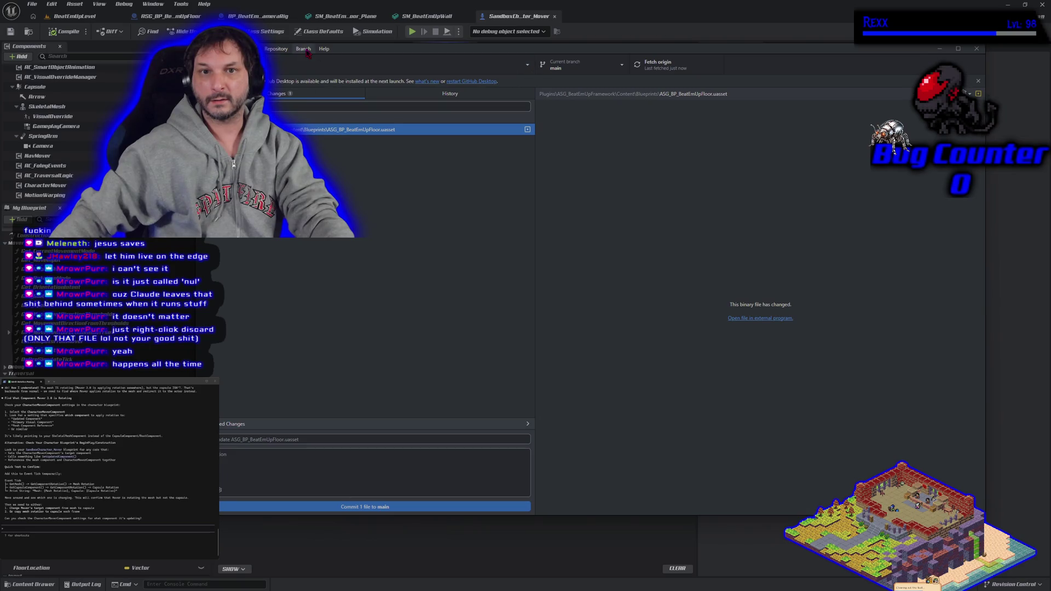
- Retry merging Development into main and dismiss the resulting merge error
{"action": "left_click", "coordinate": [307, 52]}
{"action": "left_click", "coordinate": [334, 157]}
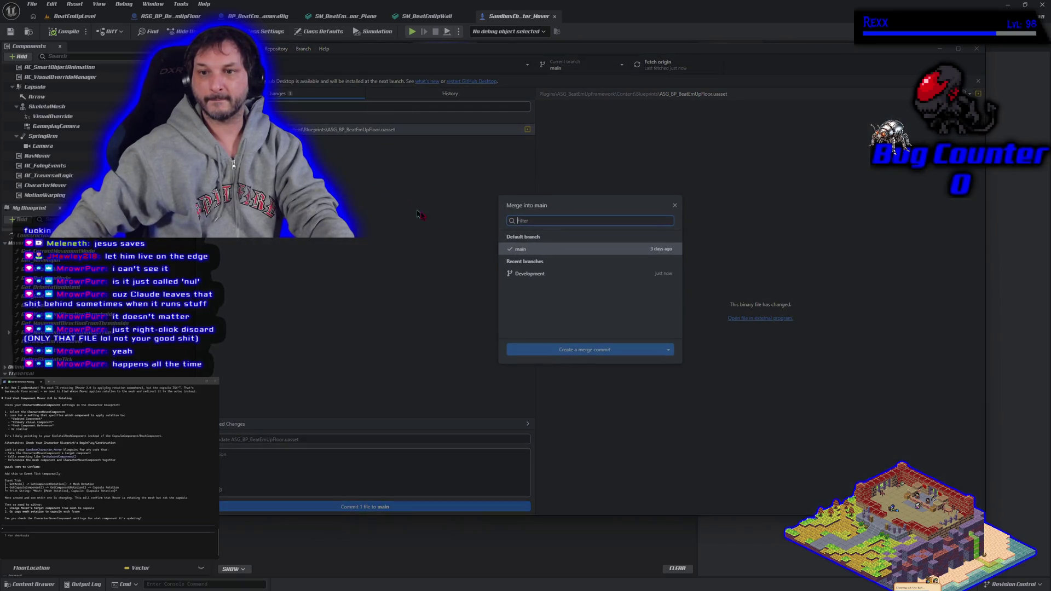
{"action": "left_click", "coordinate": [529, 274]}
{"action": "left_click", "coordinate": [564, 359]}
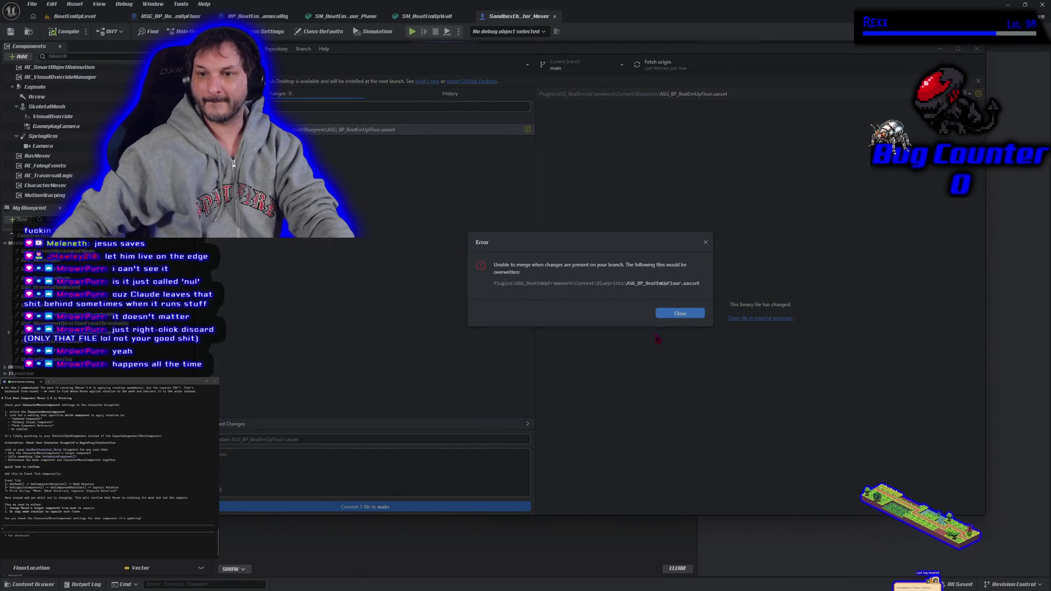
{"action": "left_click", "coordinate": [679, 314]}
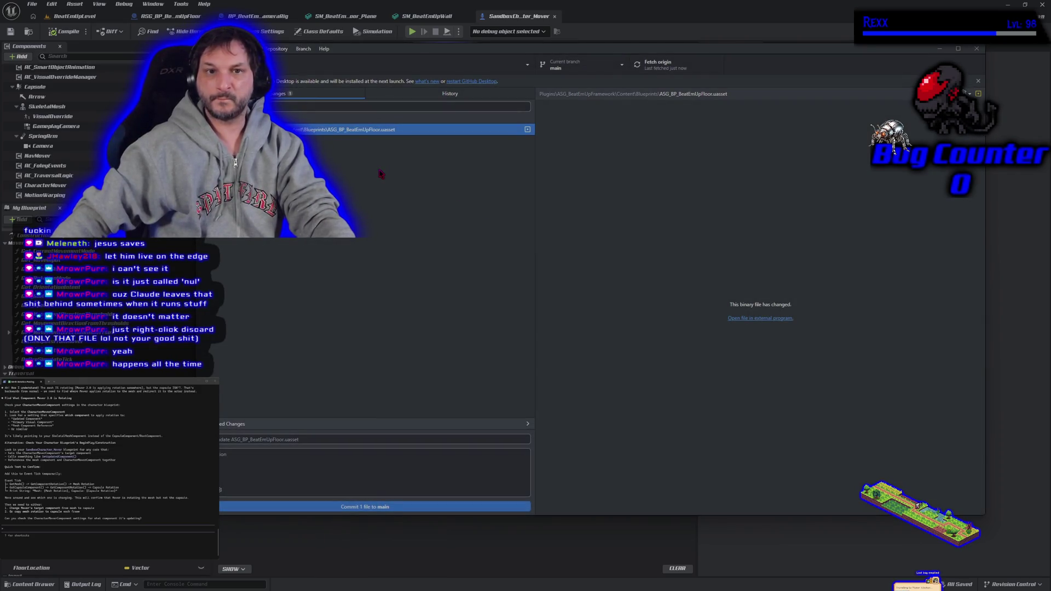
- Discard the floor asset's changes again and view the stashed changes
{"action": "right_click", "coordinate": [398, 133]}
{"action": "left_click", "coordinate": [416, 142]}
{"action": "left_click", "coordinate": [636, 323]}
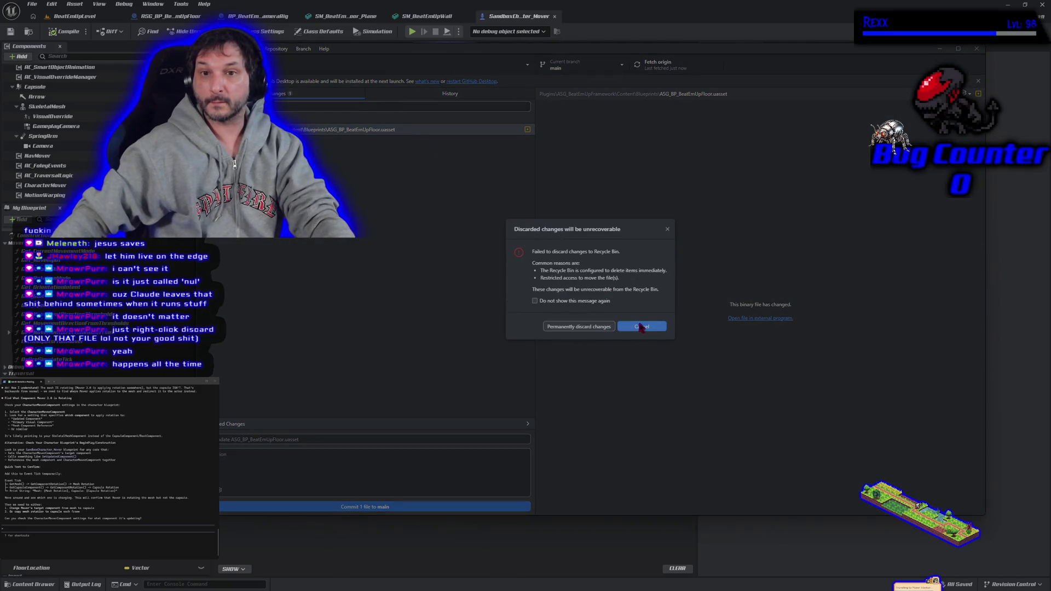
{"action": "left_click", "coordinate": [597, 327]}
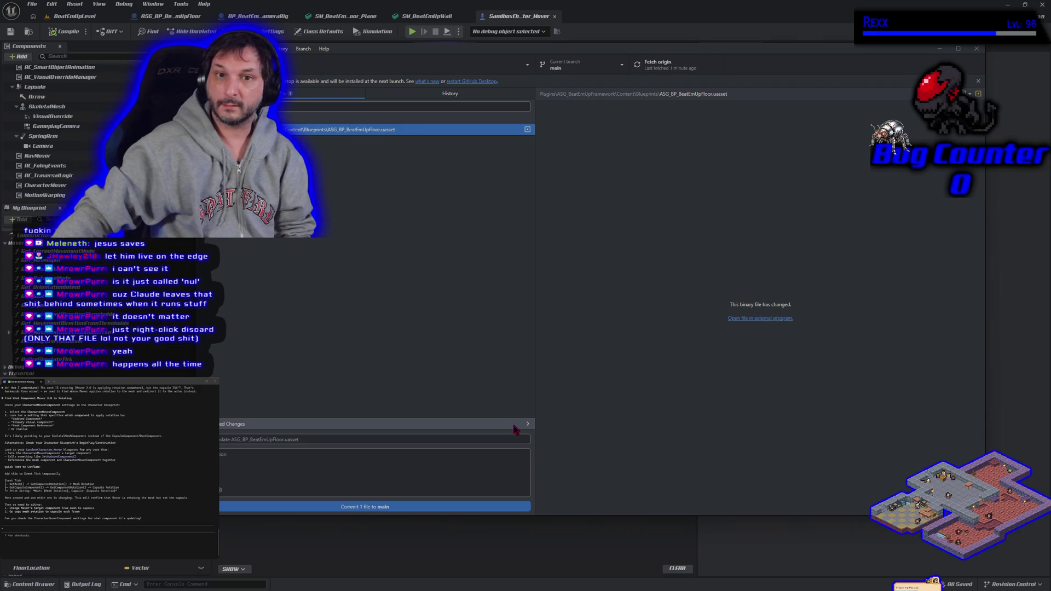
{"action": "left_click", "coordinate": [601, 245]}
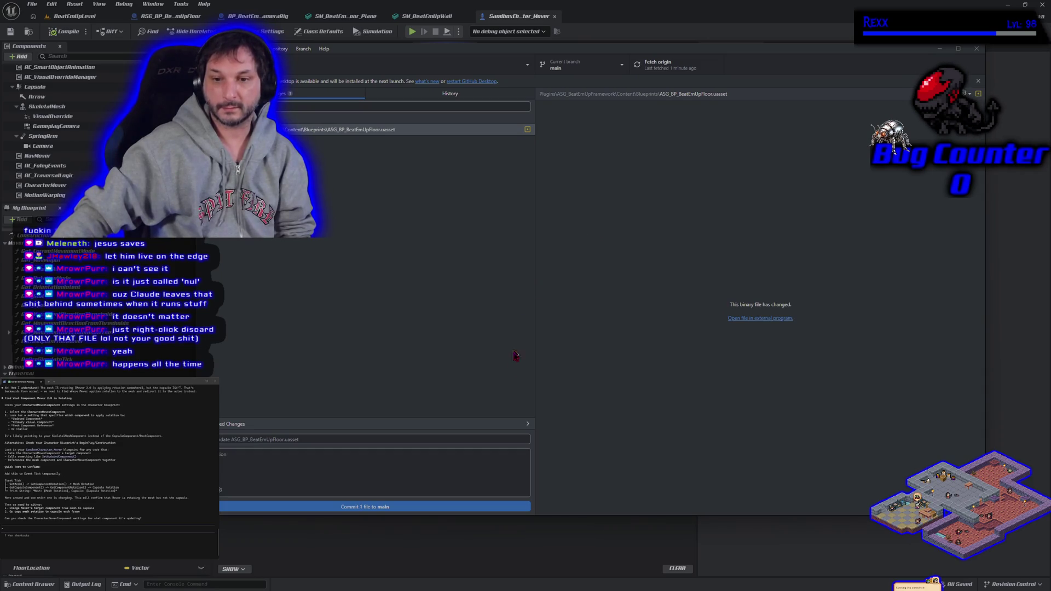
{"action": "left_click", "coordinate": [525, 425]}
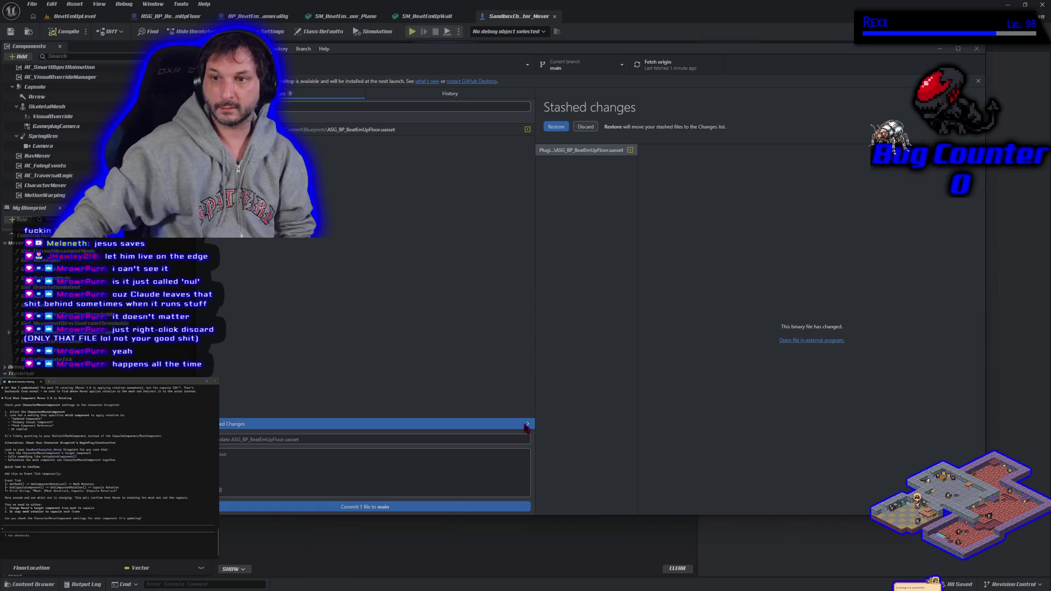
- Delete the stash, retry discarding ASG_BP_BeatEmUpFloor.uasset, then close the Unreal editor locking it
{"action": "left_click", "coordinate": [585, 127]}
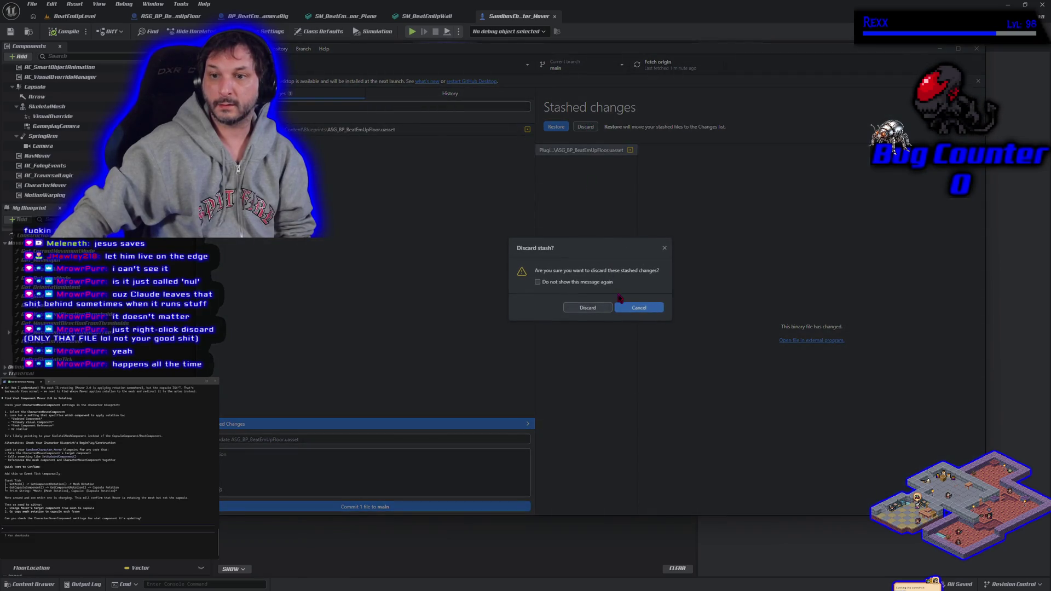
{"action": "left_click", "coordinate": [587, 308]}
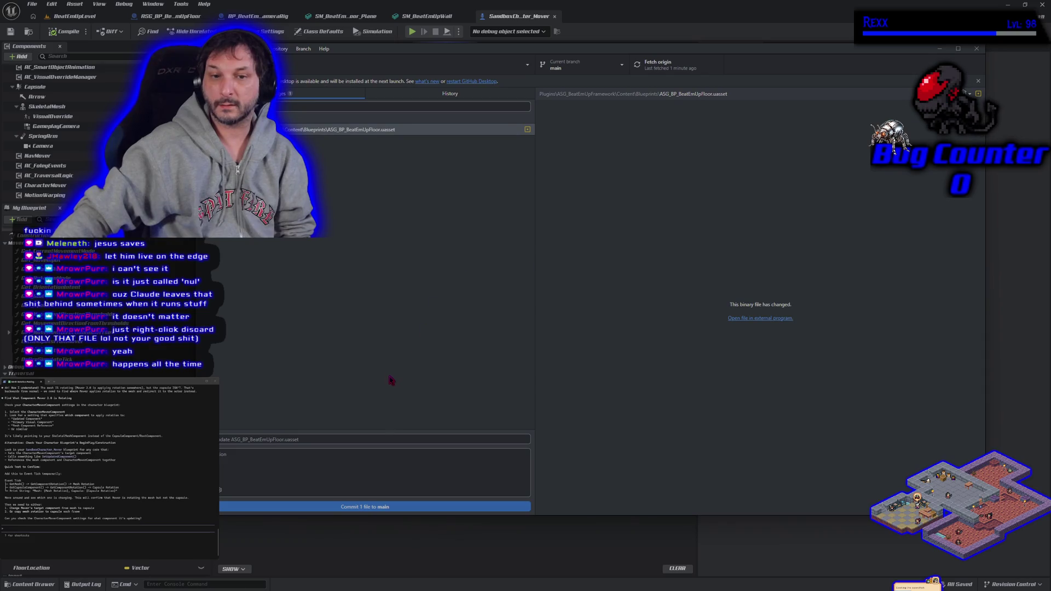
{"action": "right_click", "coordinate": [353, 135]}
{"action": "left_click", "coordinate": [364, 142]}
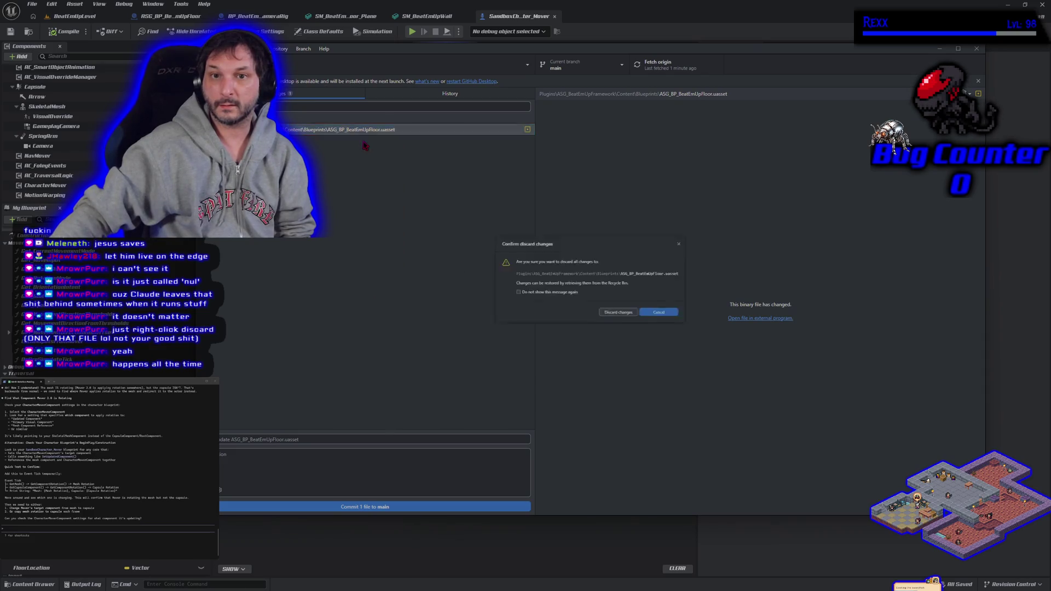
{"action": "left_click", "coordinate": [624, 323]}
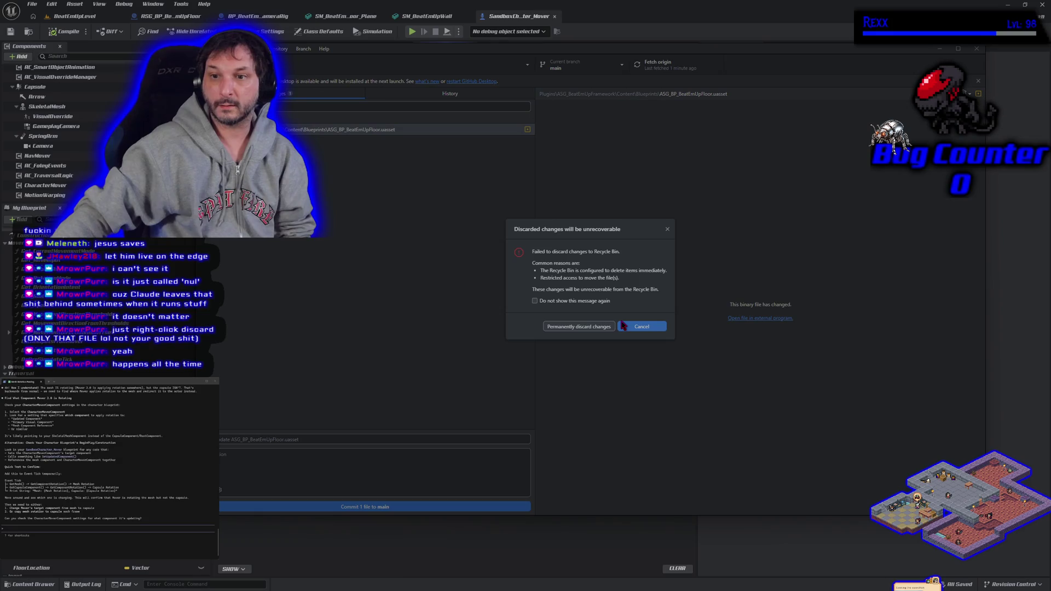
{"action": "left_click", "coordinate": [571, 329]}
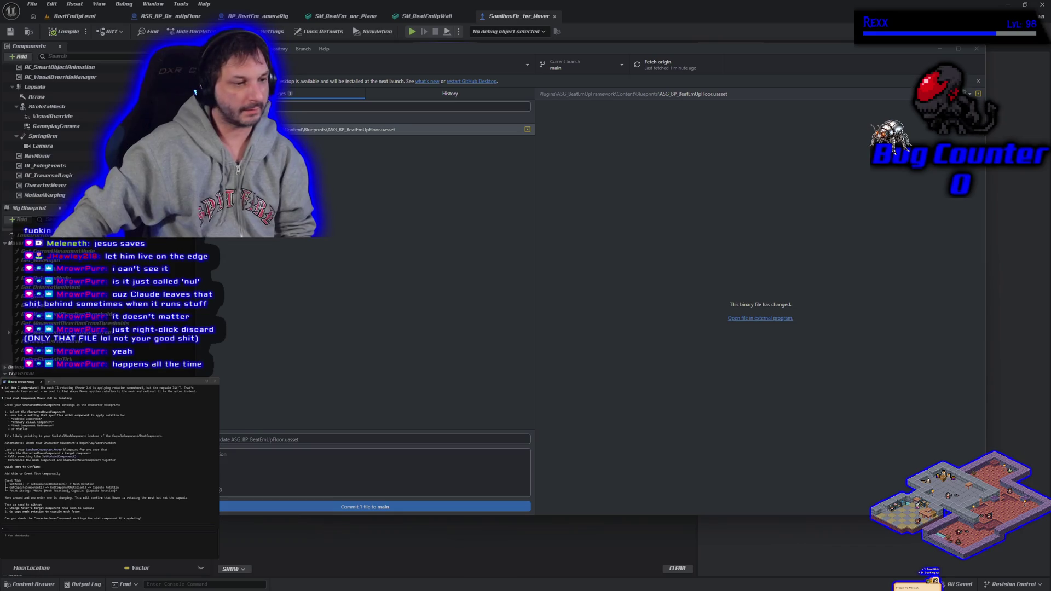
{"action": "key", "text": "alt+Tab"}
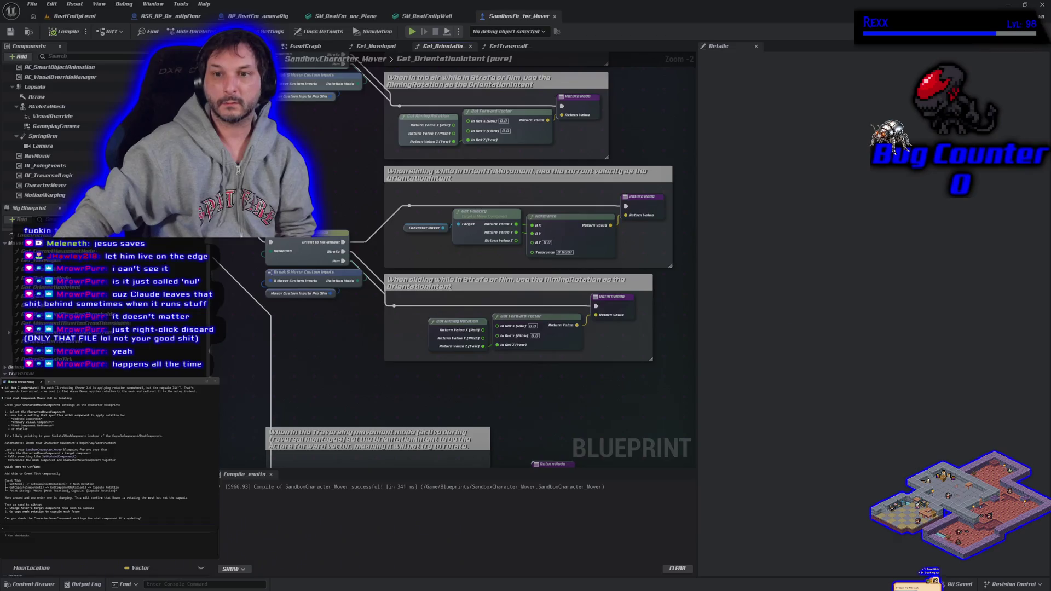
{"action": "left_click", "coordinate": [1043, 4]}
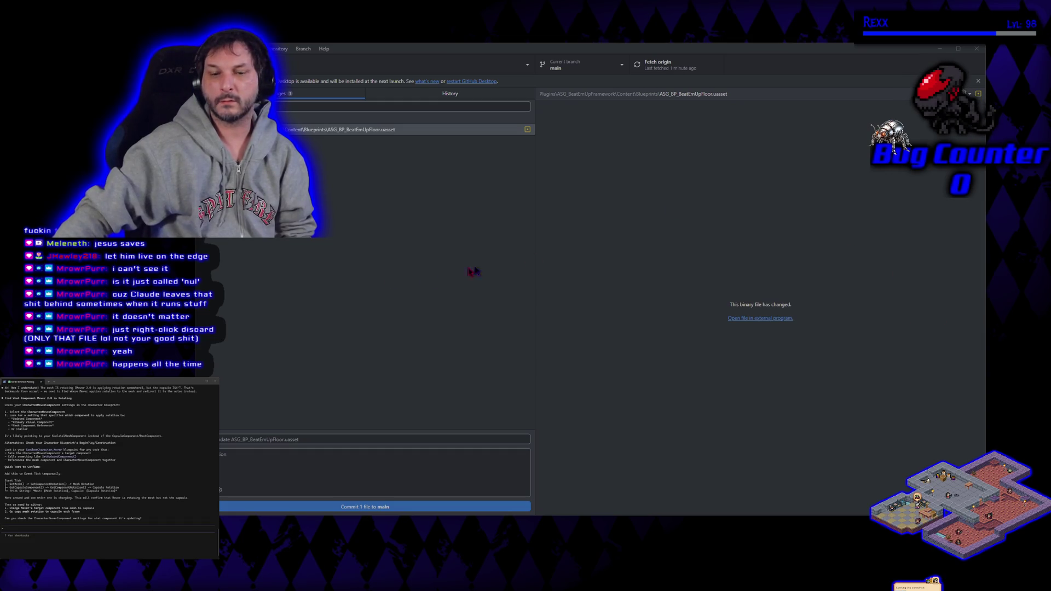
- Discard the floor asset change, merge Development into main, and push to origin
{"action": "right_click", "coordinate": [363, 132]}
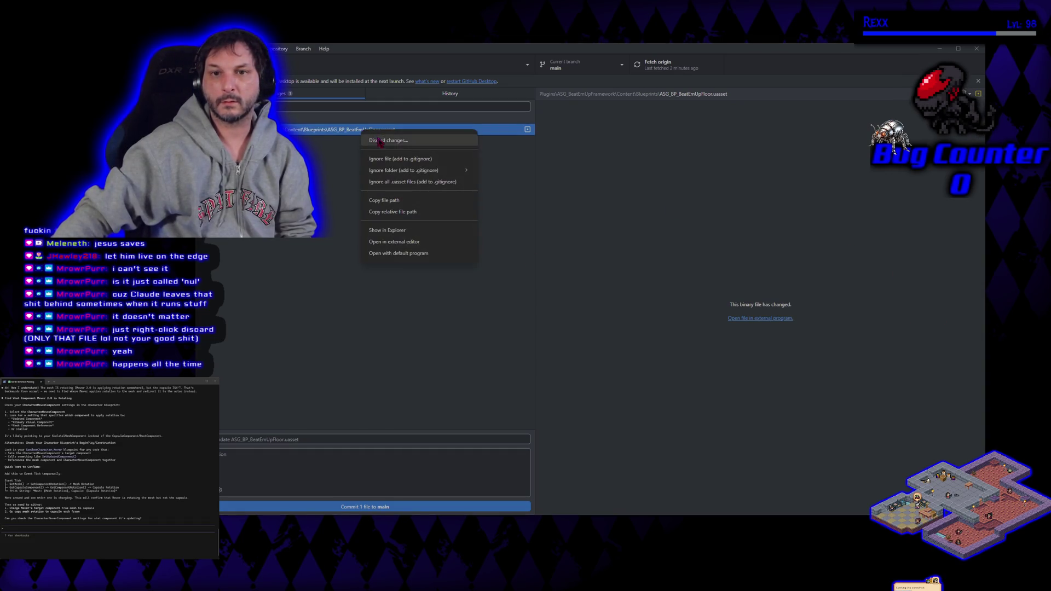
{"action": "left_click", "coordinate": [378, 140]}
{"action": "left_click", "coordinate": [616, 322]}
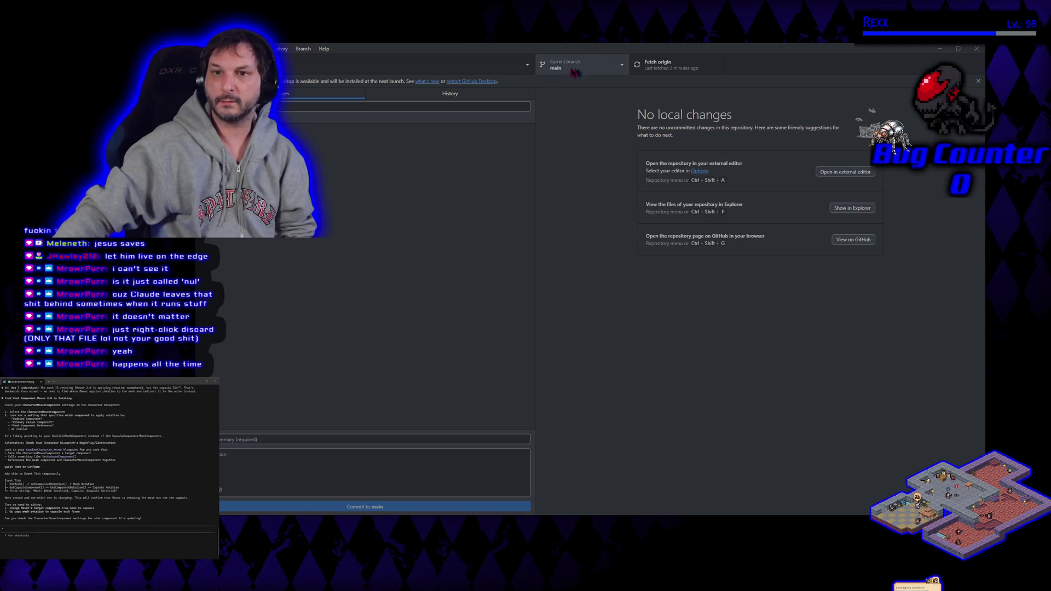
{"action": "left_click", "coordinate": [303, 49]}
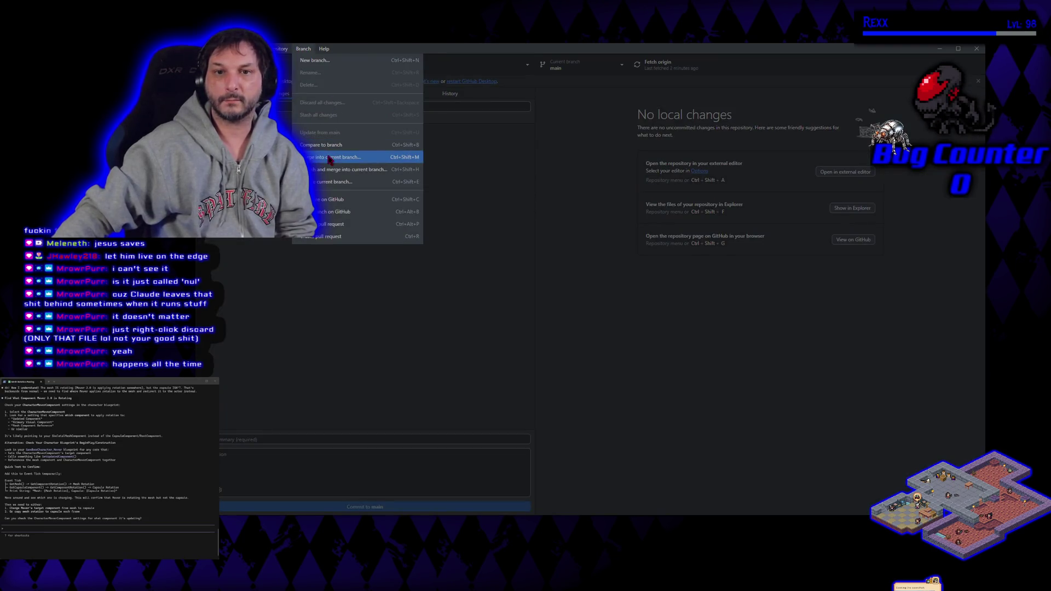
{"action": "left_click", "coordinate": [330, 157]}
{"action": "left_click", "coordinate": [547, 263]}
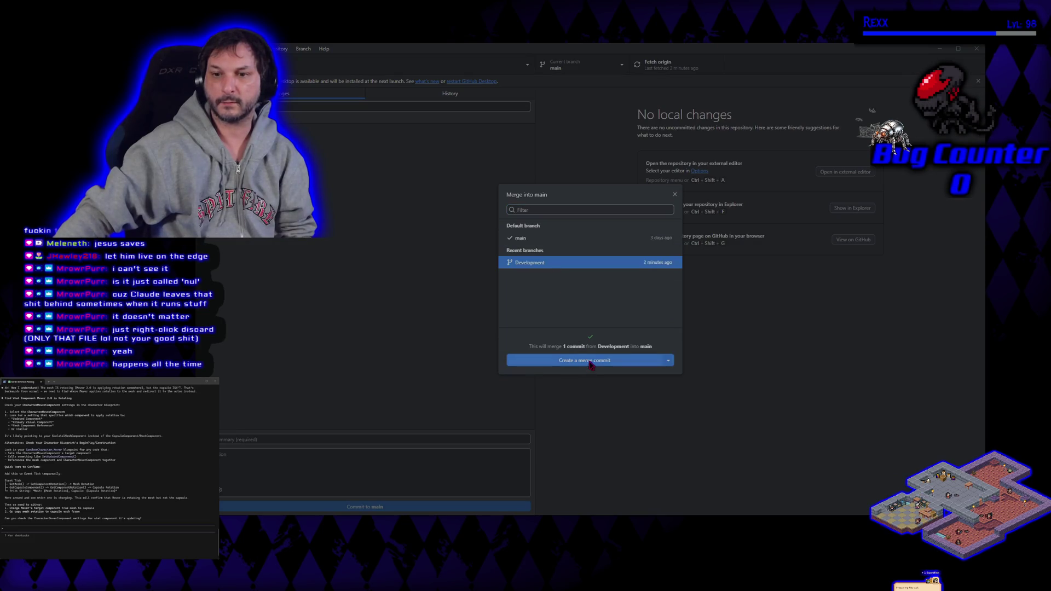
{"action": "left_click", "coordinate": [584, 360]}
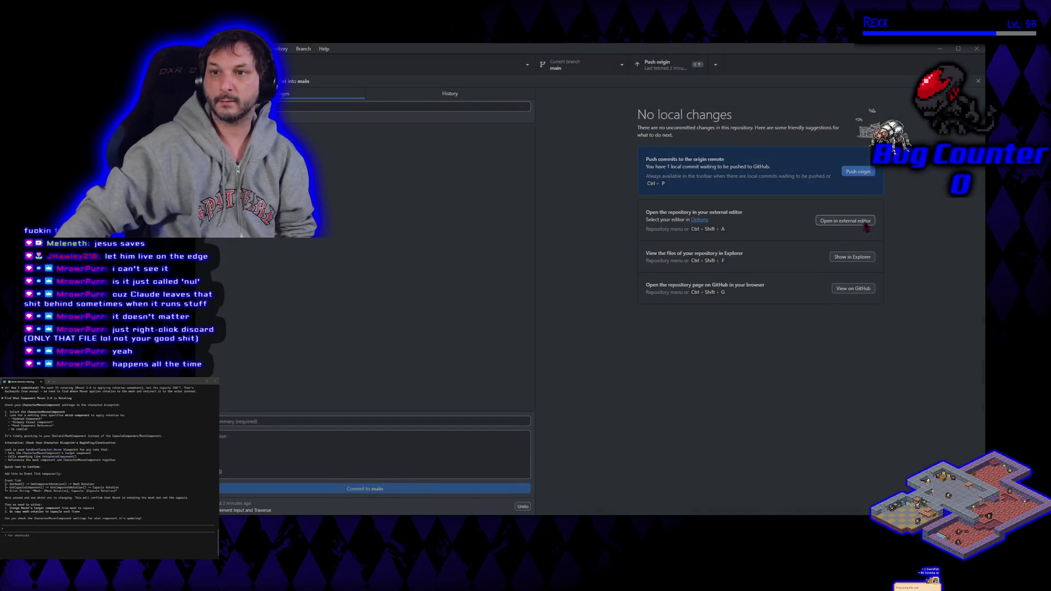
{"action": "left_click", "coordinate": [862, 173]}
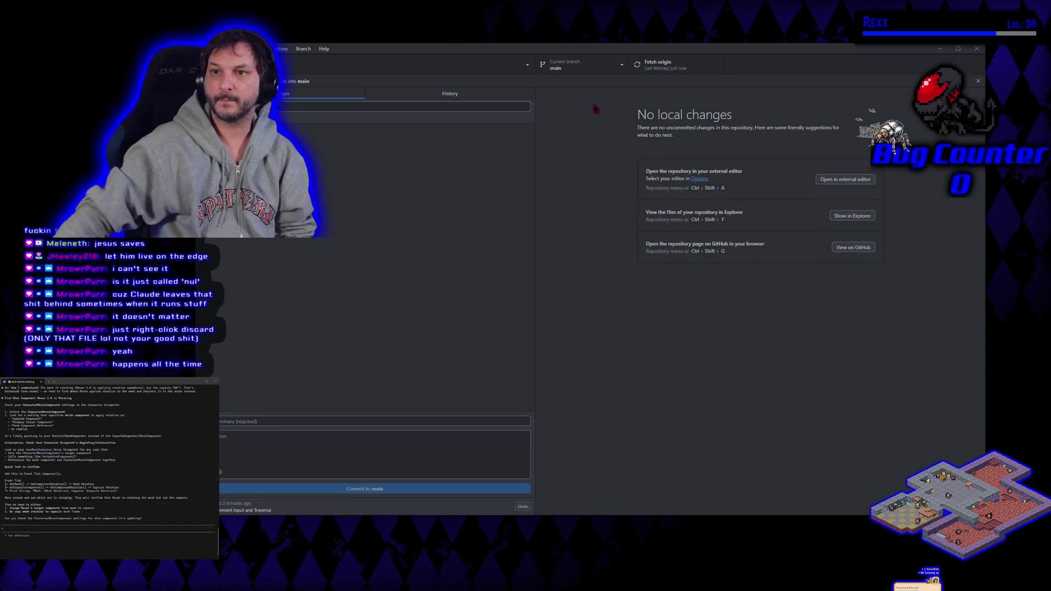
- Switch back to the Development branch and bring up the YouTube video
{"action": "left_click", "coordinate": [596, 65]}
{"action": "left_click", "coordinate": [584, 150]}
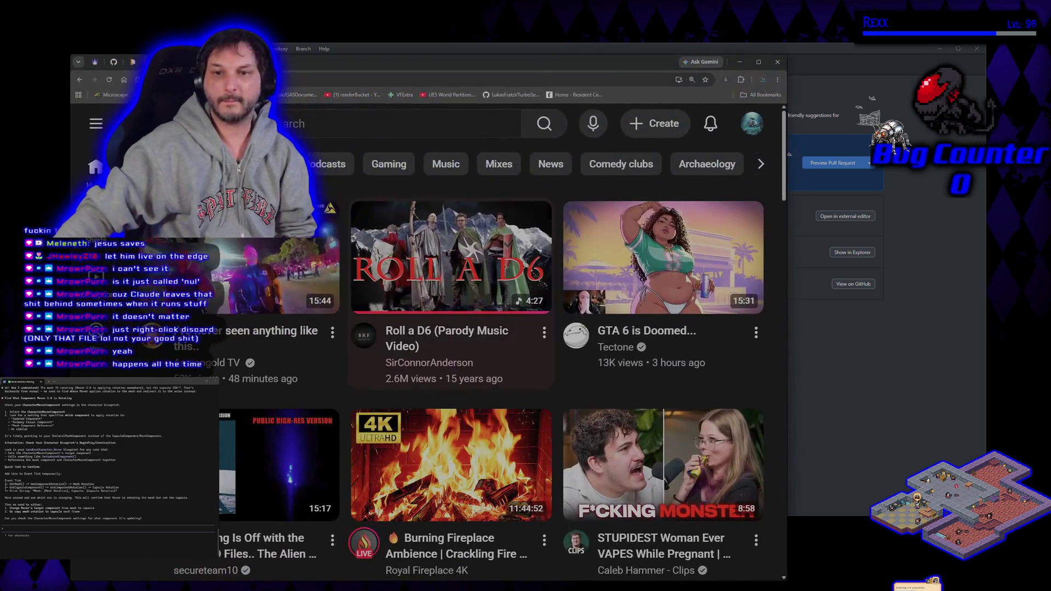
{"action": "left_click", "coordinate": [450, 248]}
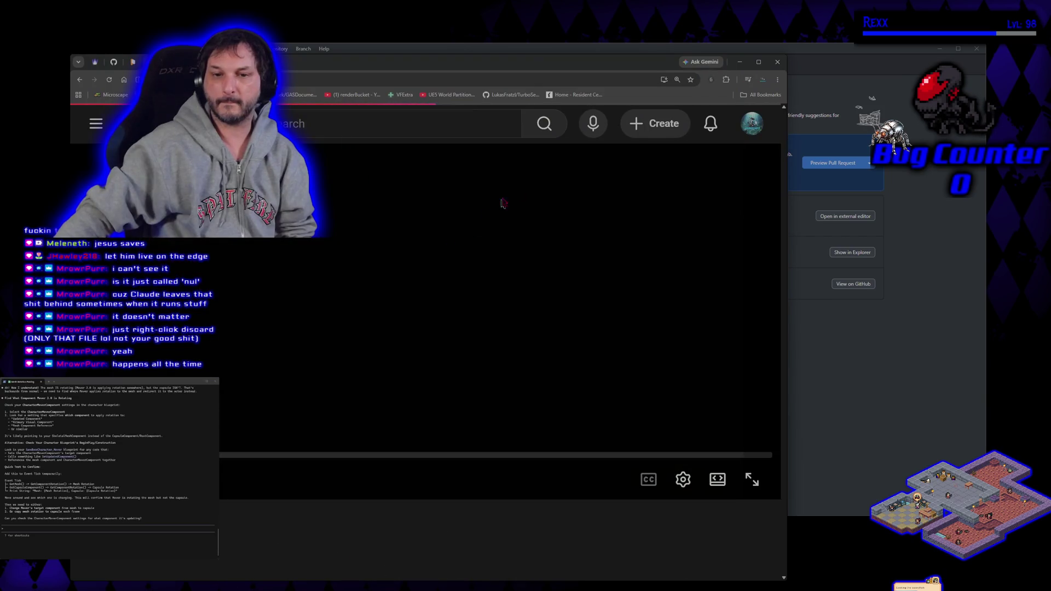
- In a maximized browser, play Roll a D6 full screen, skip ahead ~20 seconds, then close GitHub Desktop
{"action": "left_click", "coordinate": [759, 61]}
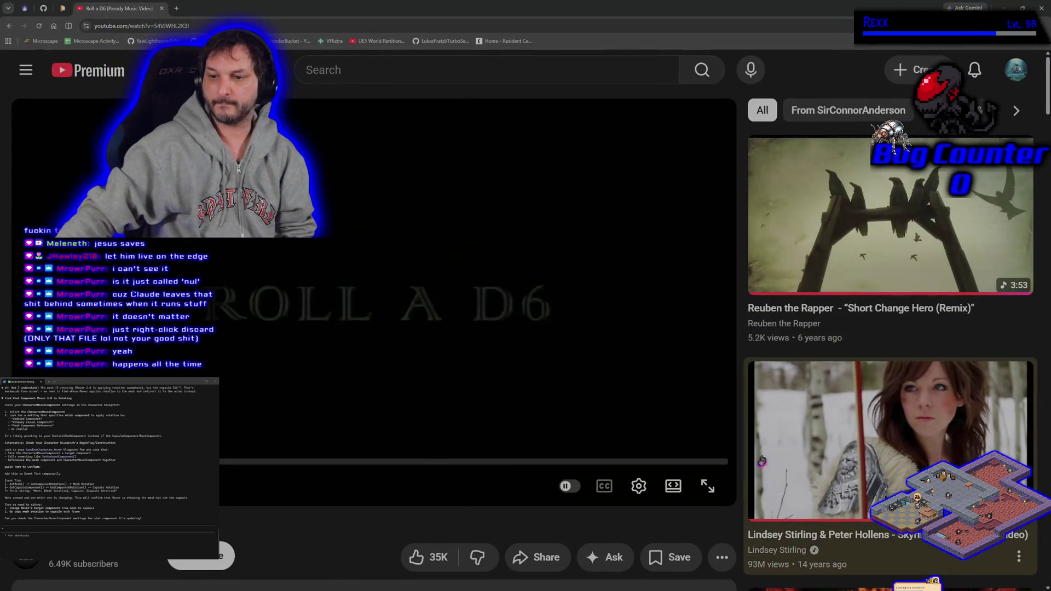
{"action": "left_click", "coordinate": [708, 487]}
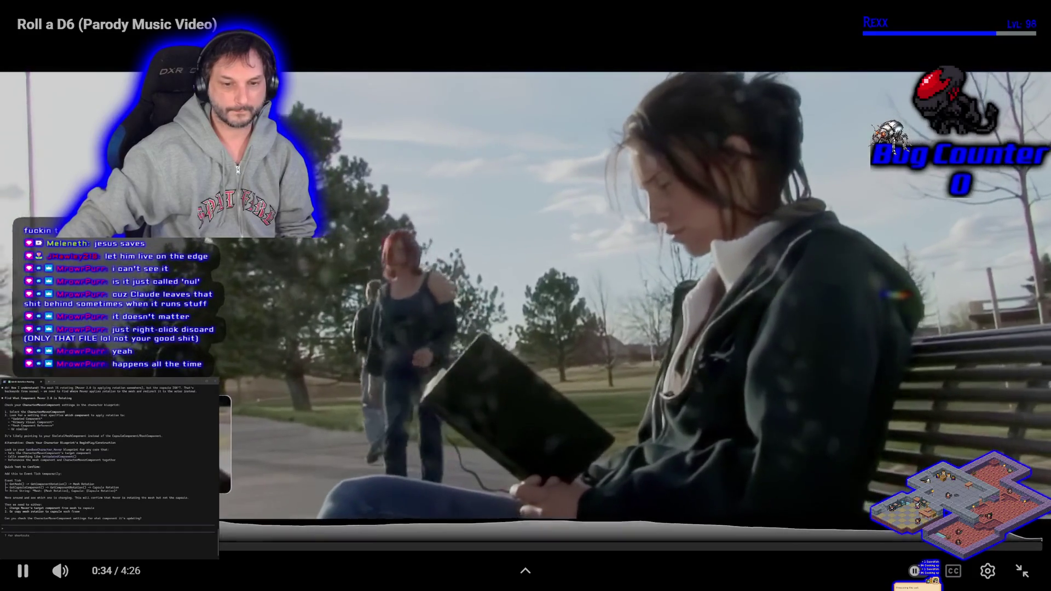
{"action": "key", "text": "l"}
{"action": "key", "text": "l"}
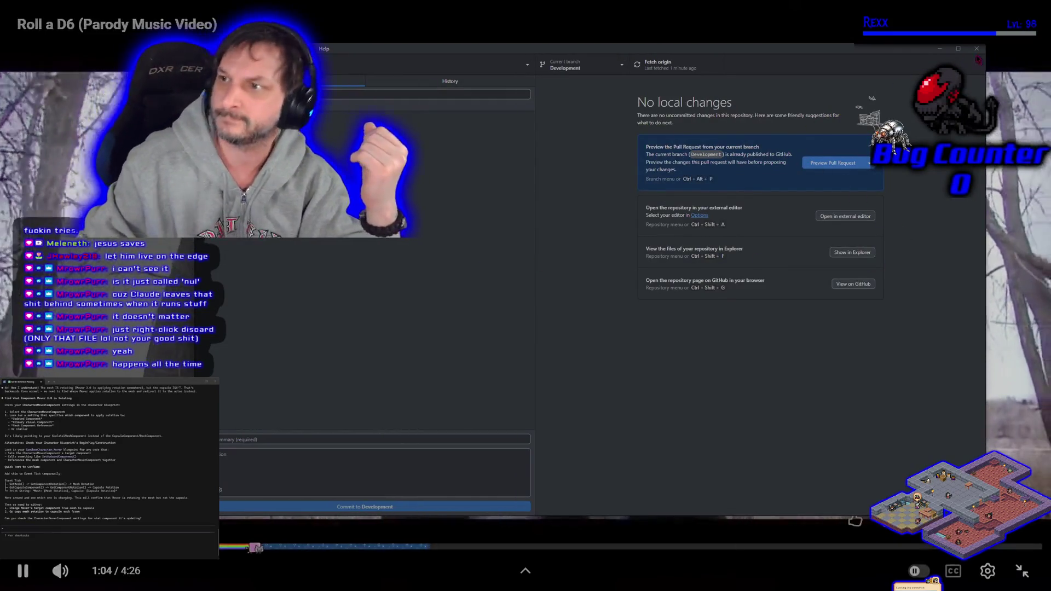
{"action": "left_click", "coordinate": [970, 54]}
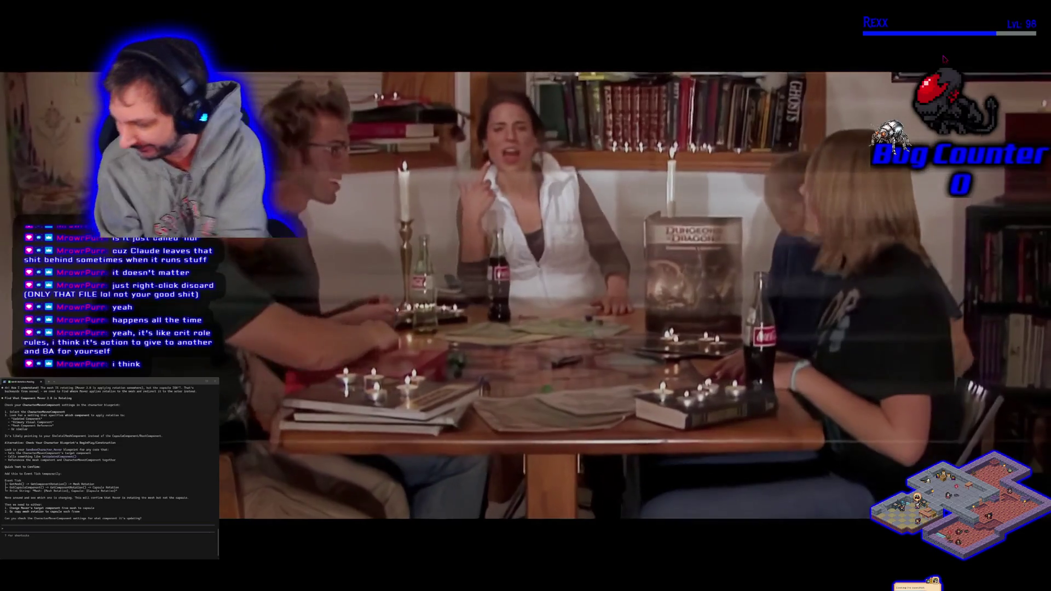
- Keep watching Roll a D6 full screen through the tabletop and woodland battle scenes
{"action": "mouse_move", "coordinate": [944, 58]}
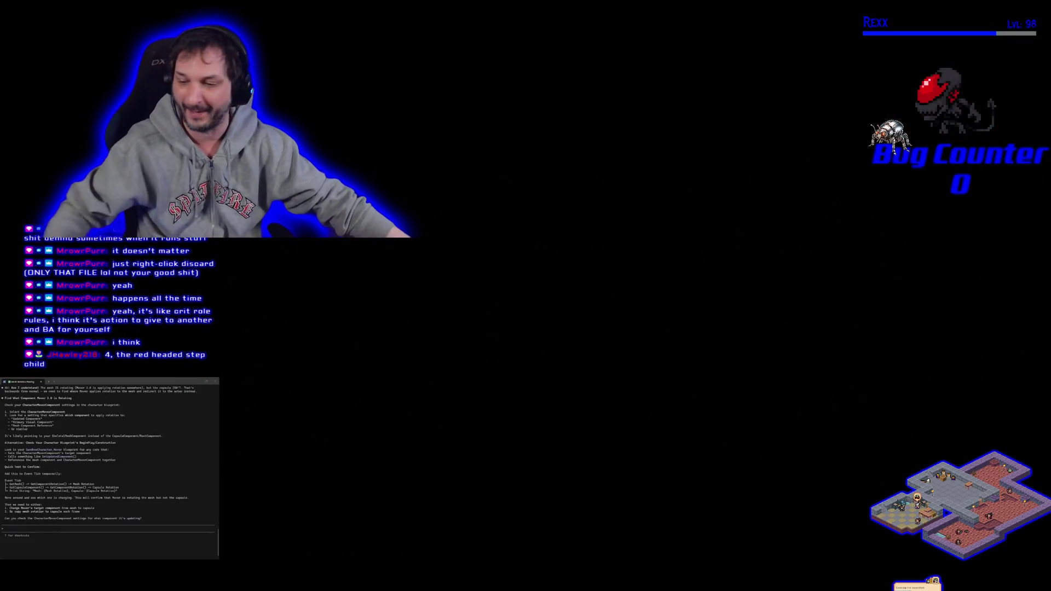
- Play the Chicken Attack music video full screen from the home page, then exit and return home
{"action": "left_click", "coordinate": [1022, 571]}
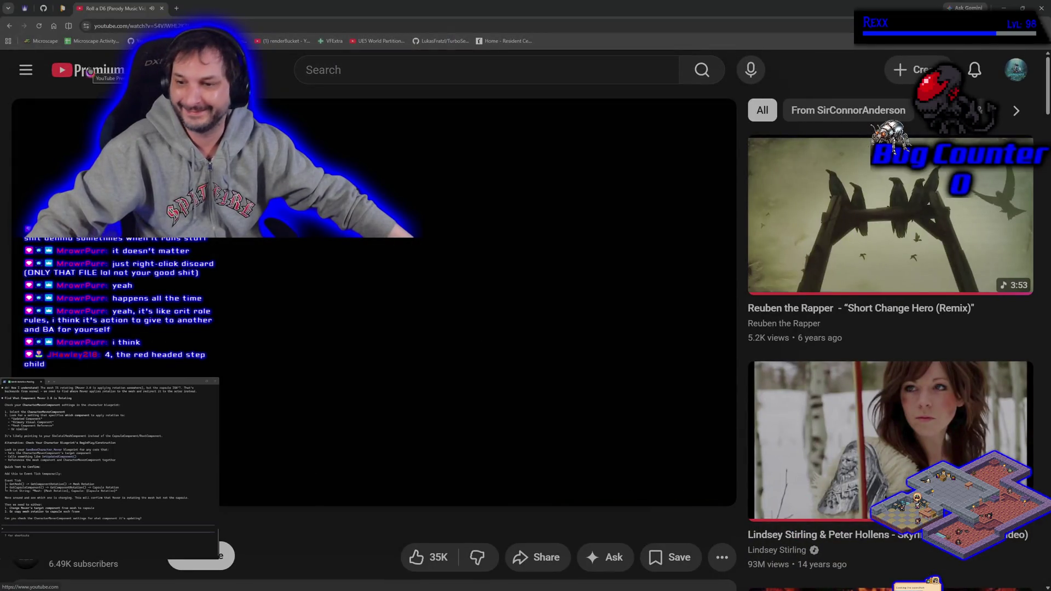
{"action": "left_click", "coordinate": [90, 70]}
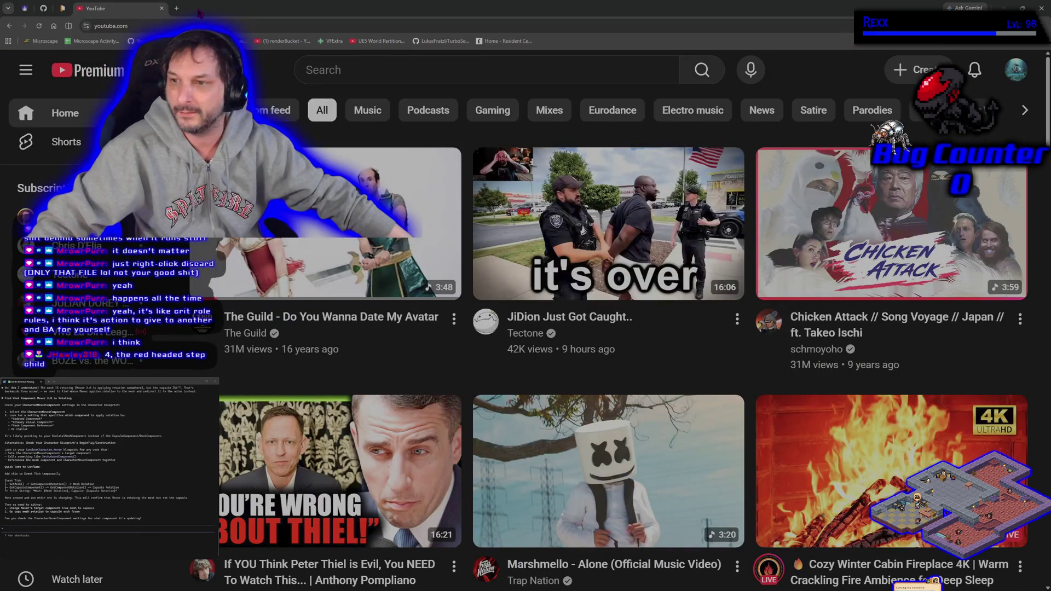
{"action": "left_click", "coordinate": [882, 230]}
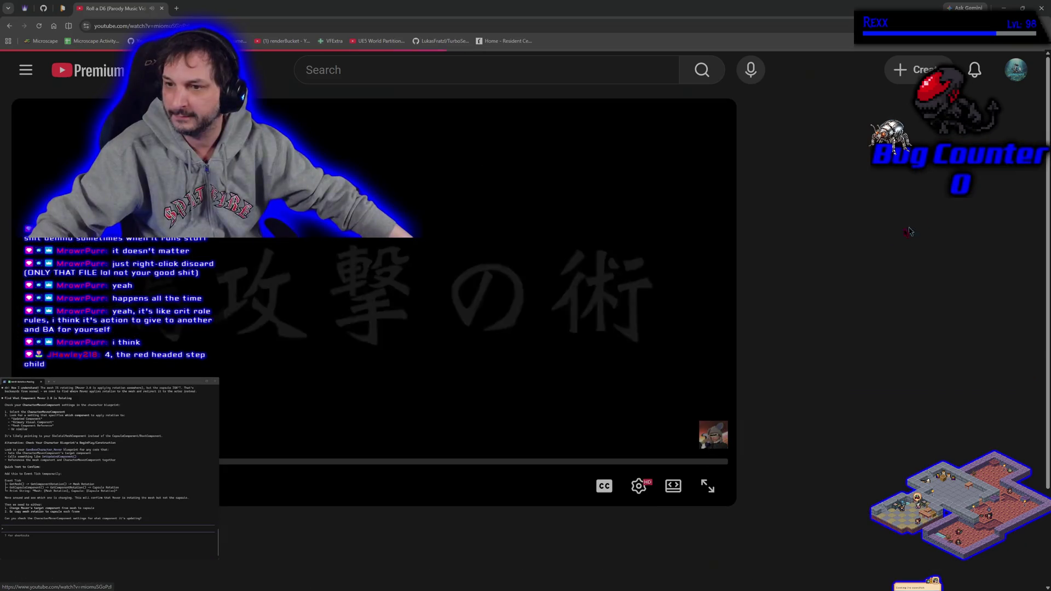
{"action": "left_click", "coordinate": [710, 491]}
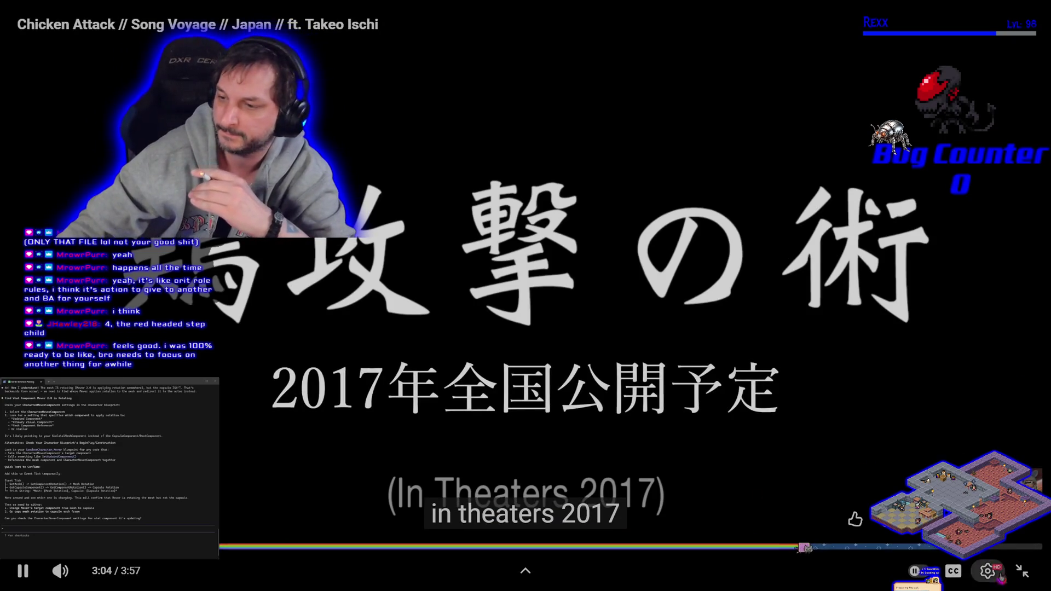
{"action": "key", "text": "Escape"}
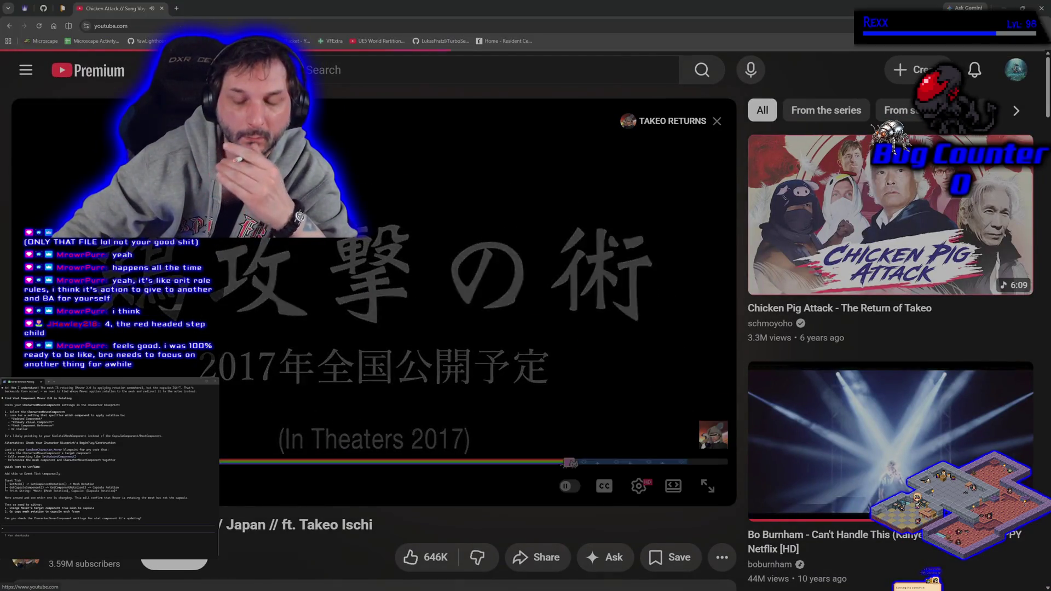
{"action": "key", "text": "alt+Left"}
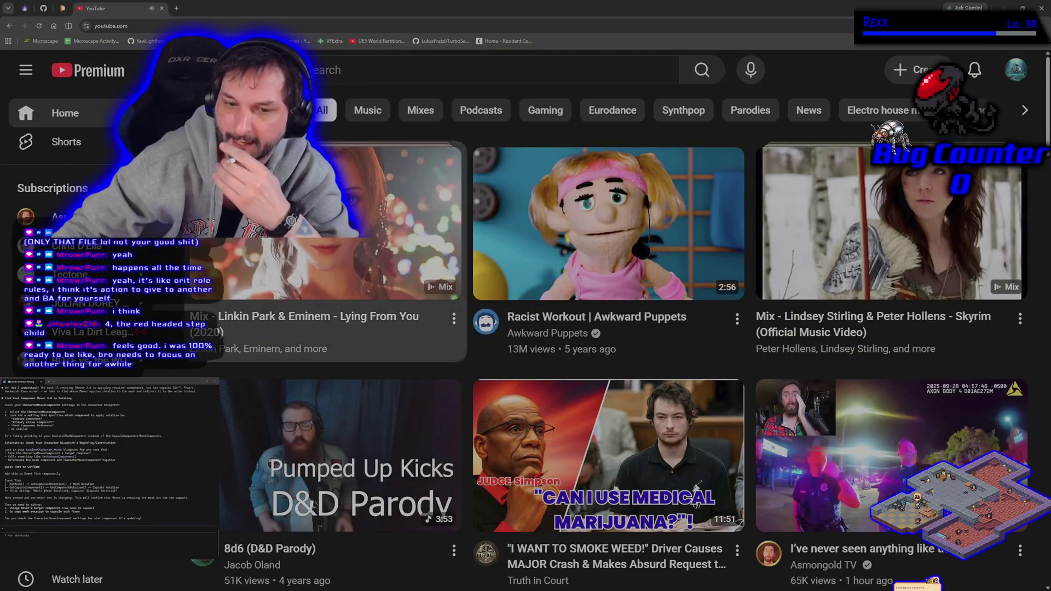
- Open the Linkin Park & Eminem - Lying From You (2020) mix and watch it full screen
{"action": "left_click", "coordinate": [329, 230]}
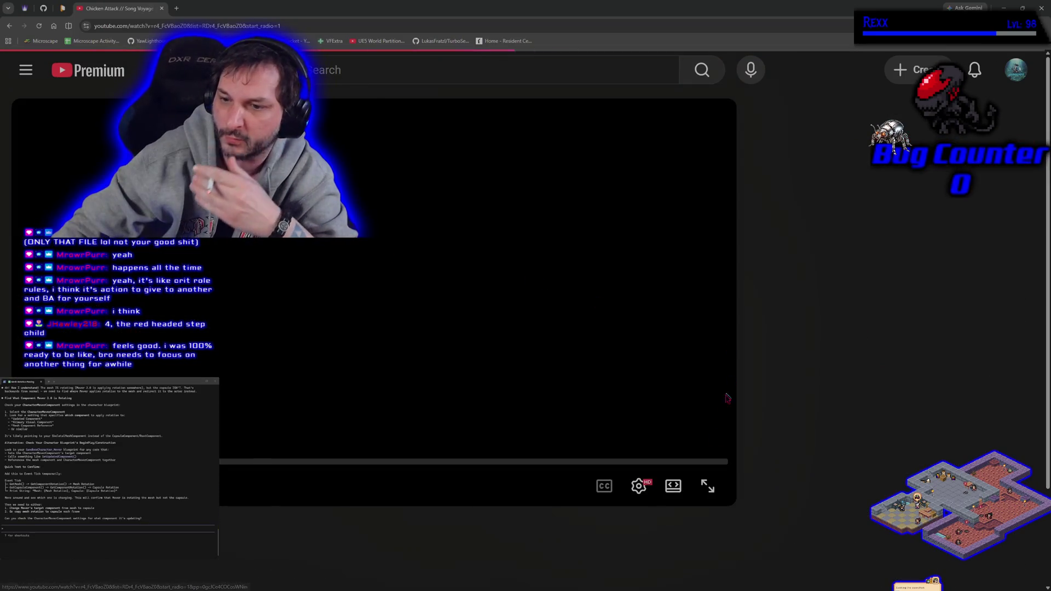
{"action": "left_click", "coordinate": [707, 437]}
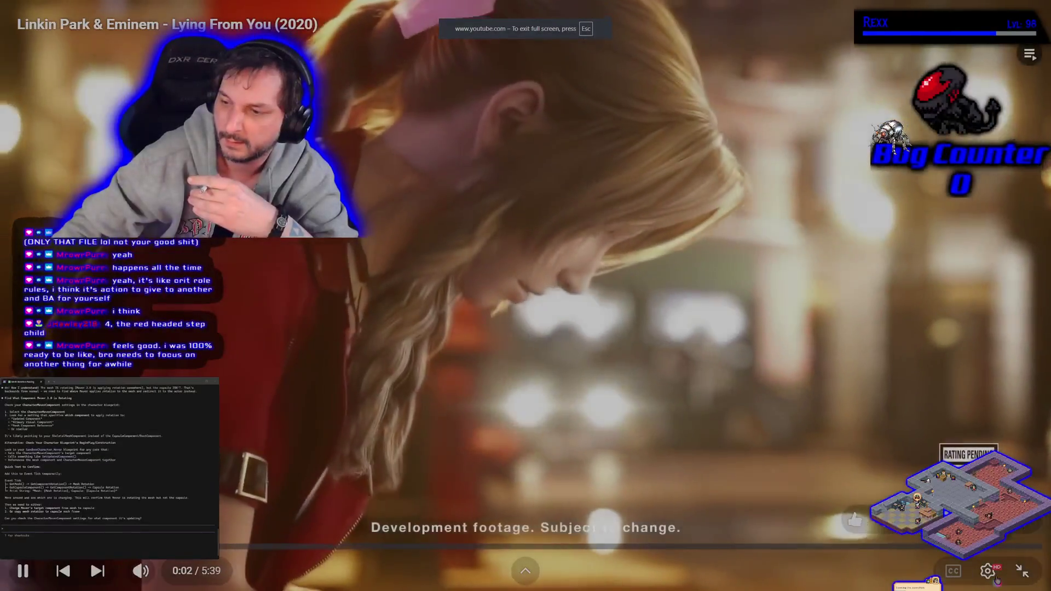
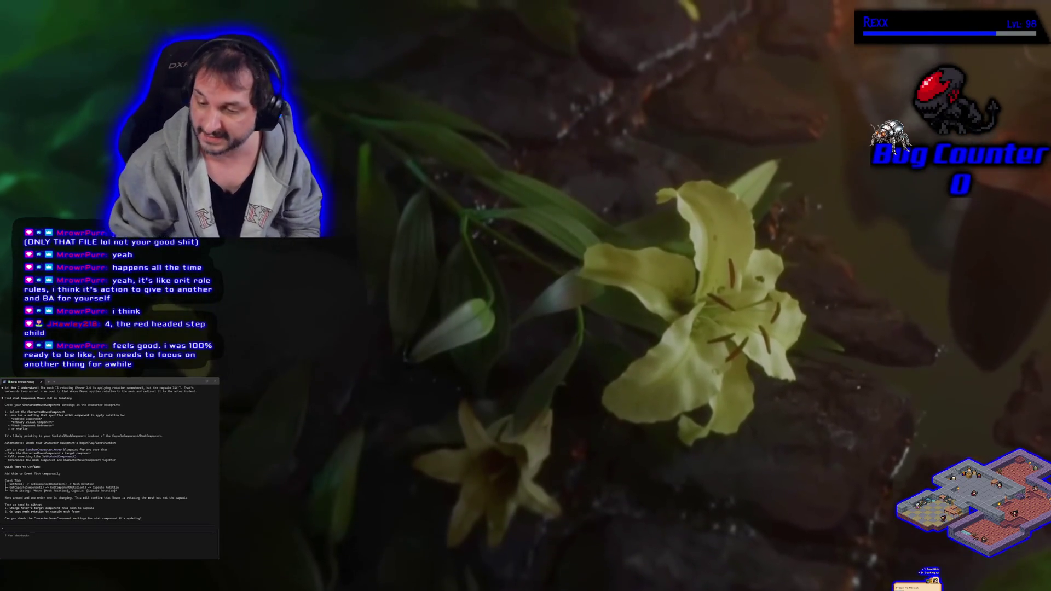
- Exit fullscreen on the Barbie Girl gothic orchestral cover and pause it around 0:43
{"action": "key", "text": "Escape"}
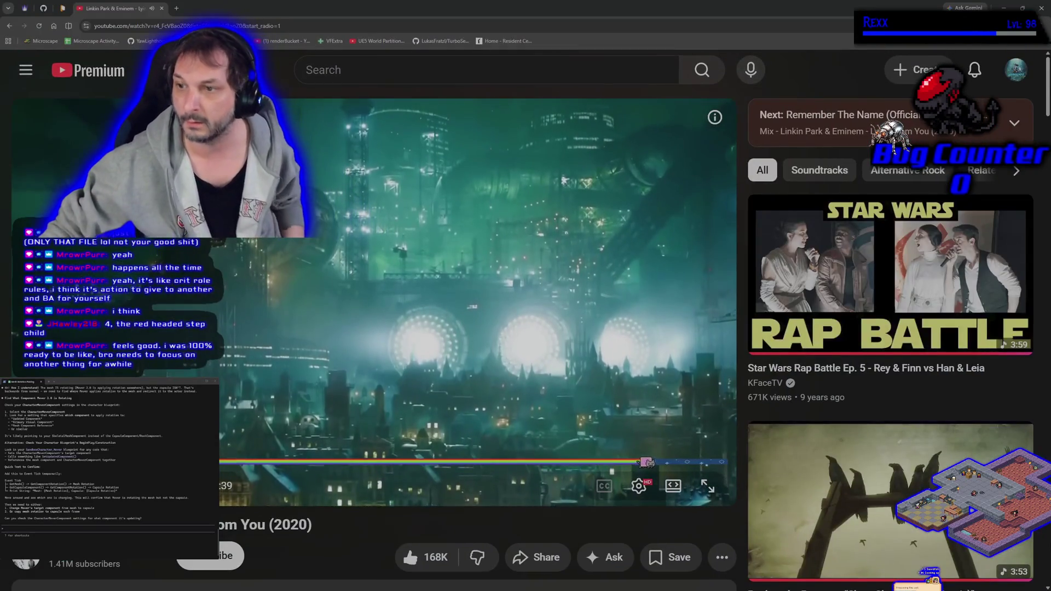
{"action": "scroll", "coordinate": [641, 423], "scroll_direction": "down", "scroll_amount": 8}
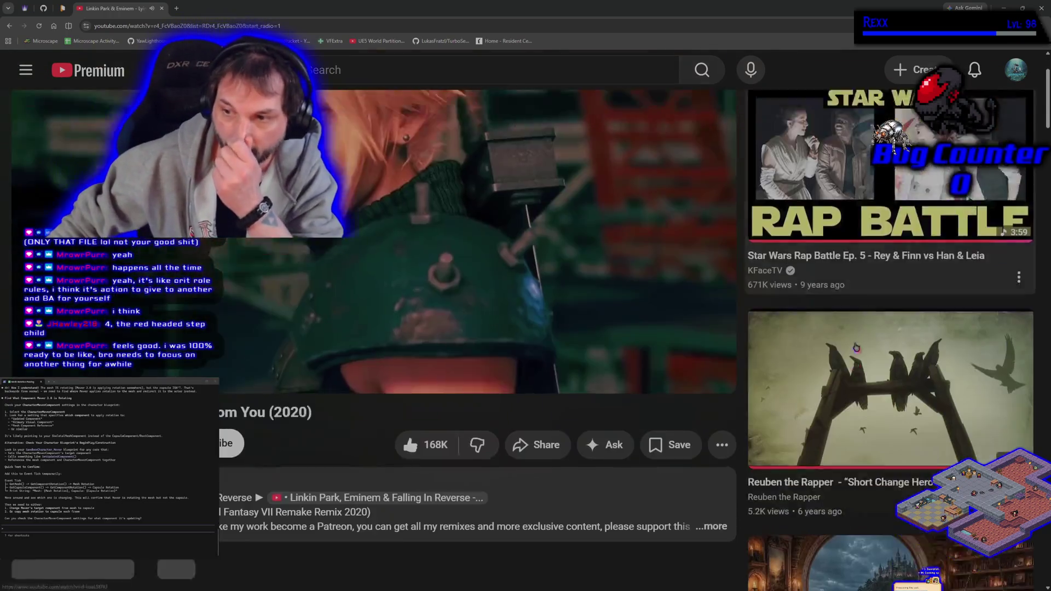
{"action": "scroll", "coordinate": [820, 349], "scroll_direction": "up", "scroll_amount": 8}
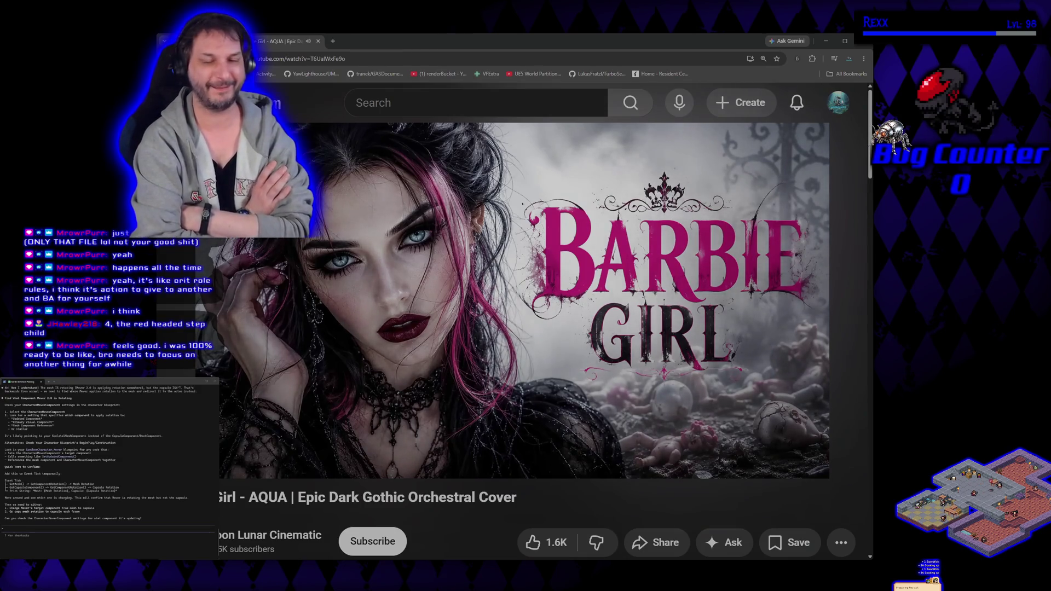
{"action": "mouse_move", "coordinate": [722, 387]}
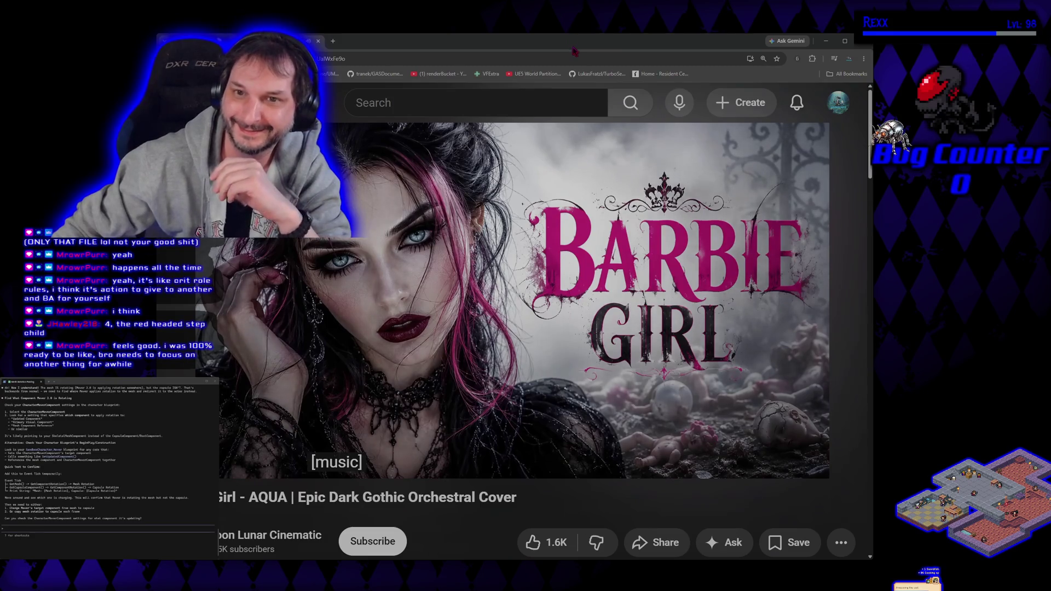
{"action": "mouse_move", "coordinate": [526, 328]}
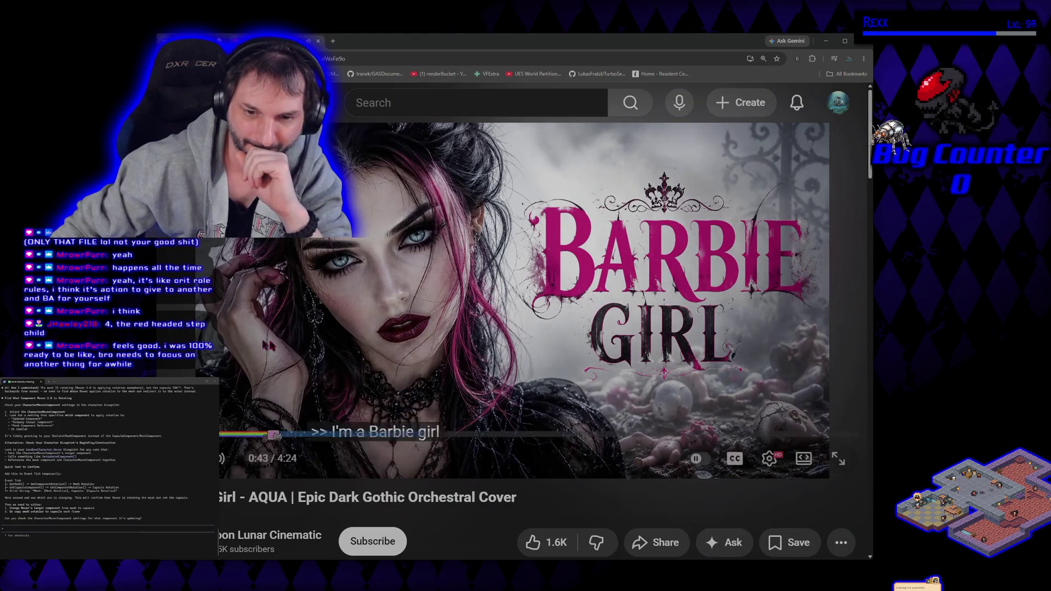
{"action": "key", "text": "space"}
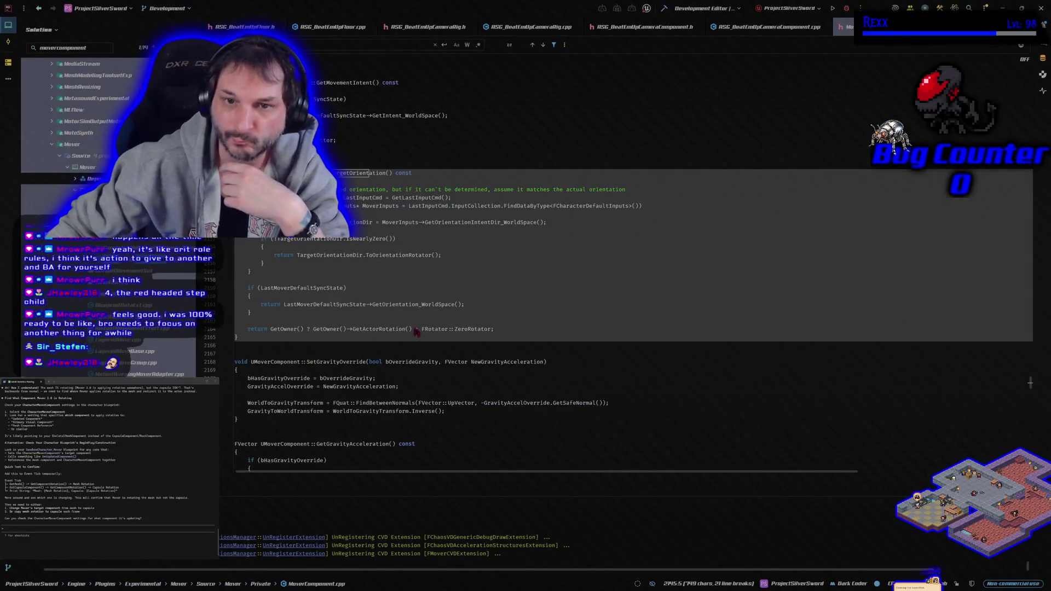
- Close the MoverComponent.cpp tab in Rider
{"action": "left_click", "coordinate": [433, 353]}
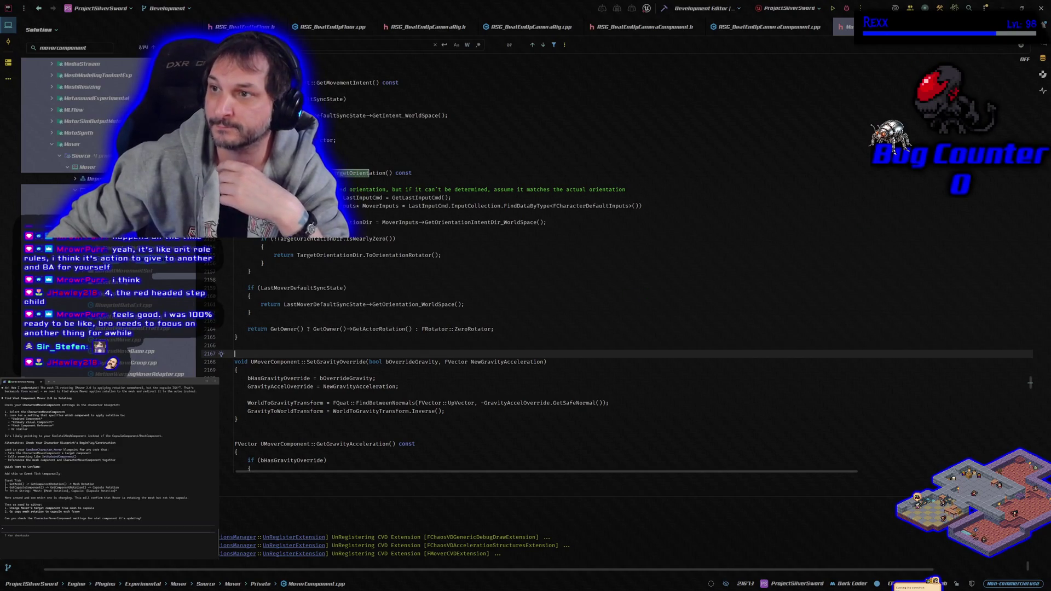
{"action": "key", "text": "ctrl+F4"}
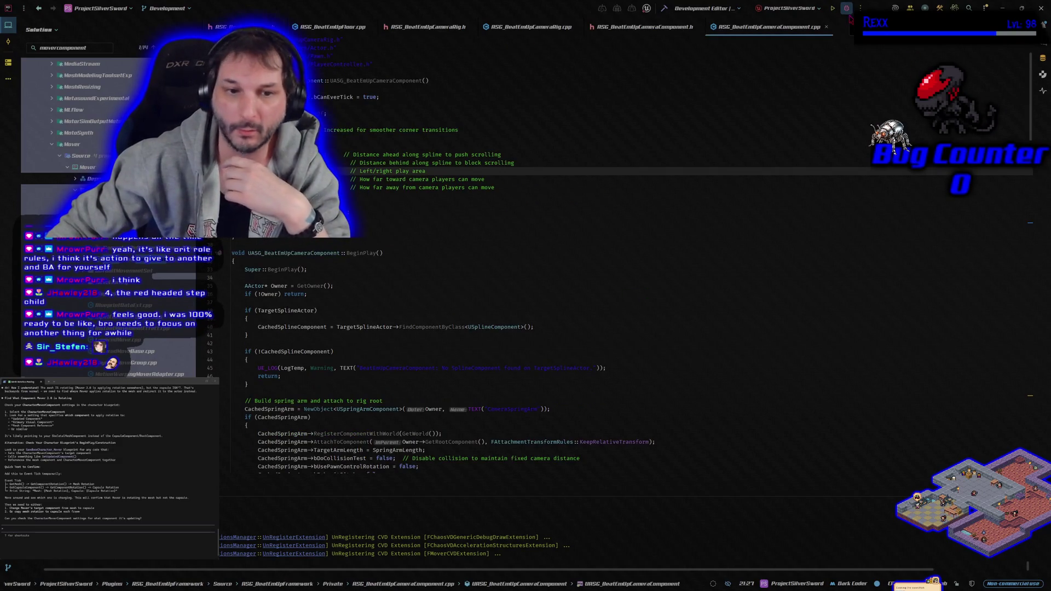
{"action": "scroll", "coordinate": [82, 110], "scroll_direction": "up", "scroll_amount": 10}
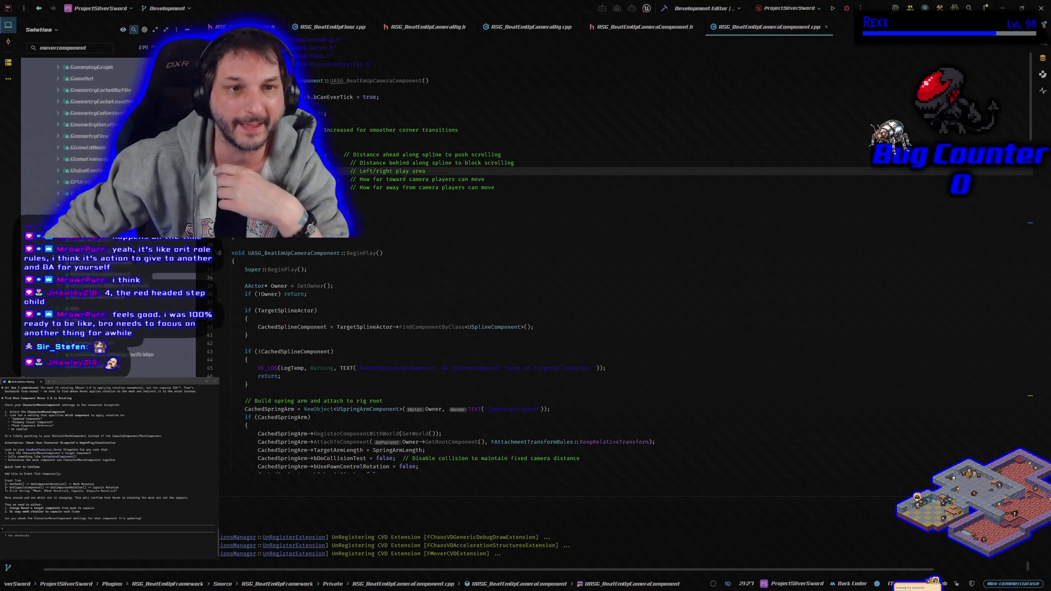
{"action": "scroll", "coordinate": [82, 126], "scroll_direction": "down", "scroll_amount": 10}
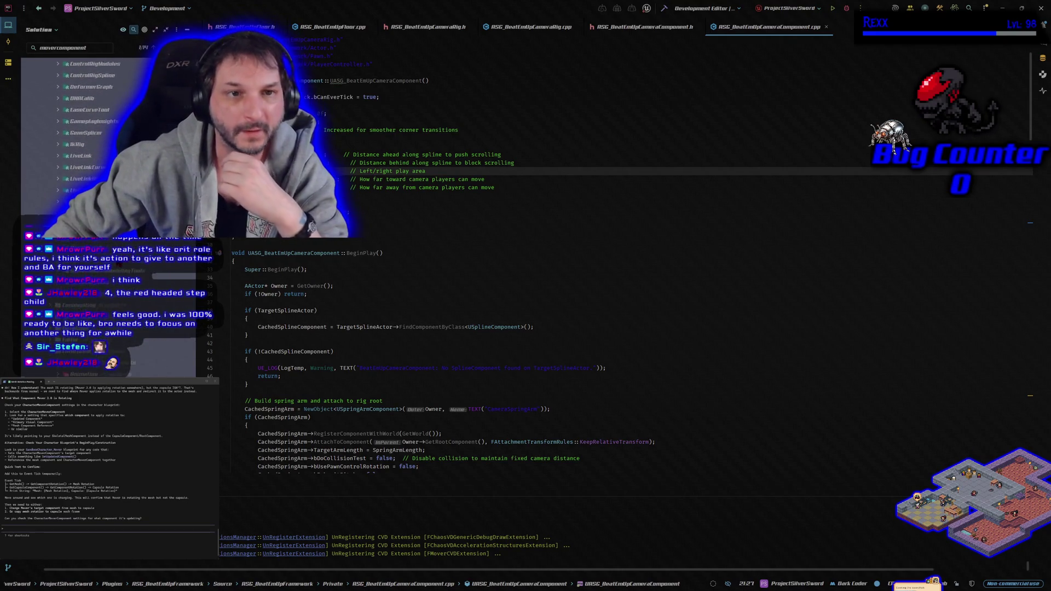
- Select ASG_BeatEmUpCameraComponent.cpp in the Solution explorer and build its project
{"action": "scroll", "coordinate": [82, 110], "scroll_direction": "up", "scroll_amount": 5}
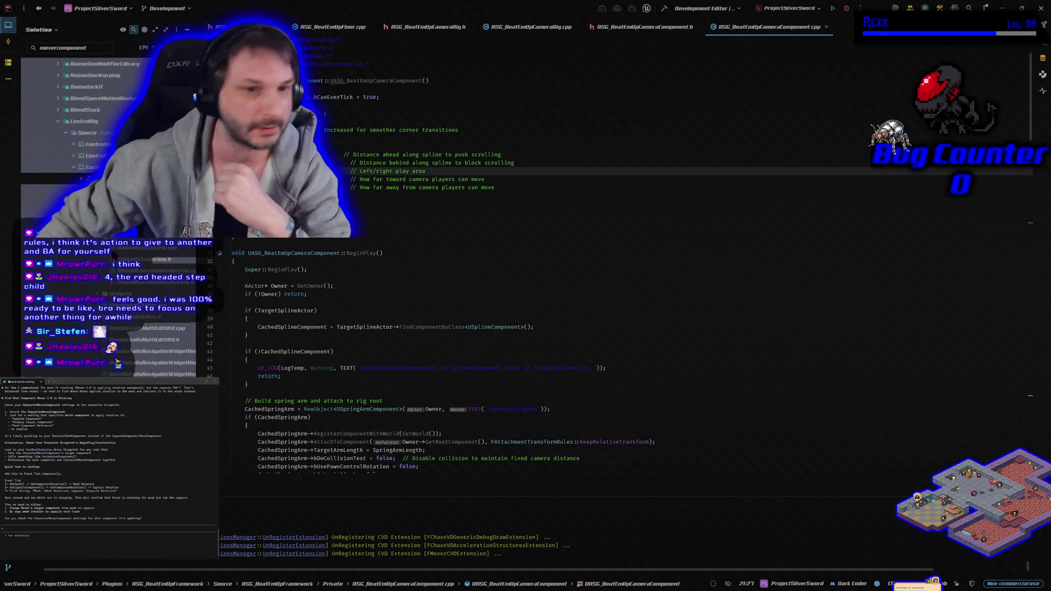
{"action": "scroll", "coordinate": [83, 121], "scroll_direction": "up", "scroll_amount": 8}
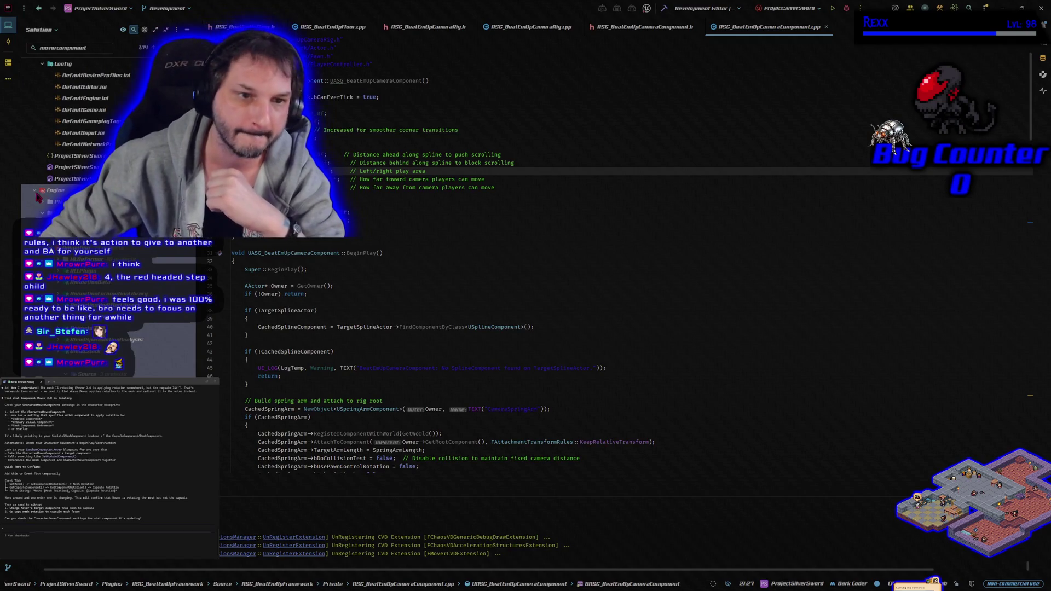
{"action": "left_click", "coordinate": [37, 186]}
{"action": "scroll", "coordinate": [36, 193], "scroll_direction": "up", "scroll_amount": 8}
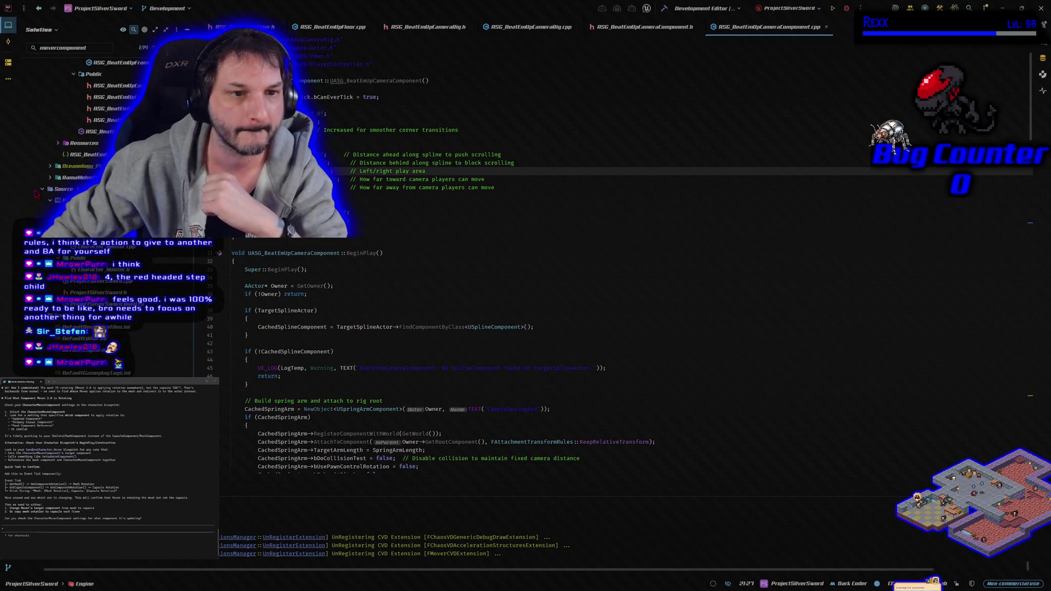
{"action": "scroll", "coordinate": [82, 165], "scroll_direction": "up", "scroll_amount": 5}
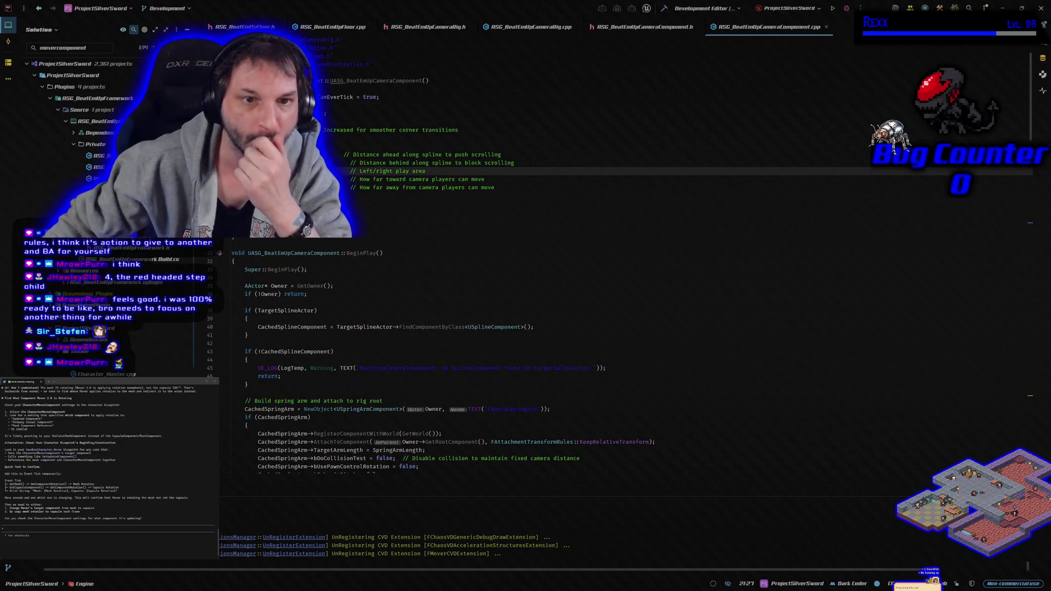
{"action": "left_click", "coordinate": [109, 156]}
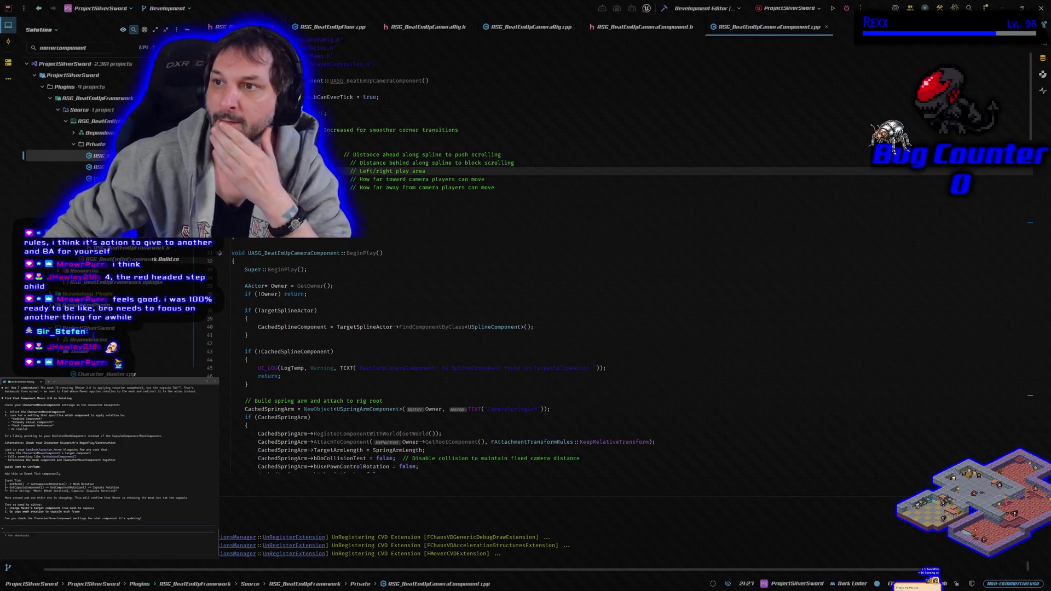
{"action": "left_click", "coordinate": [847, 10]}
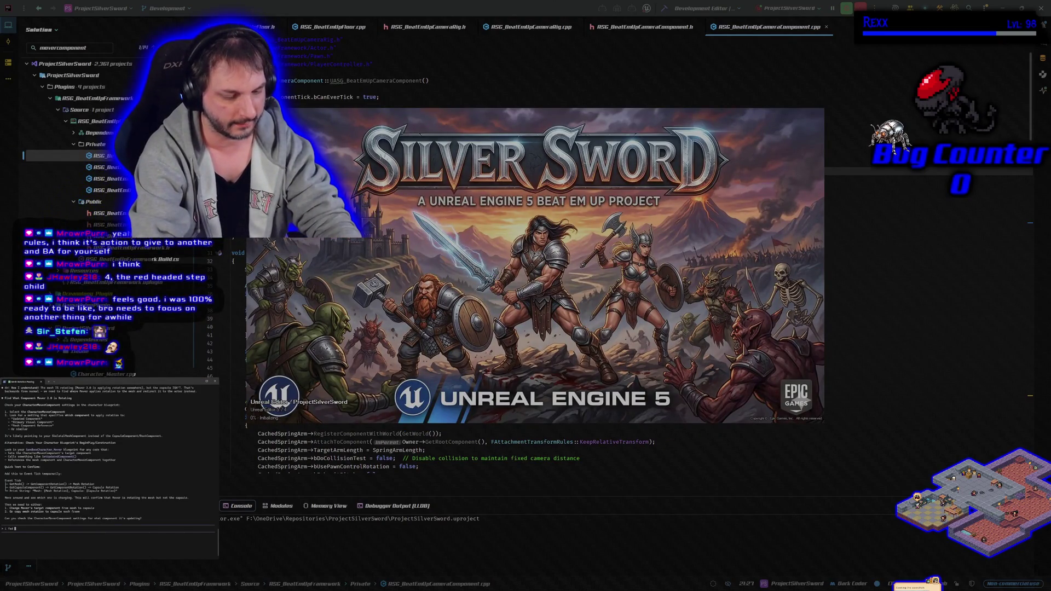
- Tell the coding assistant that Make Rot From X fed into actor rotation now works
{"action": "type", "text": " pretty ing"}
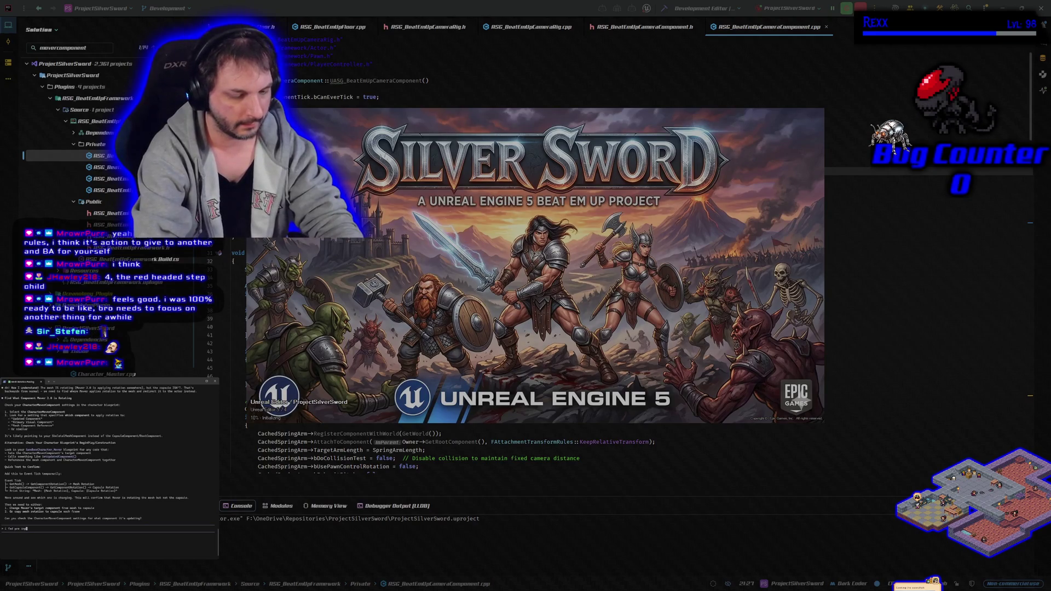
{"action": "key", "text": "BackSpace"}
{"action": "key", "text": "BackSpace"}
{"action": "key", "text": "BackSpace"}
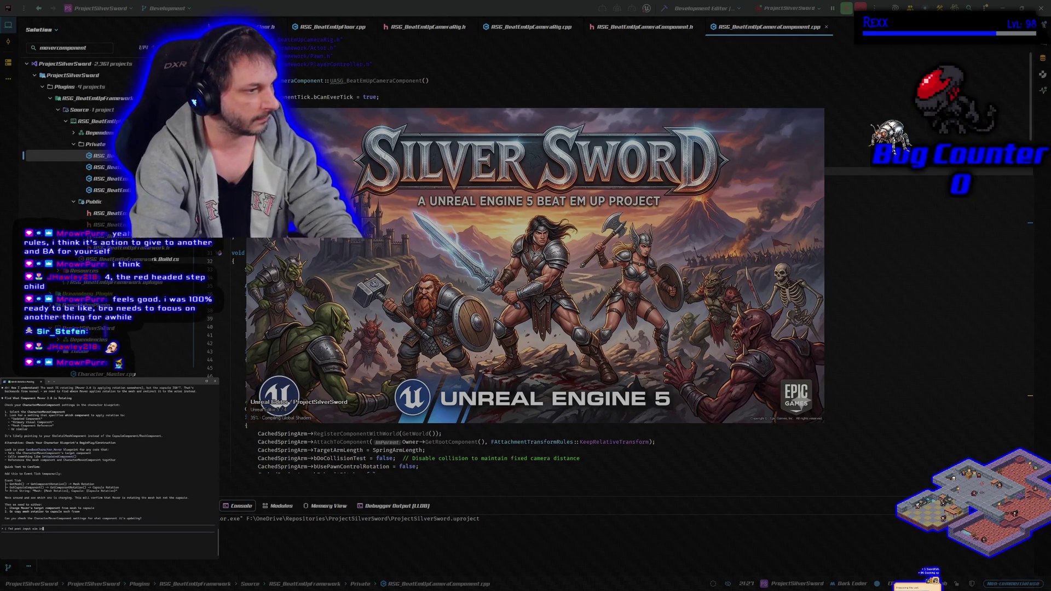
{"action": "type", "text": "make"}
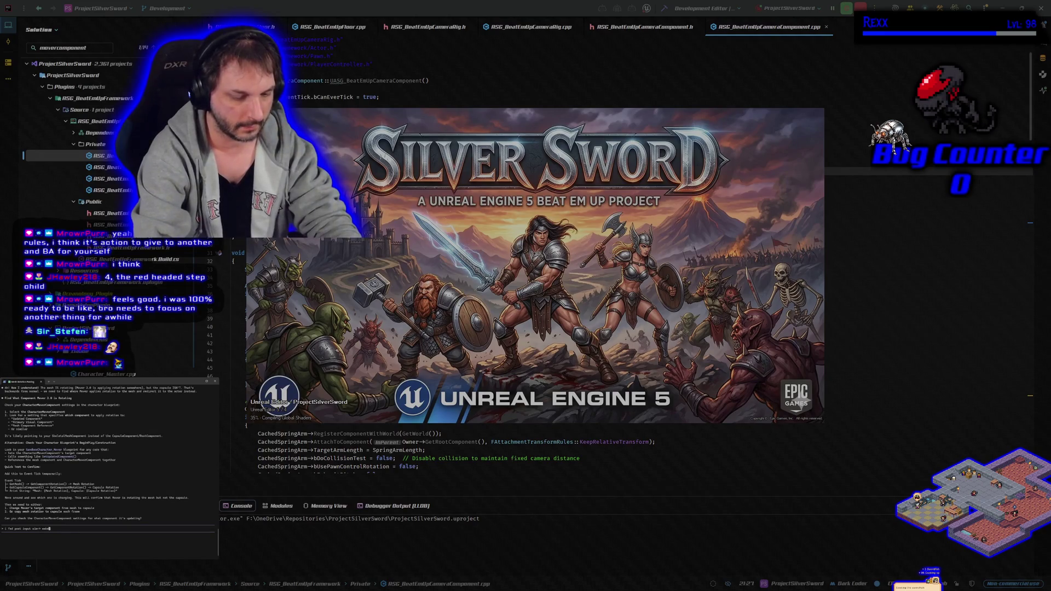
{"action": "type", "text": " rot from x"}
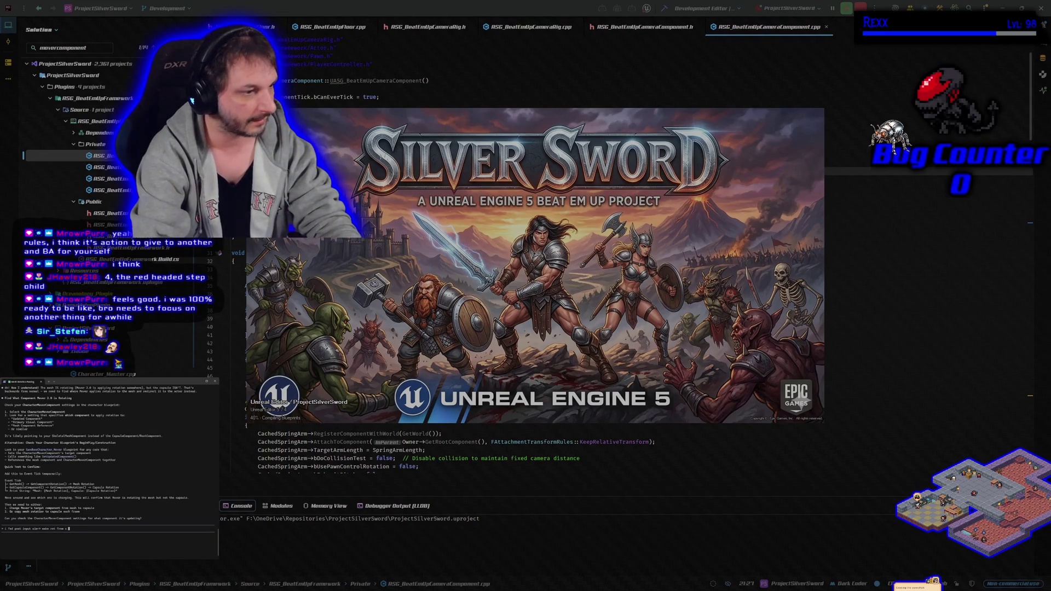
{"action": "type", "text": " and that i used to "}
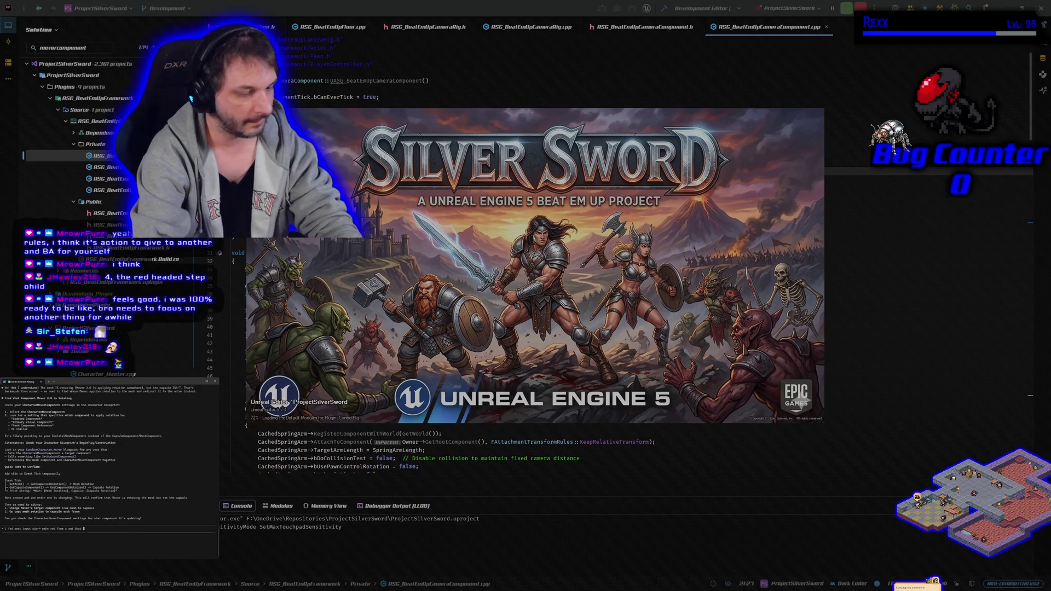
{"action": "type", "text": "updat"}
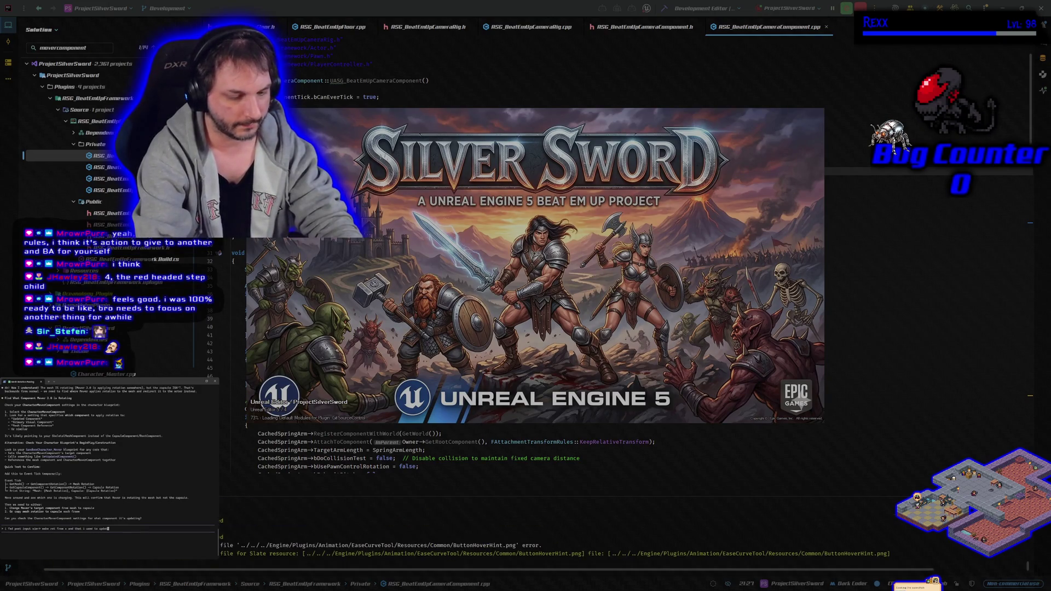
{"action": "type", "text": "e actor rotat"}
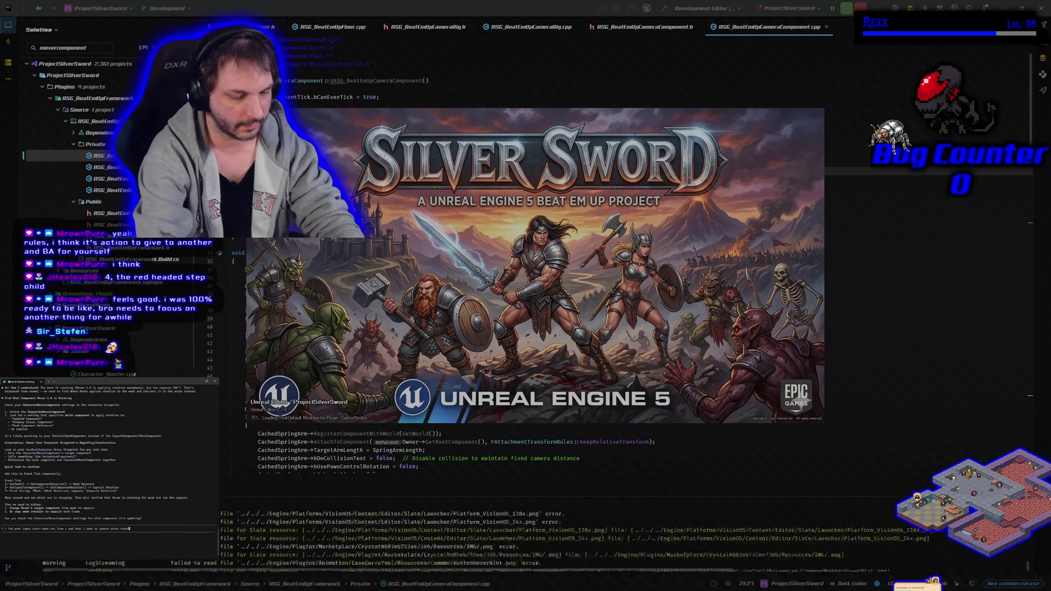
{"action": "type", "text": "ion and its working"}
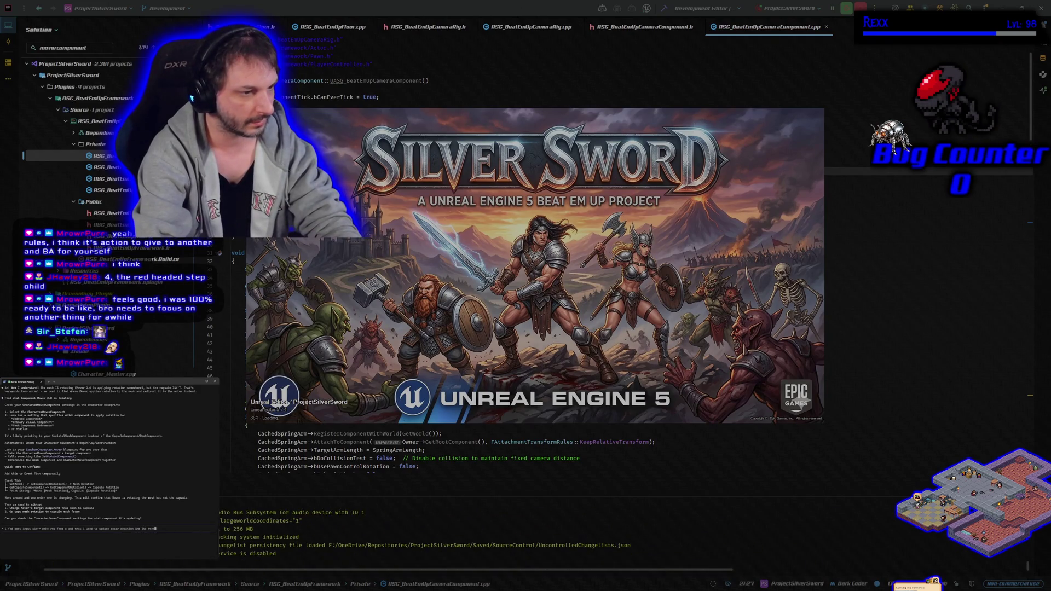
{"action": "key", "text": "Return"}
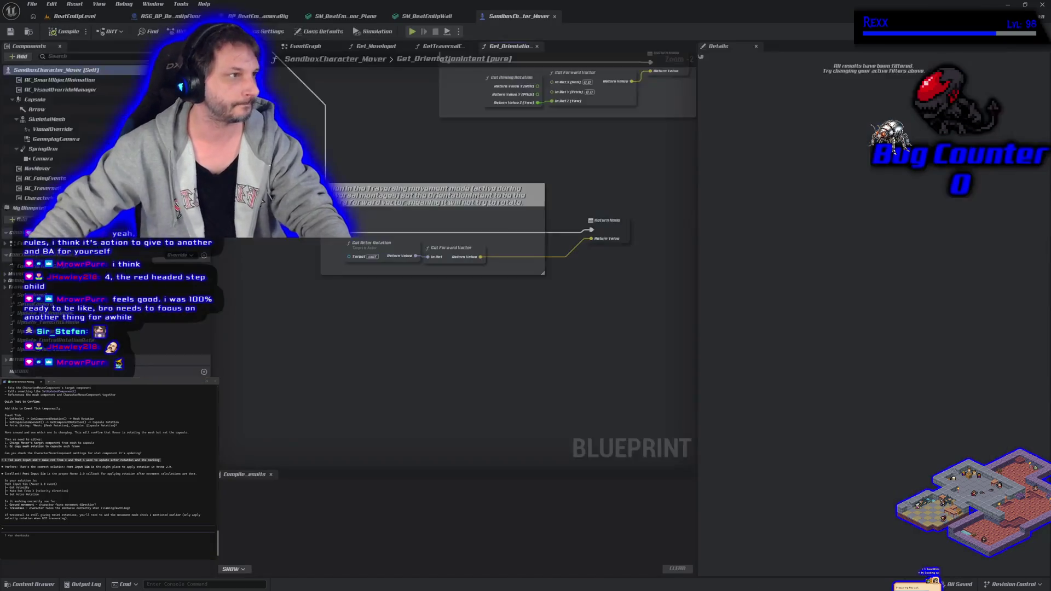
- In the character's Viewport view, set the Arrow component to Hidden in Game
{"action": "scroll", "coordinate": [367, 342], "scroll_direction": "down", "scroll_amount": 4}
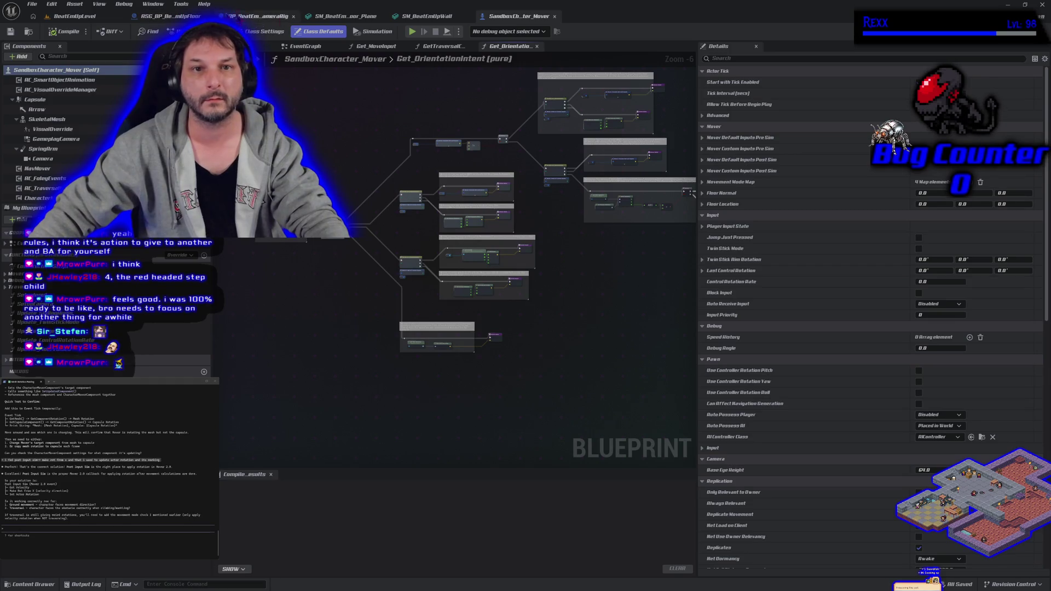
{"action": "left_click", "coordinate": [252, 46]}
{"action": "mouse_move", "coordinate": [54, 140]}
{"action": "left_mouse_down"}
{"action": "mouse_move", "coordinate": [49, 132]}
{"action": "mouse_move", "coordinate": [87, 112]}
{"action": "left_mouse_up"}
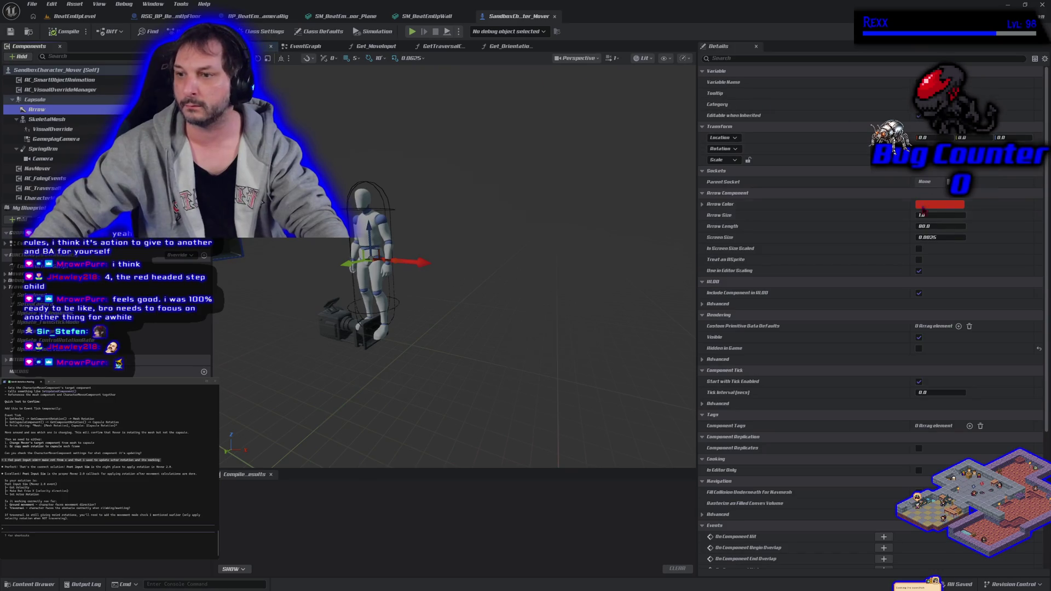
{"action": "left_click", "coordinate": [919, 349]}
{"action": "left_click", "coordinate": [919, 348]}
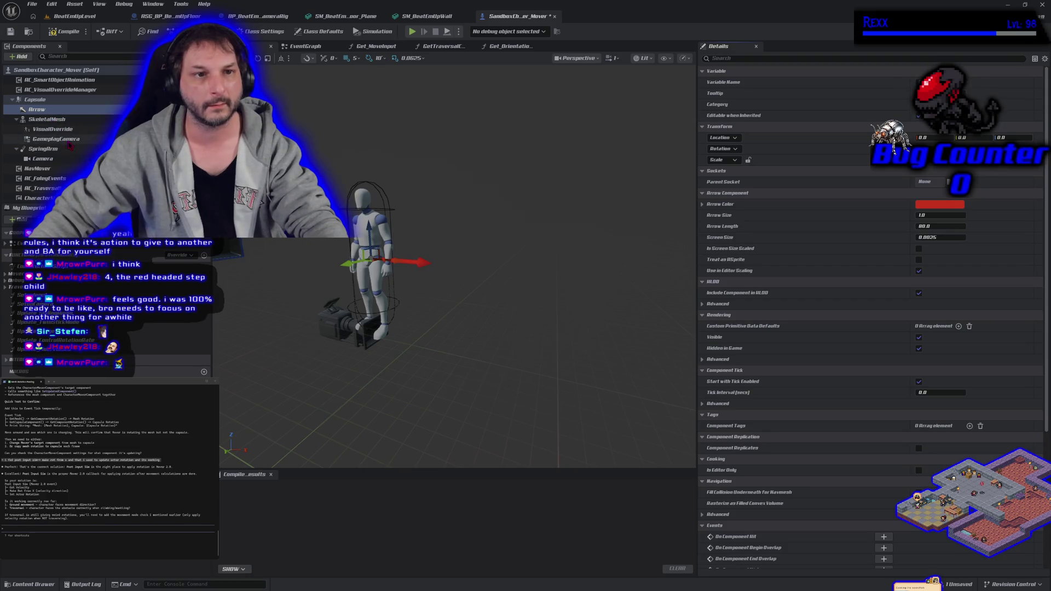
- Hide the Capsule in game, compile SandboxCharacter_Mover, and return to BeatEmUpLevel
{"action": "left_click", "coordinate": [36, 99]}
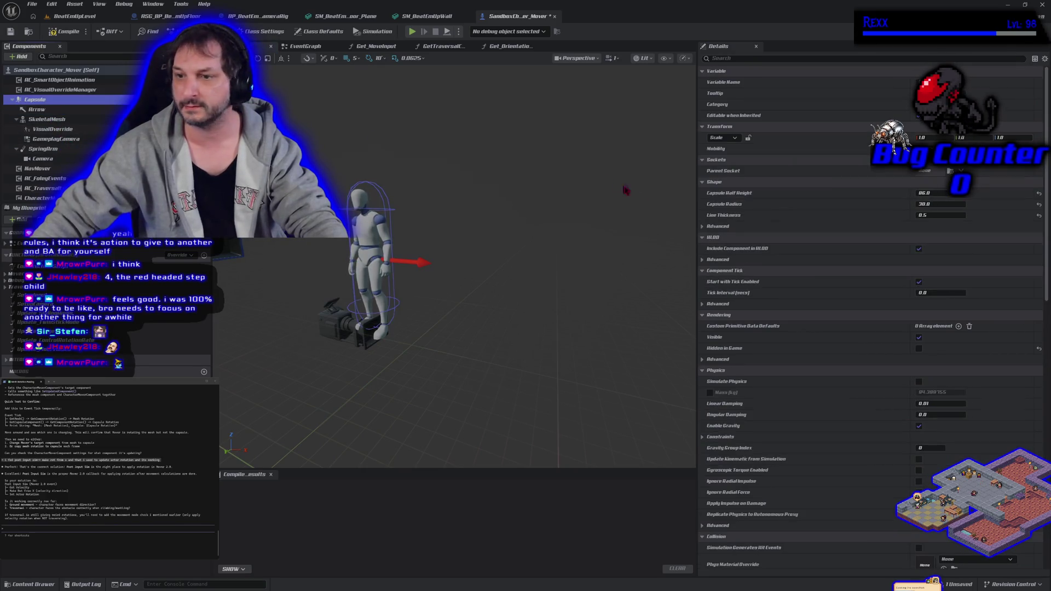
{"action": "left_click", "coordinate": [919, 349]}
{"action": "left_click", "coordinate": [919, 349]}
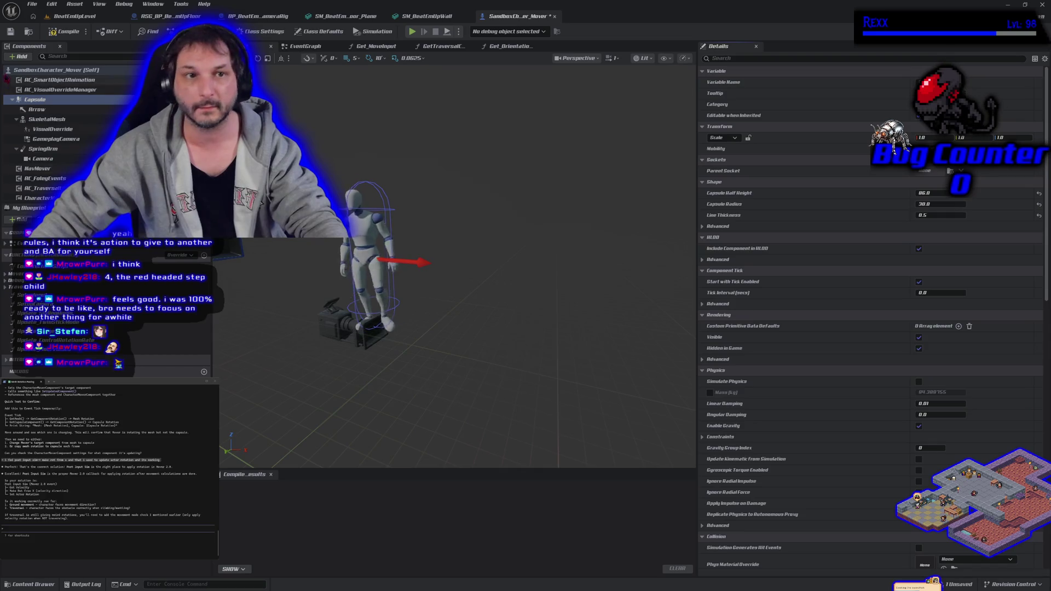
{"action": "left_click", "coordinate": [66, 32]}
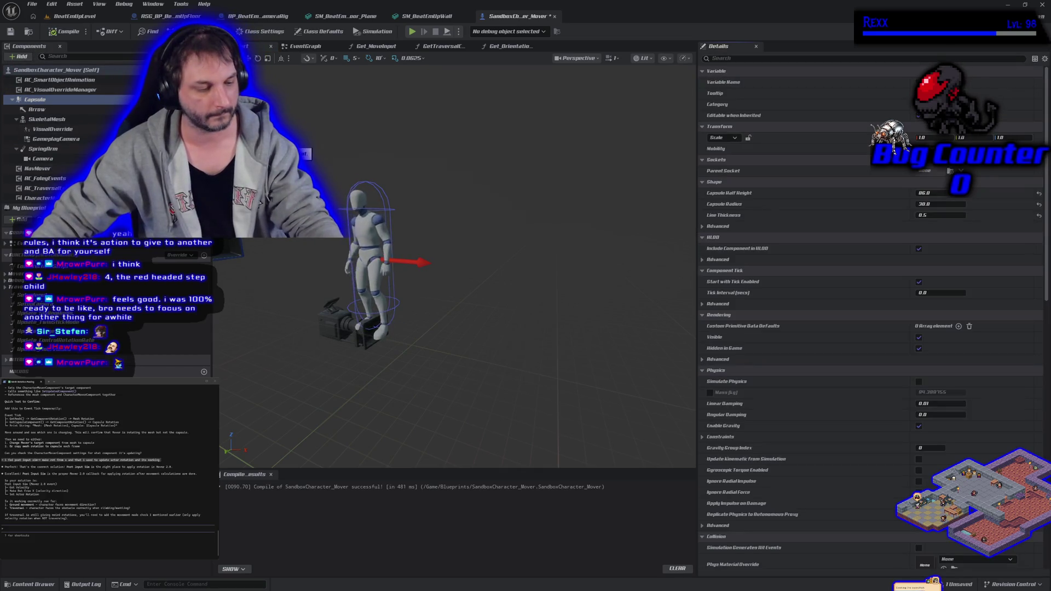
{"action": "left_click", "coordinate": [81, 16]}
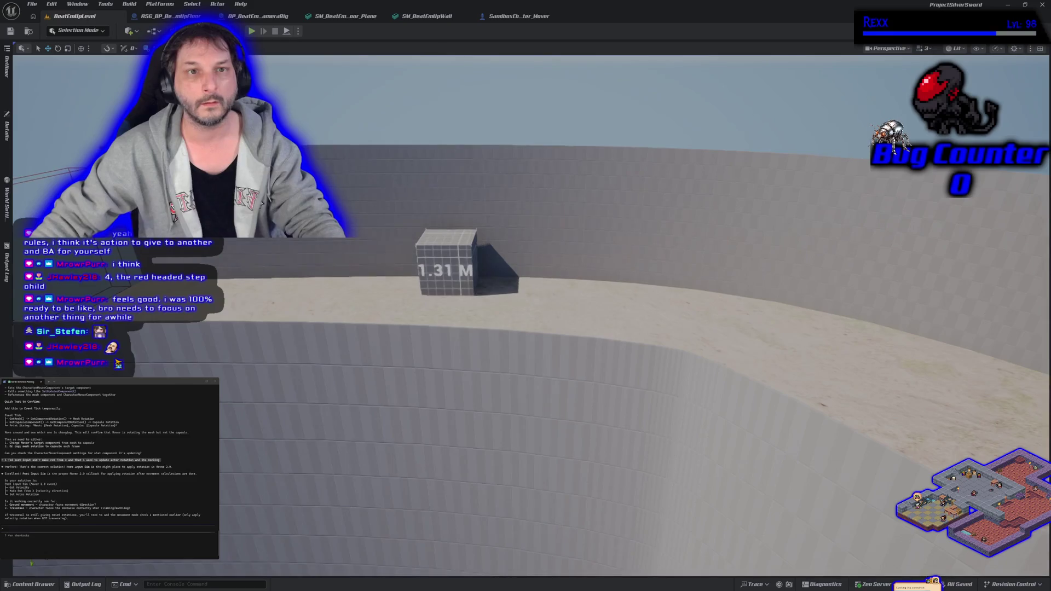
{"action": "key", "text": "alt+p"}
{"action": "key", "text": "w"}
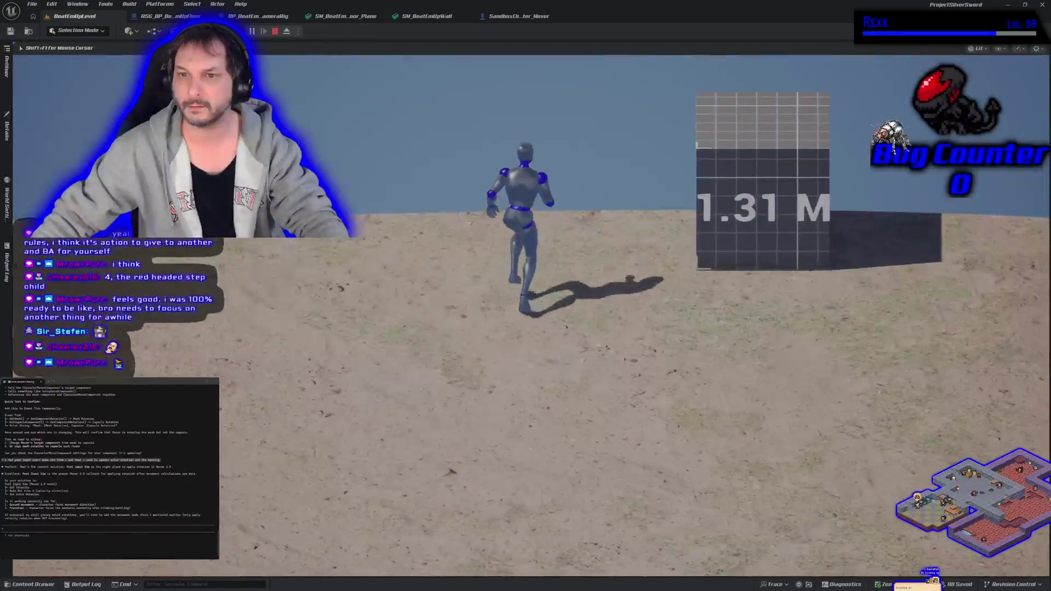
{"action": "key", "text": "space"}
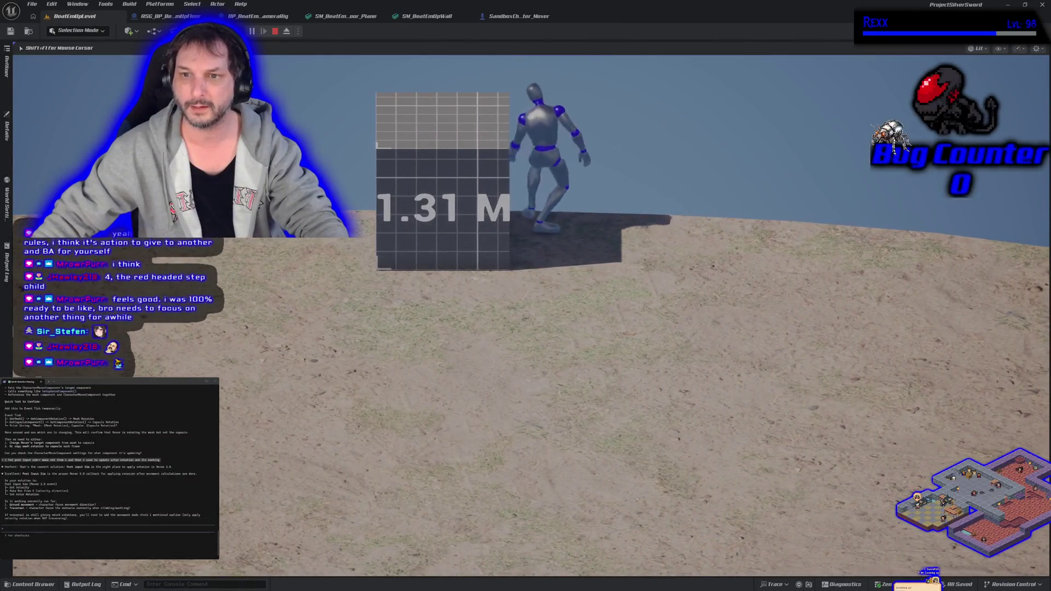
{"action": "key", "text": "space"}
{"action": "key", "text": "s"}
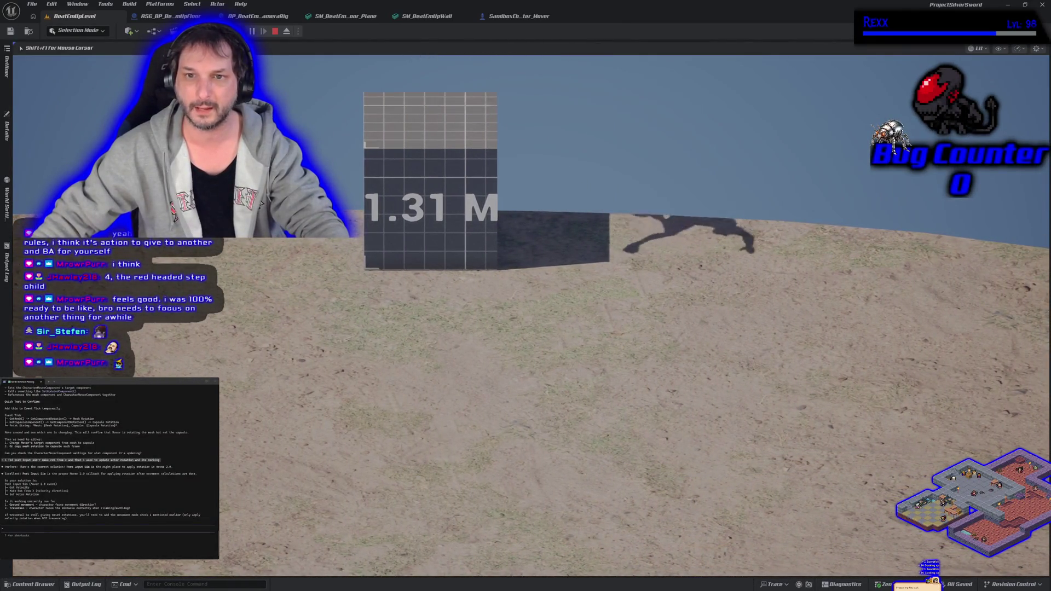
{"action": "key", "text": "space"}
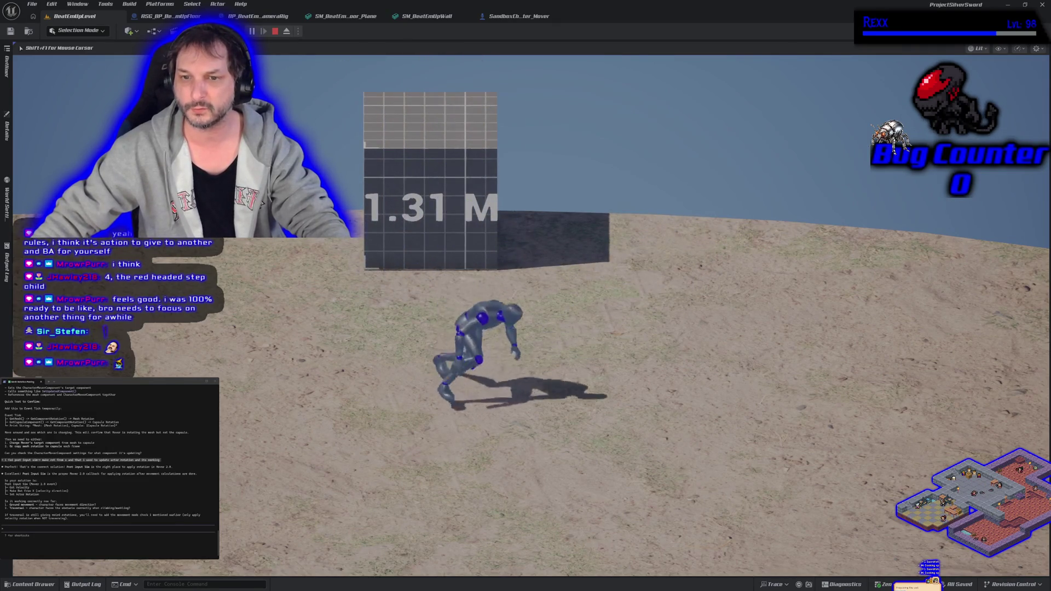
{"action": "key", "text": "d"}
{"action": "key", "text": "s"}
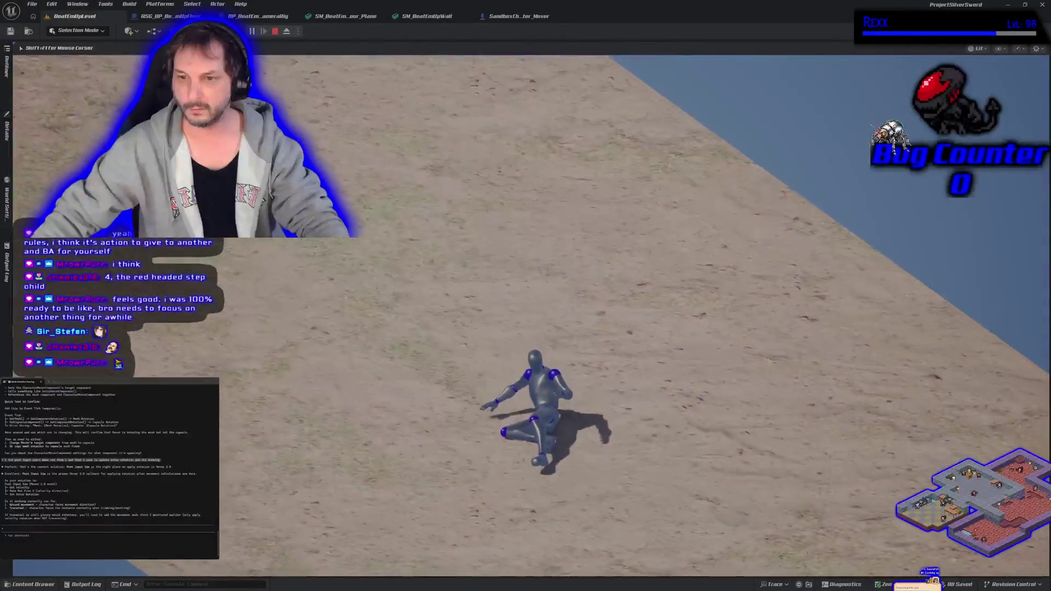
{"action": "key", "text": "d"}
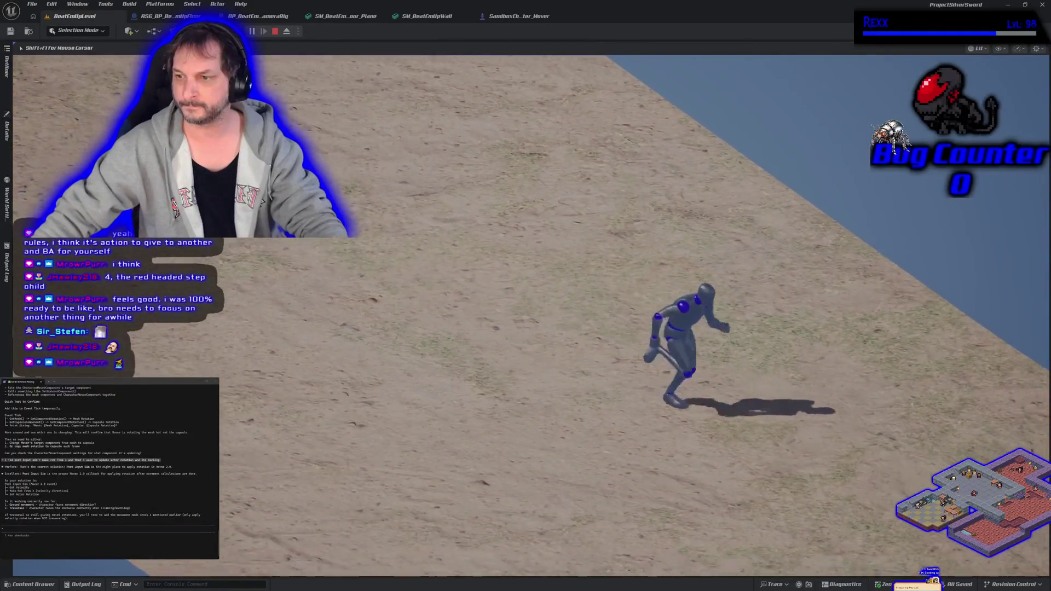
{"action": "key", "text": "a"}
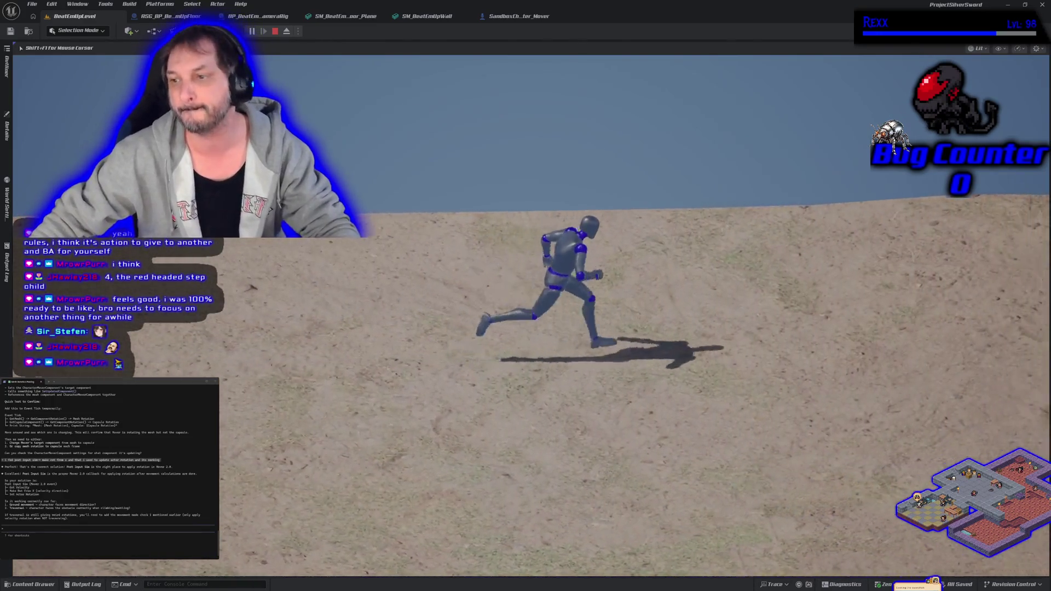
{"action": "key", "text": "s"}
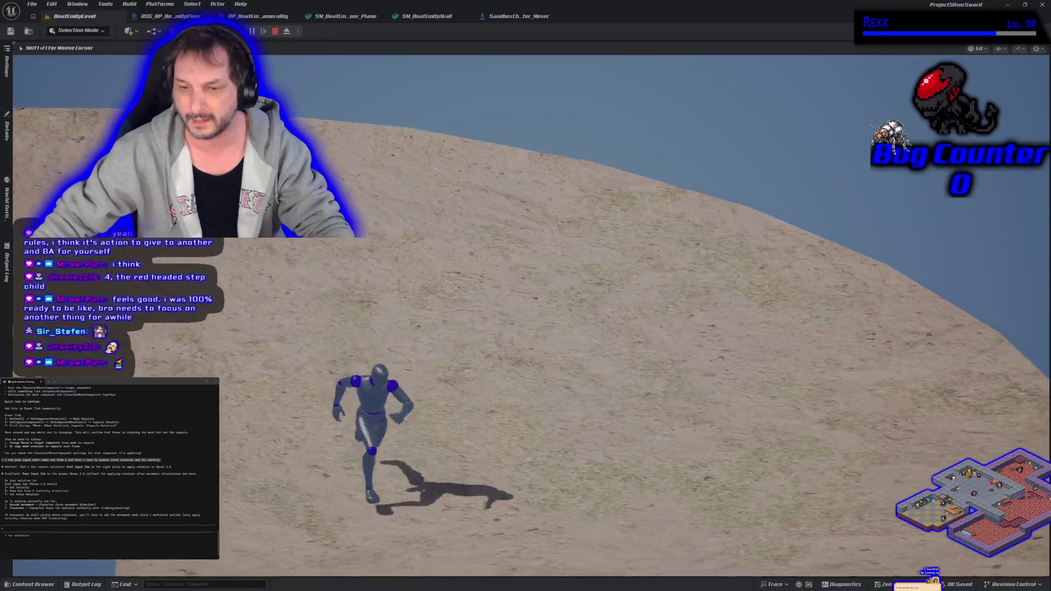
{"action": "key", "text": "d"}
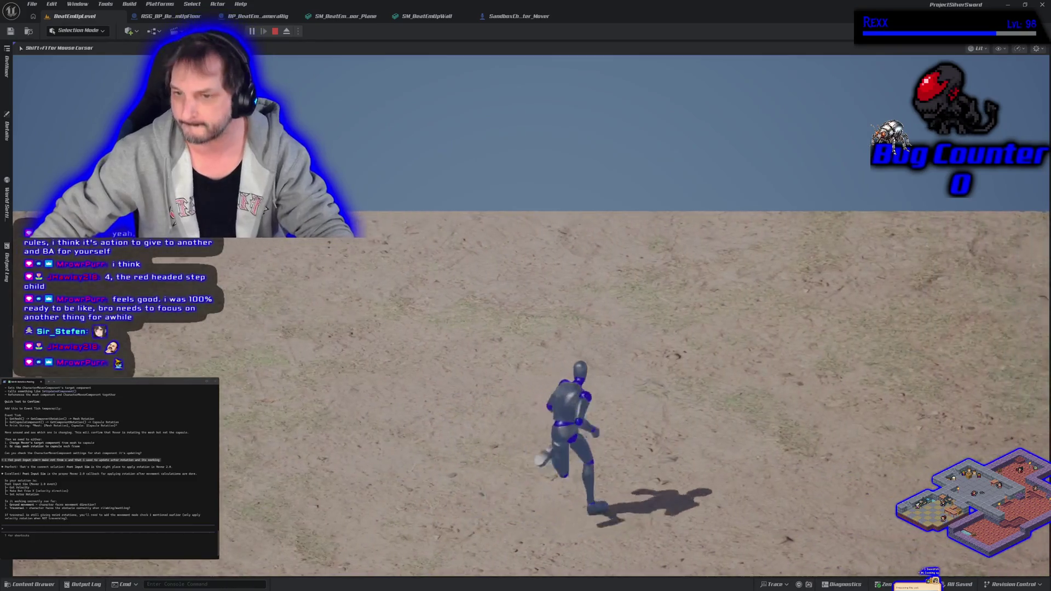
{"action": "key", "text": "w"}
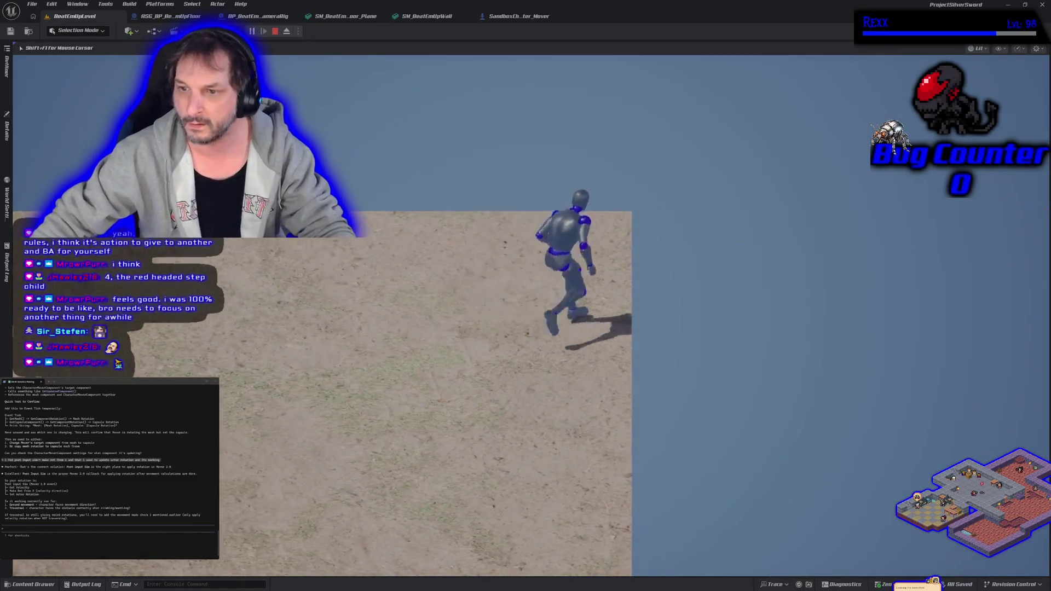
{"action": "key", "text": "a"}
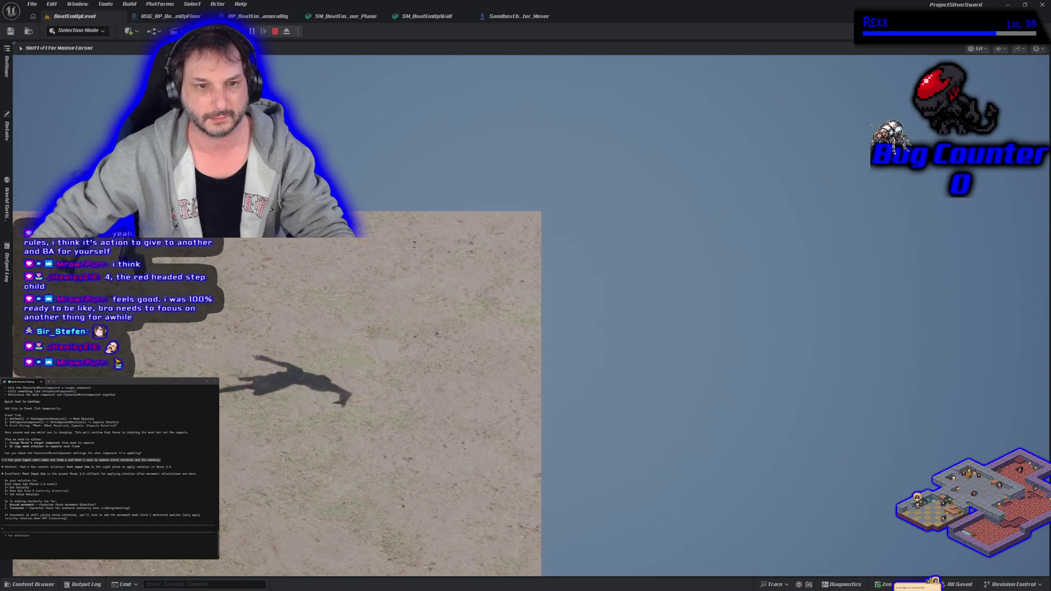
{"action": "key", "text": "d"}
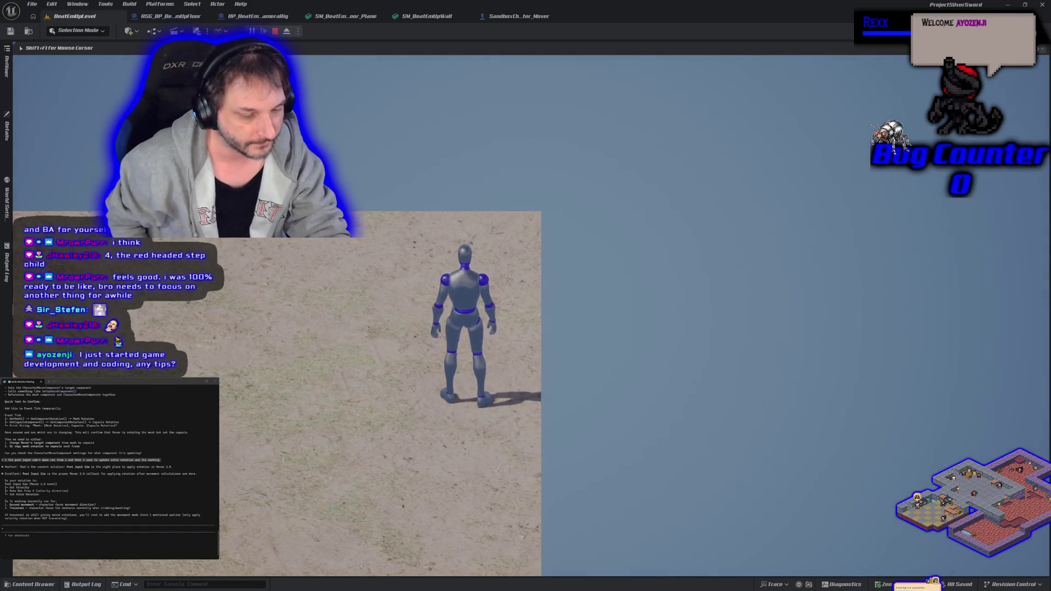
{"action": "key", "text": "a"}
{"action": "key", "text": "Escape"}
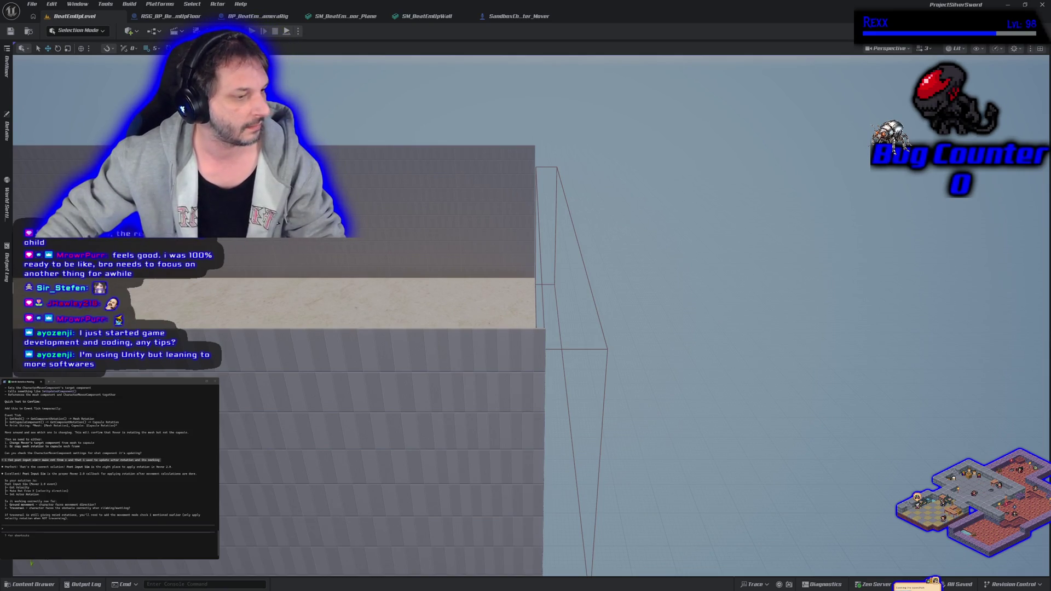
- Fly the viewport along the winding sand path until the 1.31 M cube fills the view
{"action": "scroll", "coordinate": [429, 419], "scroll_direction": "down", "scroll_amount": 10}
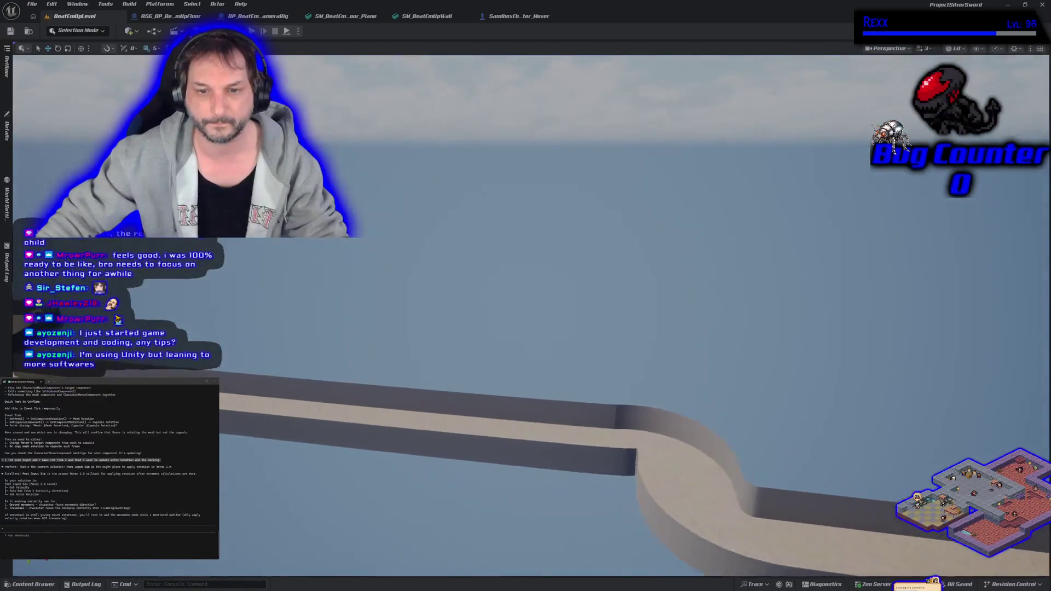
{"action": "scroll", "coordinate": [526, 383], "scroll_direction": "down", "scroll_amount": 3}
{"action": "scroll", "coordinate": [526, 383], "scroll_direction": "up", "scroll_amount": 6}
{"action": "left_click_drag", "start_coordinate": [525, 383], "coordinate": [449, 375]}
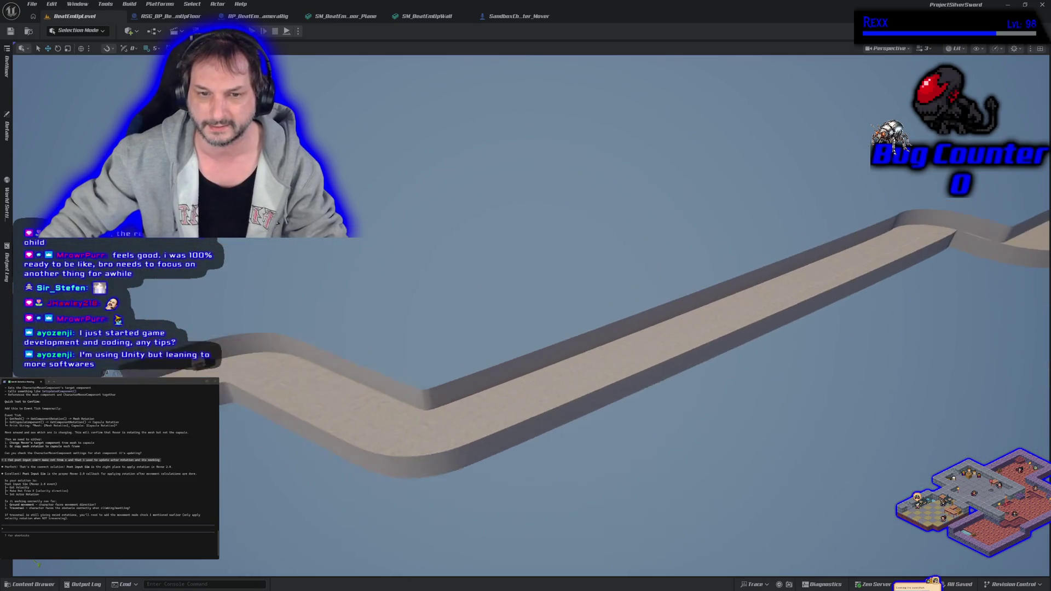
{"action": "scroll", "coordinate": [526, 383], "scroll_direction": "up", "scroll_amount": 10}
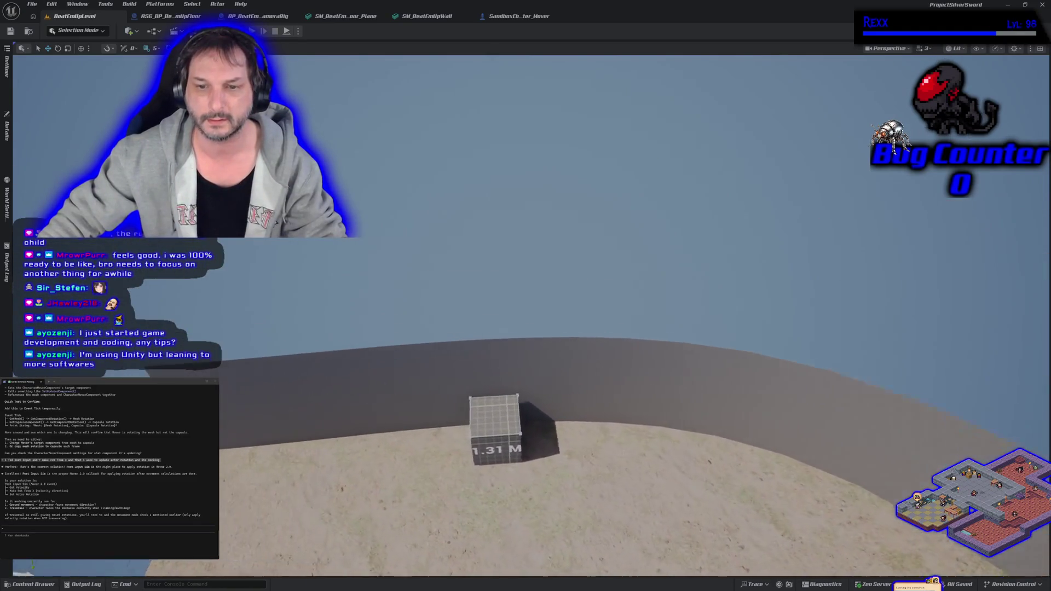
{"action": "scroll", "coordinate": [526, 383], "scroll_direction": "up", "scroll_amount": 8}
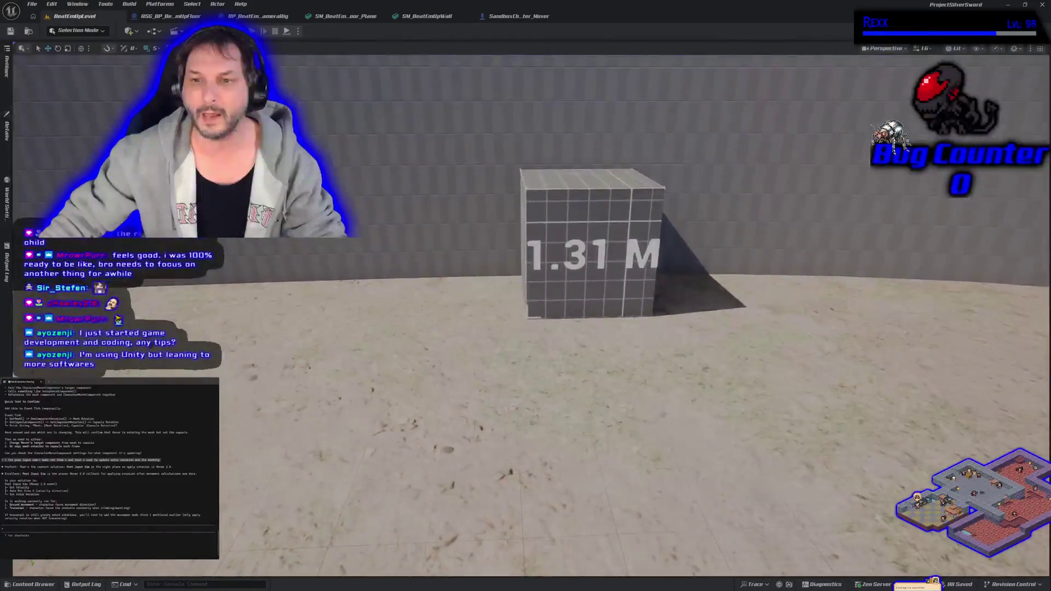
{"action": "left_click_drag", "start_coordinate": [355, 455], "coordinate": [413, 403]}
- Alt-drag a copy of the 1.31 M cube to the right and raise it beside the original
{"action": "left_click", "coordinate": [413, 403]}
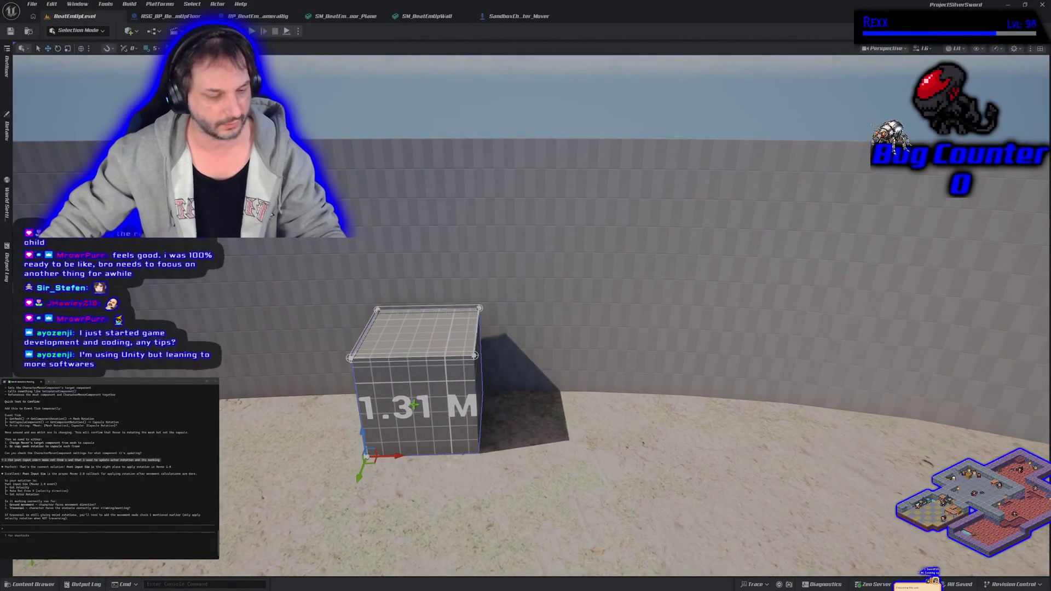
{"action": "mouse_move", "coordinate": [395, 456]}
{"action": "left_mouse_down", "text": "alt"}
{"action": "mouse_move", "coordinate": [510, 455]}
{"action": "mouse_move", "coordinate": [472, 472]}
{"action": "left_mouse_up", "text": "alt"}
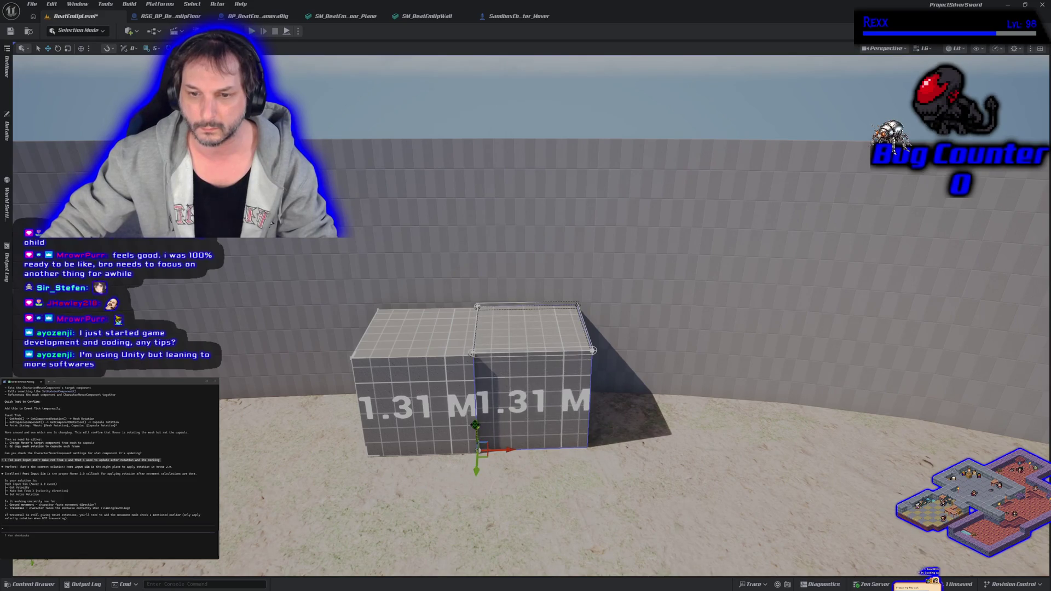
{"action": "left_click_drag", "start_coordinate": [477, 474], "coordinate": [469, 332]}
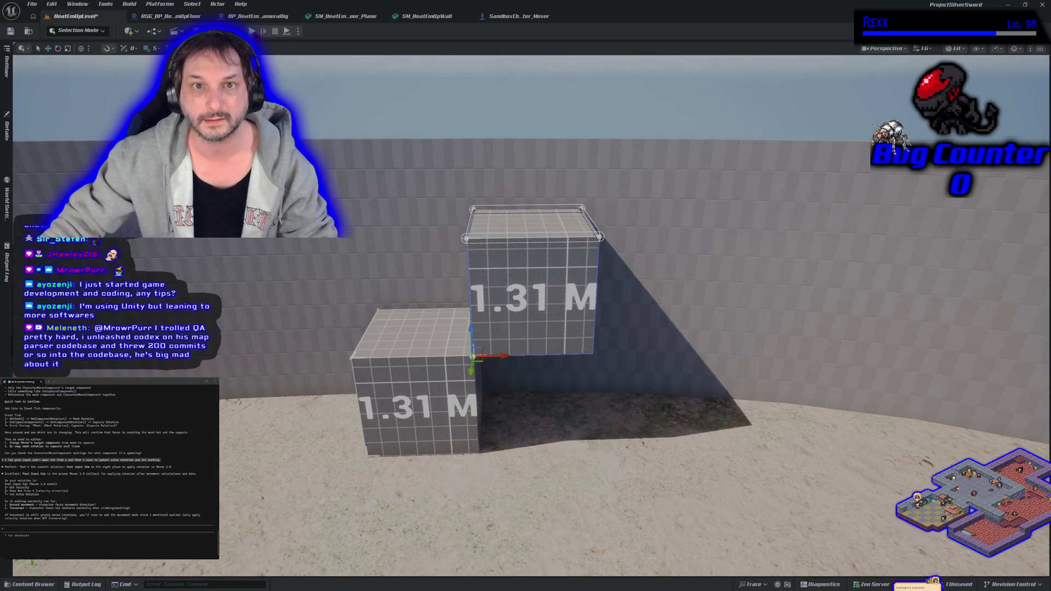
- Start Play In Editor and run the character at the cubes to test climbing
{"action": "key", "text": "alt+p"}
{"action": "key", "text": "d"}
{"action": "key", "text": "w"}
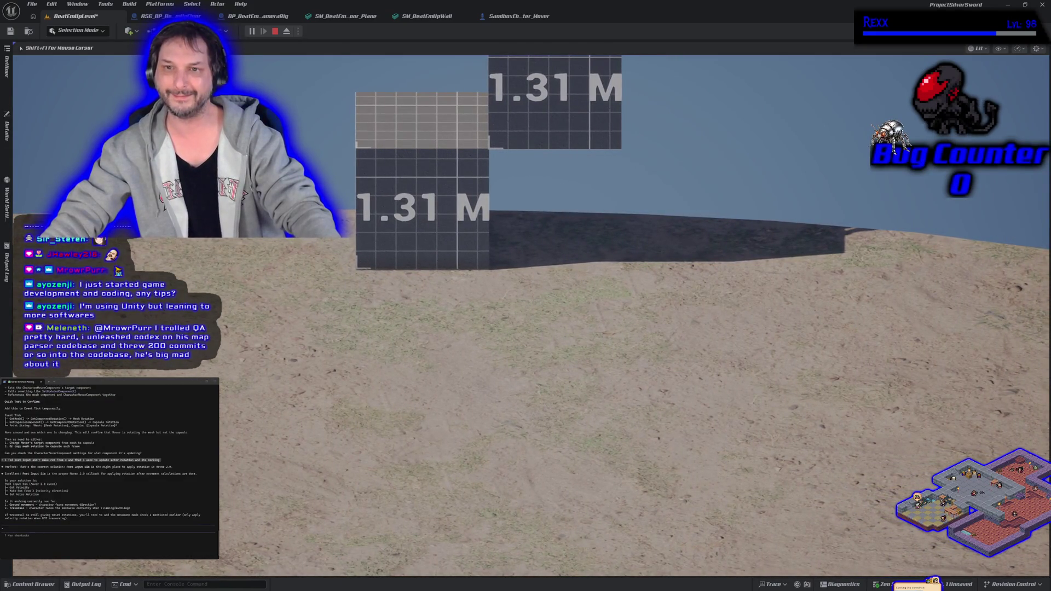
- Stop the playtest, fly the camera toward the cubes, and delete the upper cube
{"action": "key", "text": "a"}
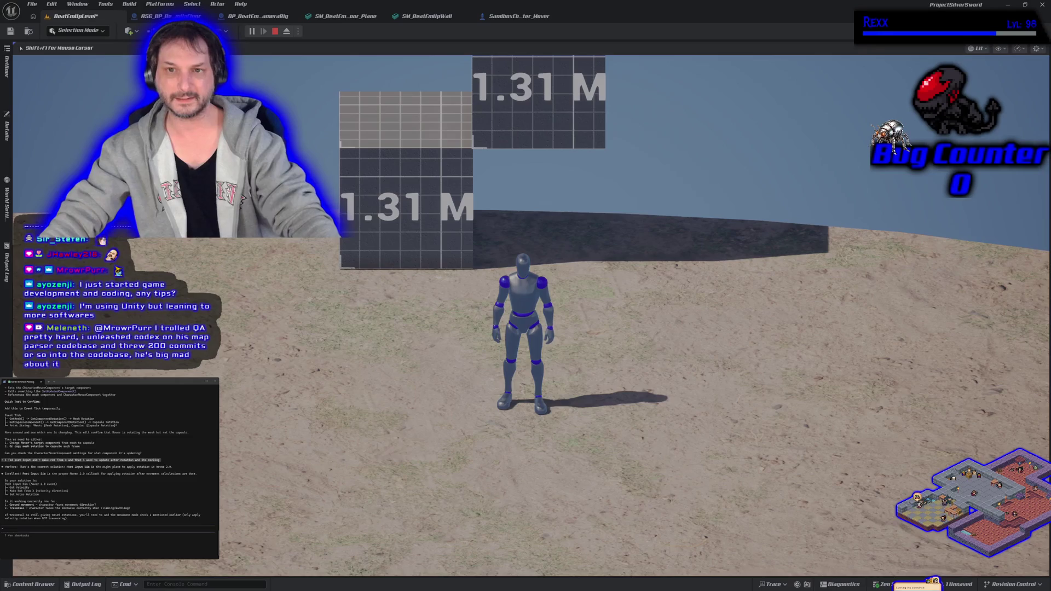
{"action": "key", "text": "Escape"}
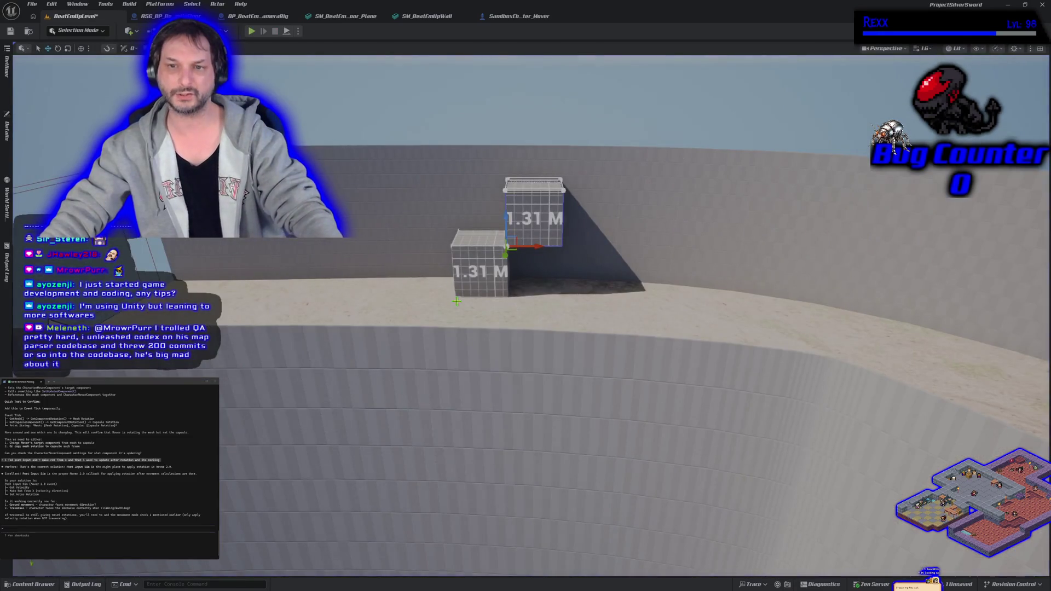
{"action": "key", "text": "w"}
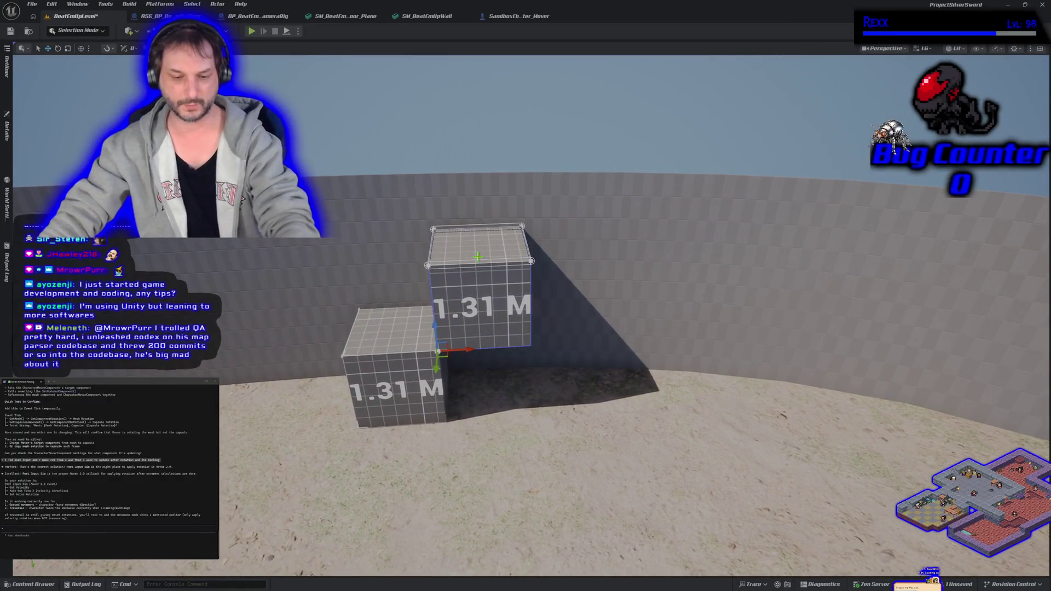
{"action": "key", "text": "Delete"}
- Scale the remaining cube to 1 m, Alt-drag a raised copy beside it, and playtest
{"action": "left_click", "coordinate": [426, 327]}
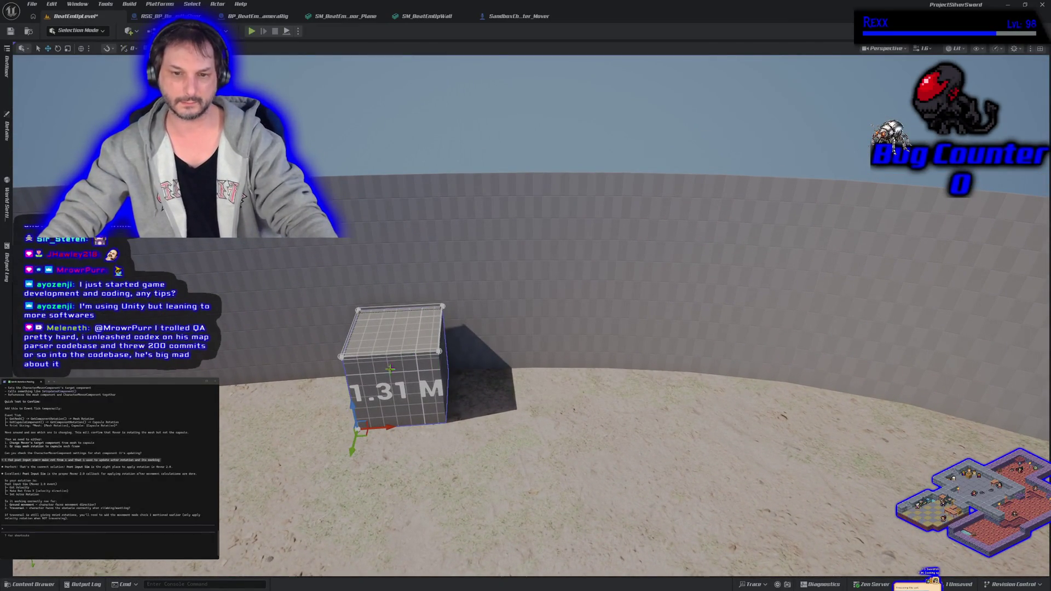
{"action": "key", "text": "r"}
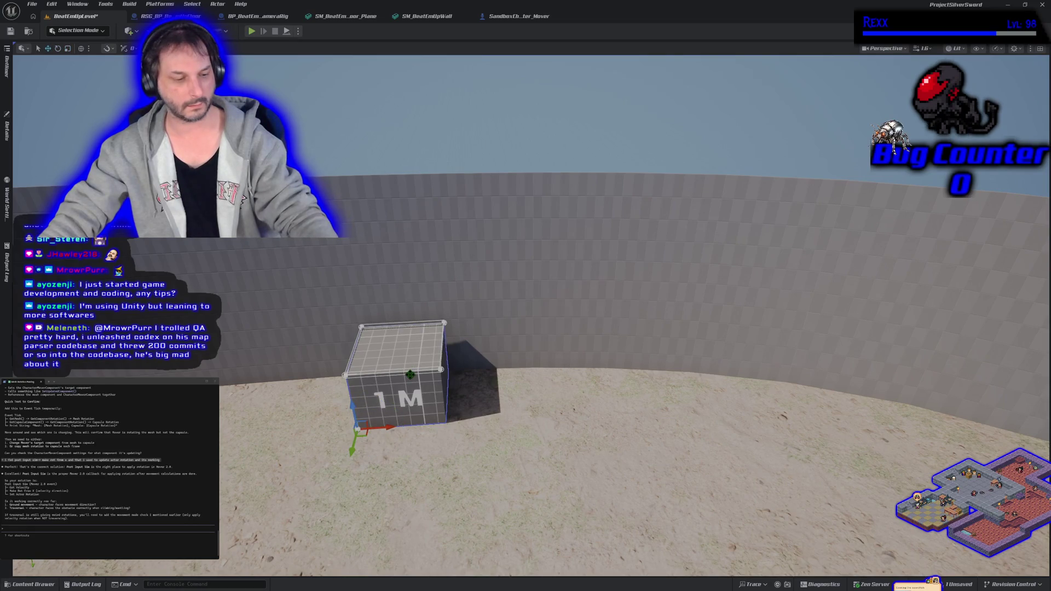
{"action": "left_click_drag", "start_coordinate": [410, 374], "coordinate": [415, 387]}
{"action": "mouse_move", "coordinate": [390, 421]}
{"action": "left_mouse_down"}
{"action": "mouse_move", "coordinate": [480, 442]}
{"action": "mouse_move", "coordinate": [443, 443]}
{"action": "left_mouse_up"}
{"action": "left_click_drag", "start_coordinate": [444, 406], "coordinate": [386, 240]}
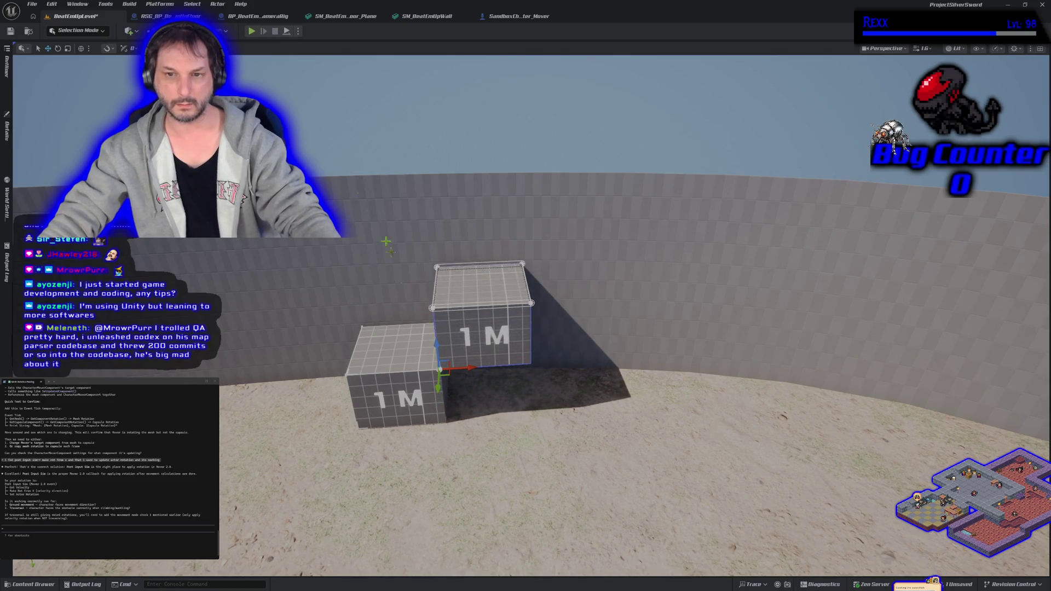
{"action": "left_click", "coordinate": [252, 31]}
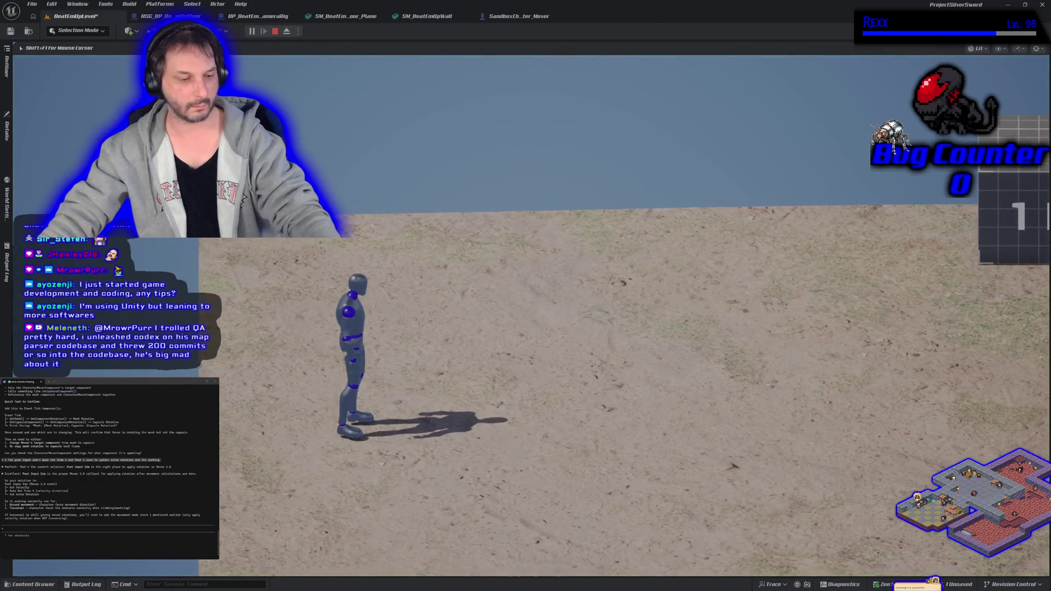
- Run the mannequin right and jump onto the 1 m cubes, then stop the playtest
{"action": "key", "text": "d"}
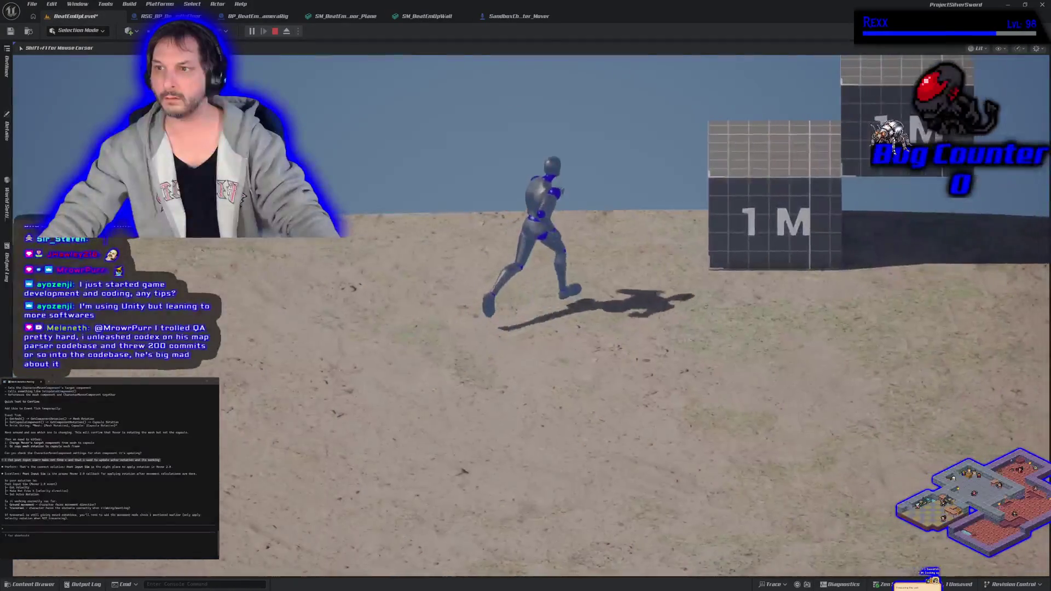
{"action": "key", "text": "space"}
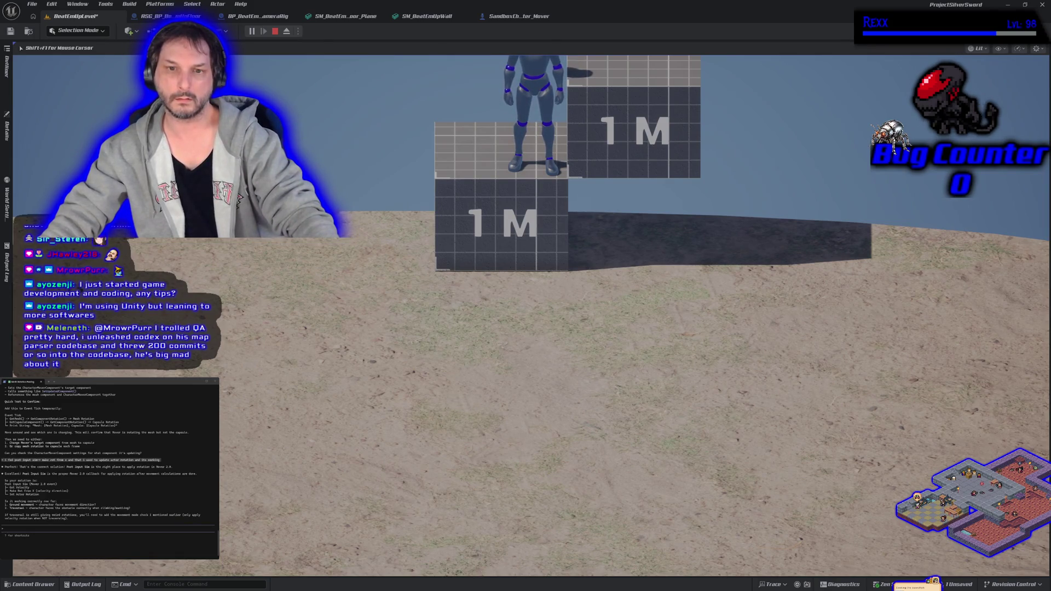
{"action": "key", "text": "Escape"}
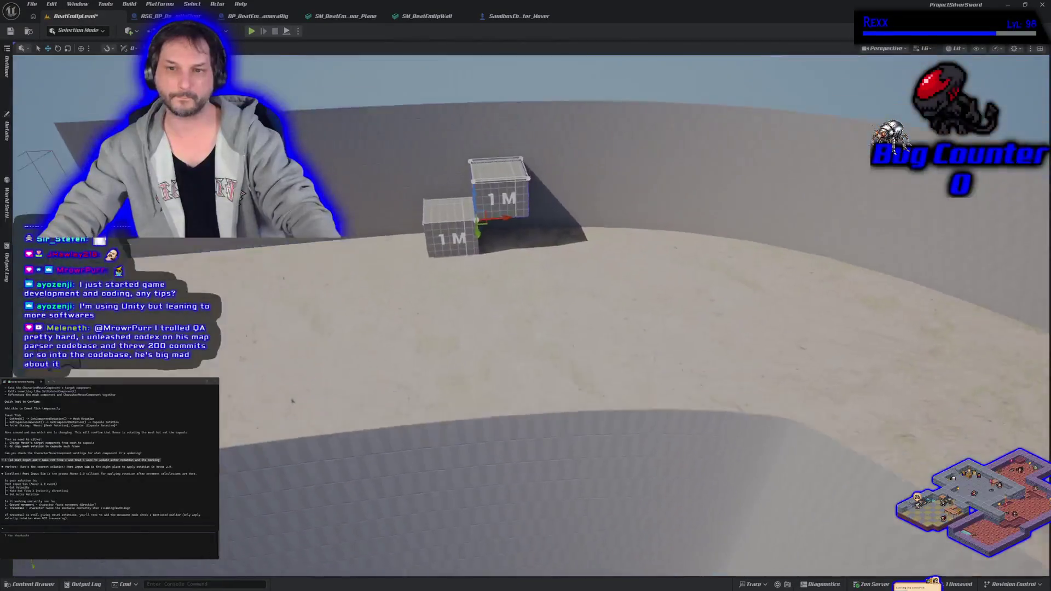
- Fly the camera around the stepped 1 m cubes to inspect them, then Alt-Tab to YouTube Music
{"action": "key", "text": "w"}
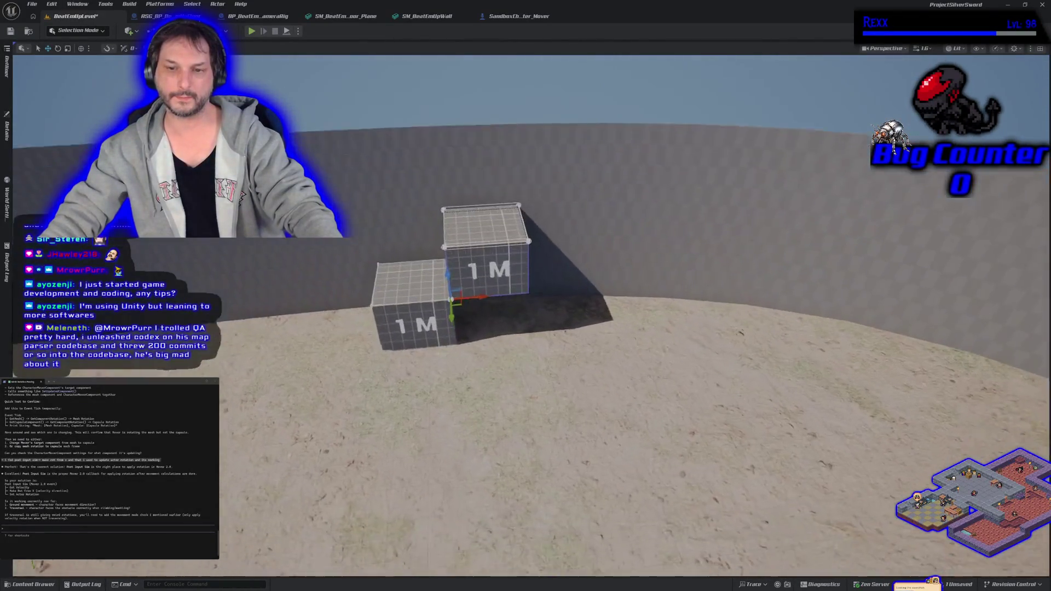
{"action": "key", "text": "w"}
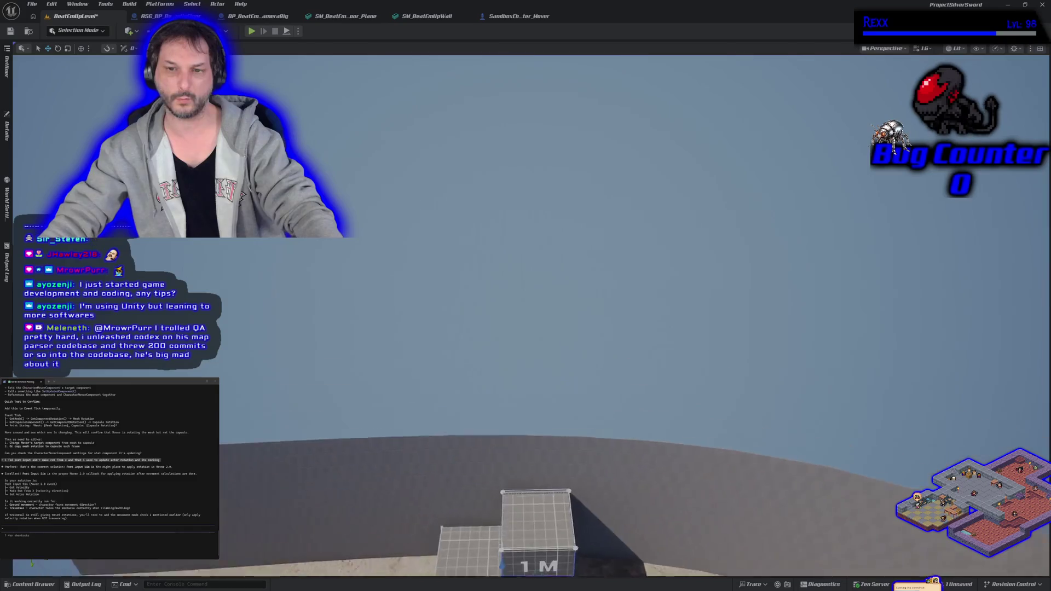
{"action": "key", "text": "f"}
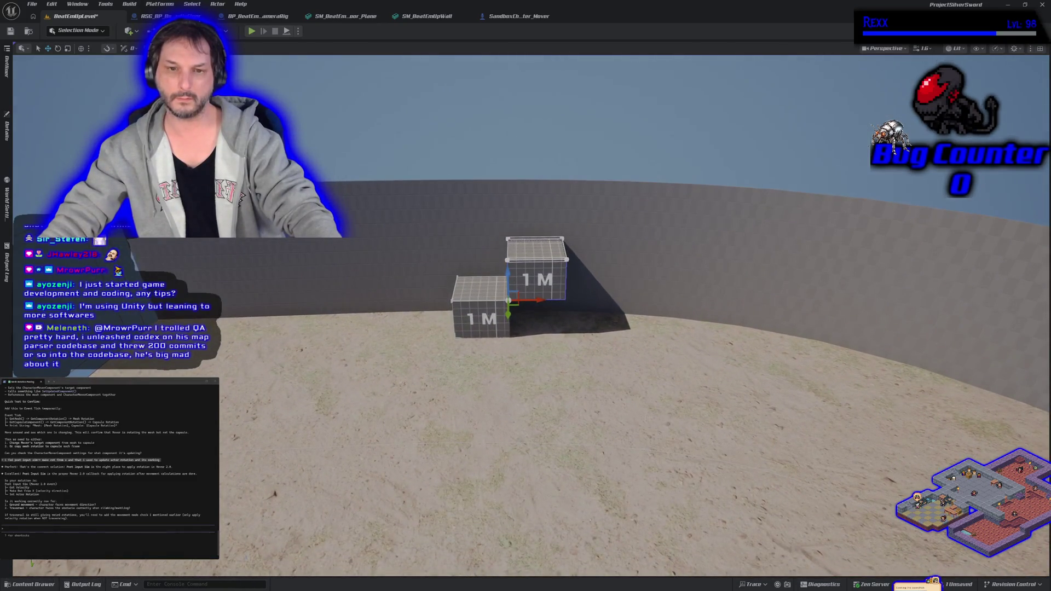
{"action": "key", "text": "a"}
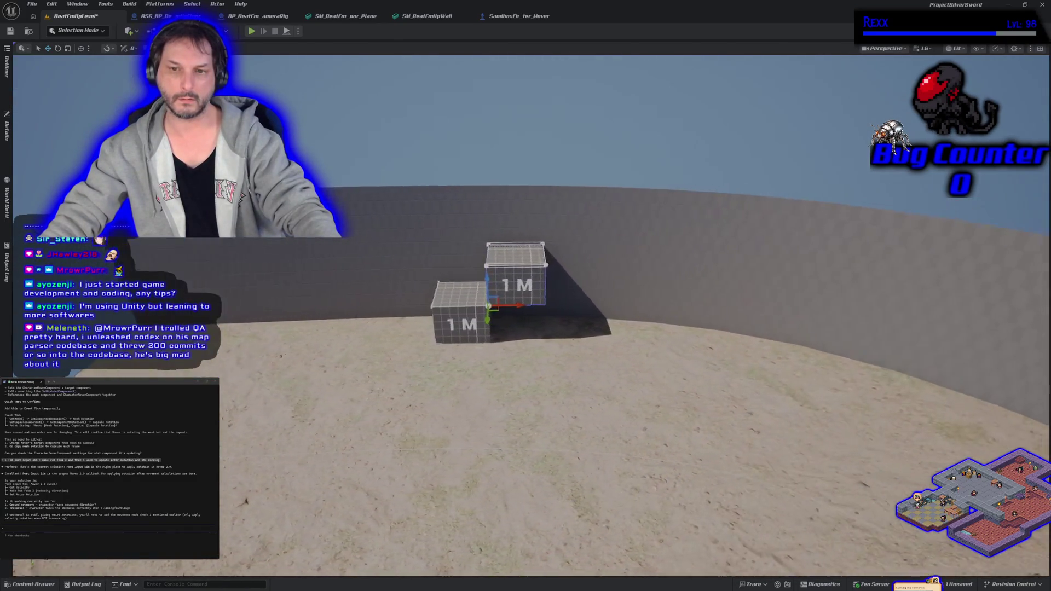
{"action": "key", "text": "d"}
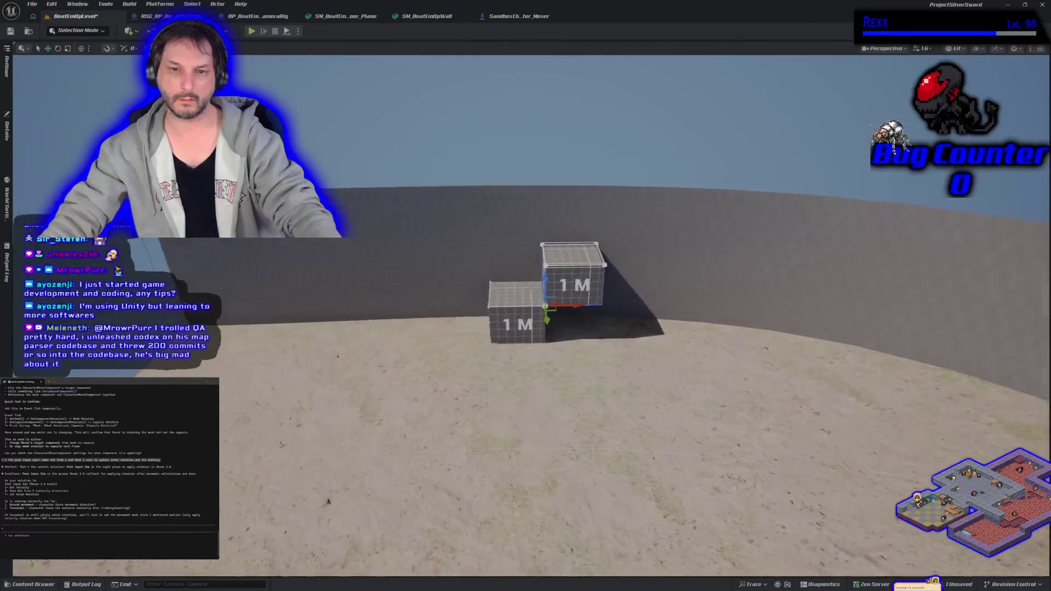
{"action": "key", "text": "w"}
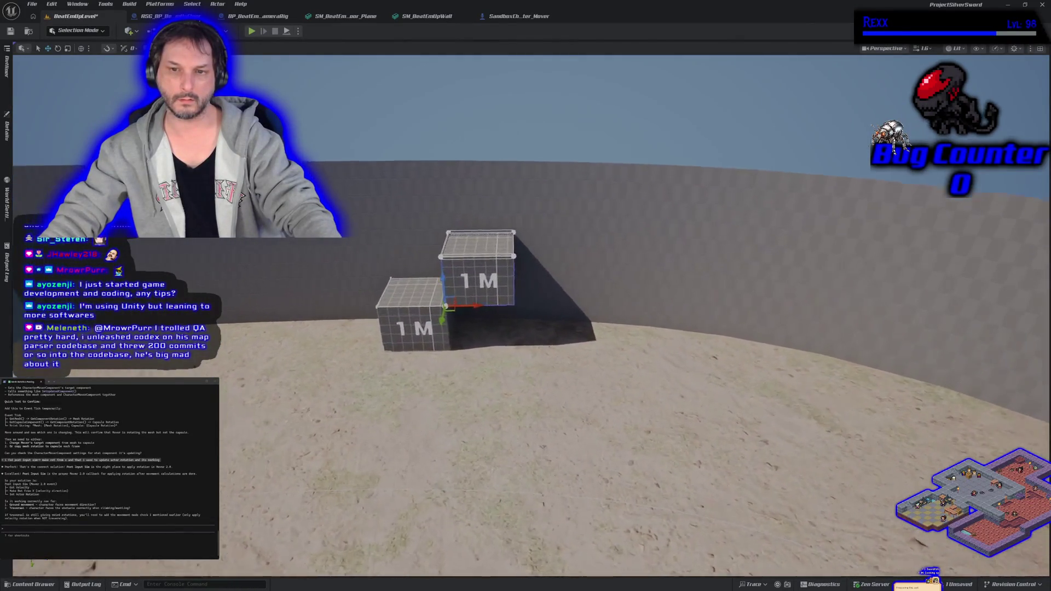
{"action": "key", "text": "e"}
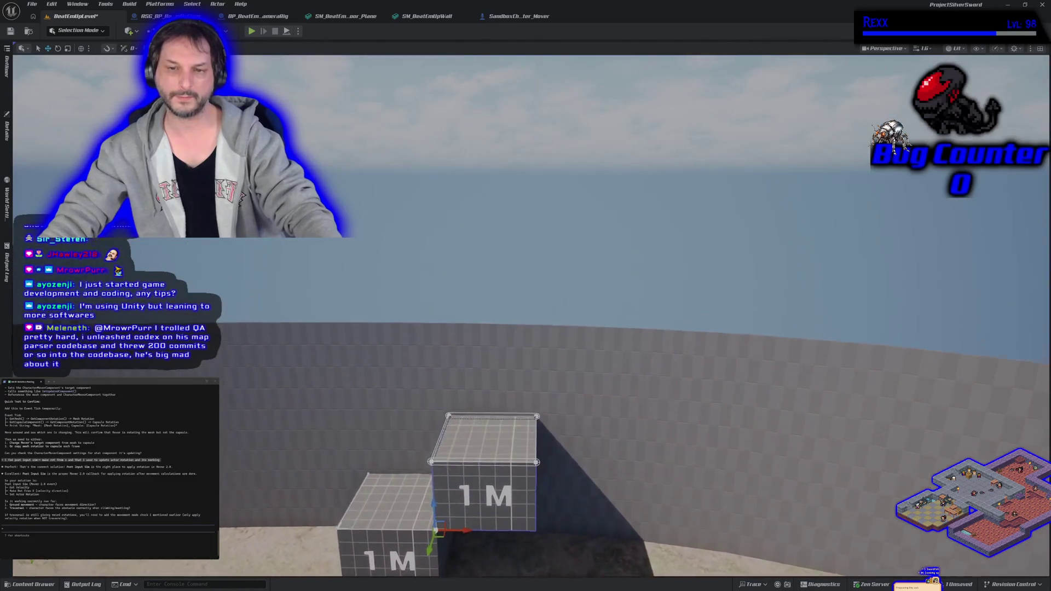
{"action": "key", "text": "s"}
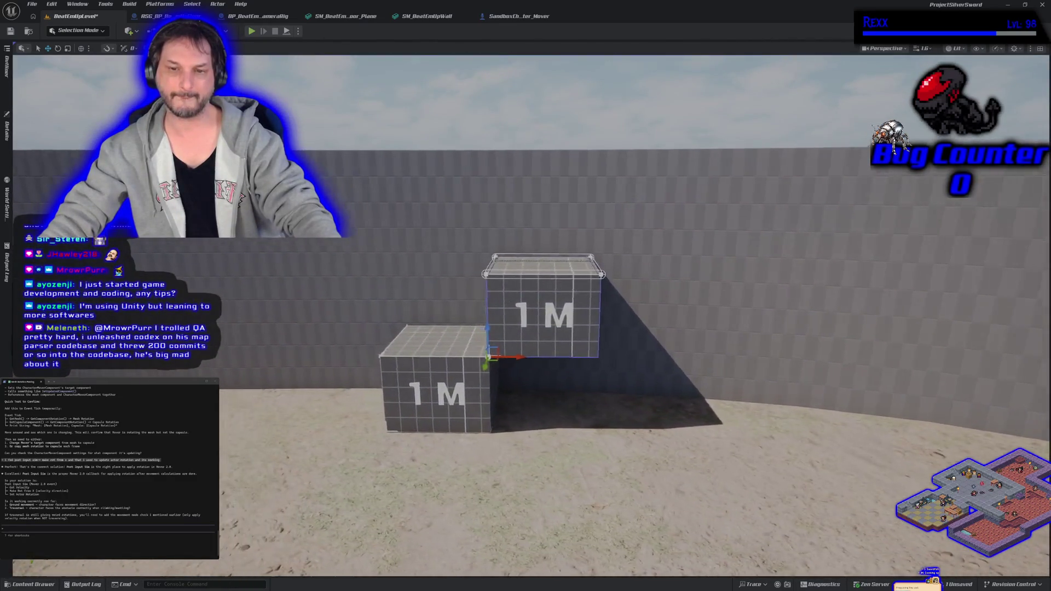
{"action": "key", "text": "w"}
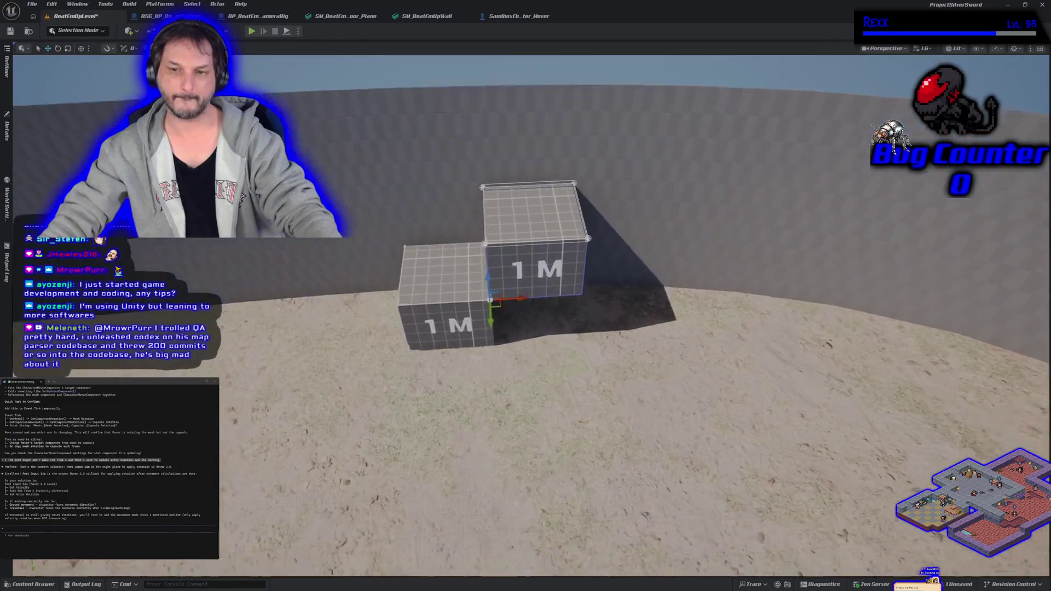
{"action": "key", "text": "s"}
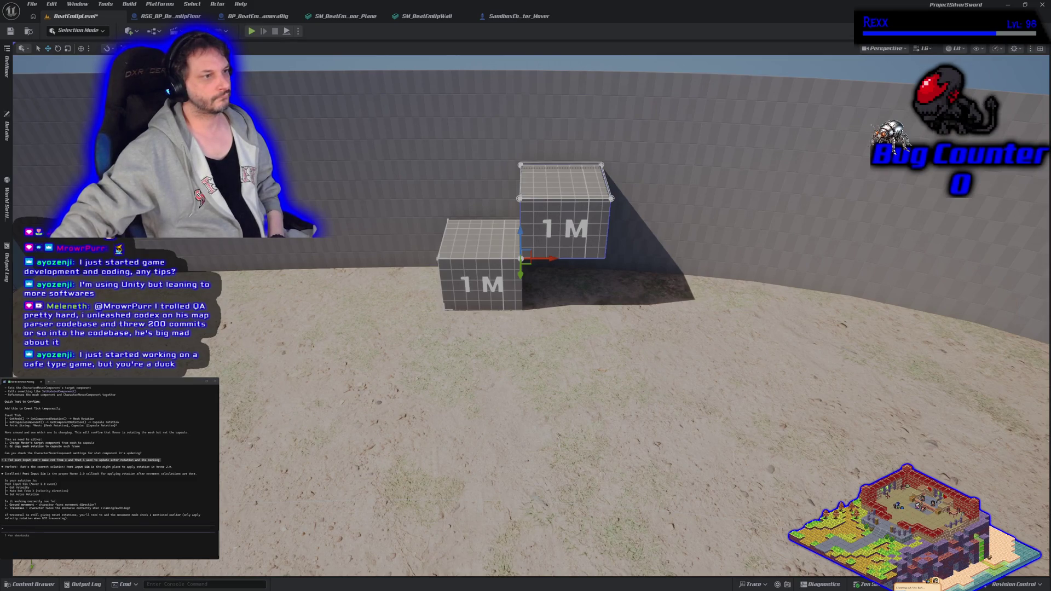
{"action": "key", "text": "alt+Tab"}
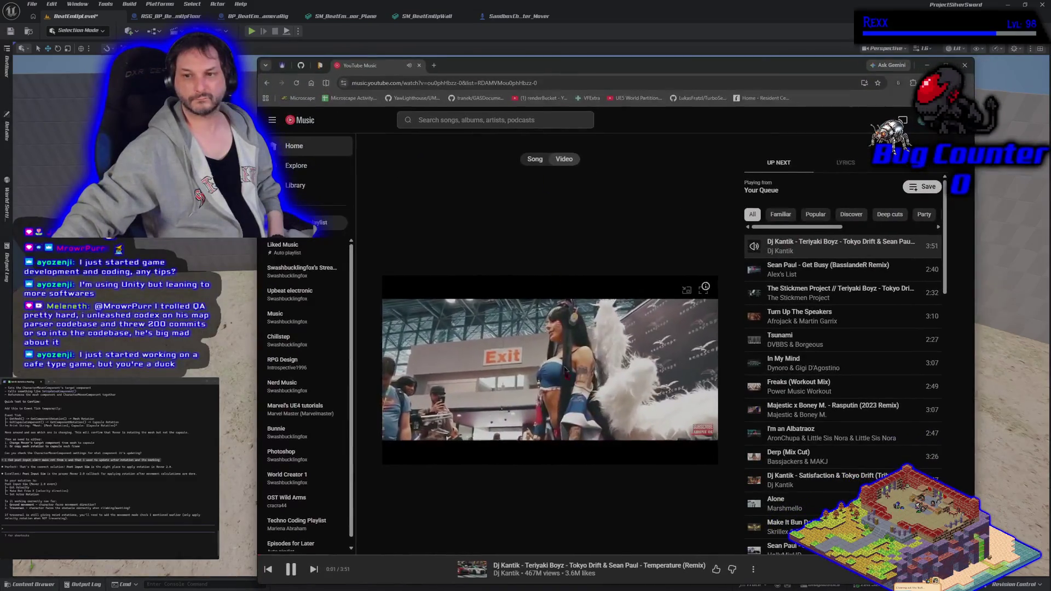
- Switch the Tokyo Drift & Temperature remix music video to fullscreen
{"action": "left_click", "coordinate": [702, 289]}
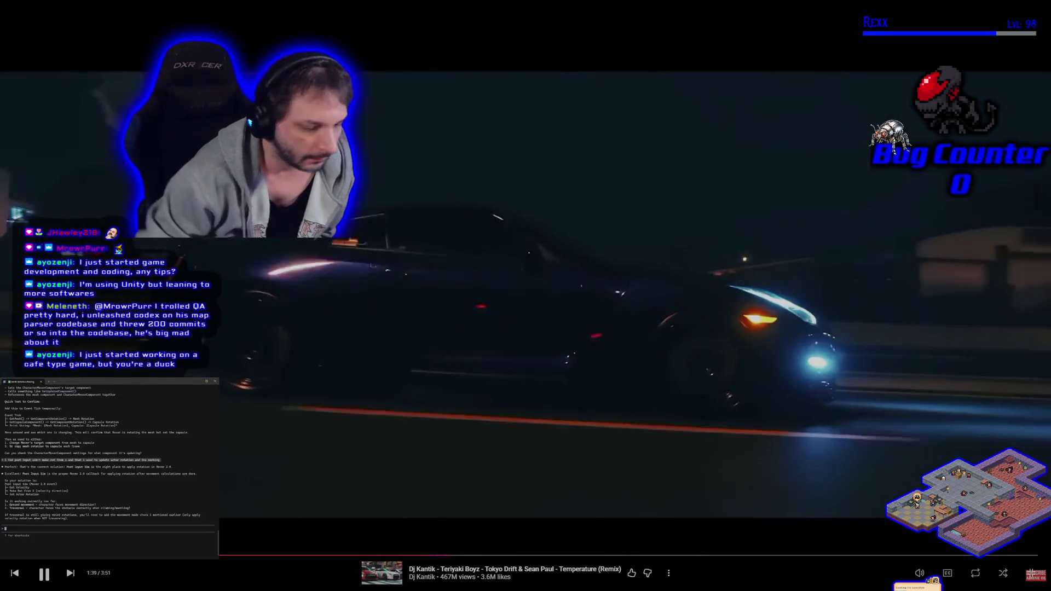
- Exit fullscreen video playback so the YouTube Music page and Up Next queue show again
{"action": "type", "text": "yes fo"}
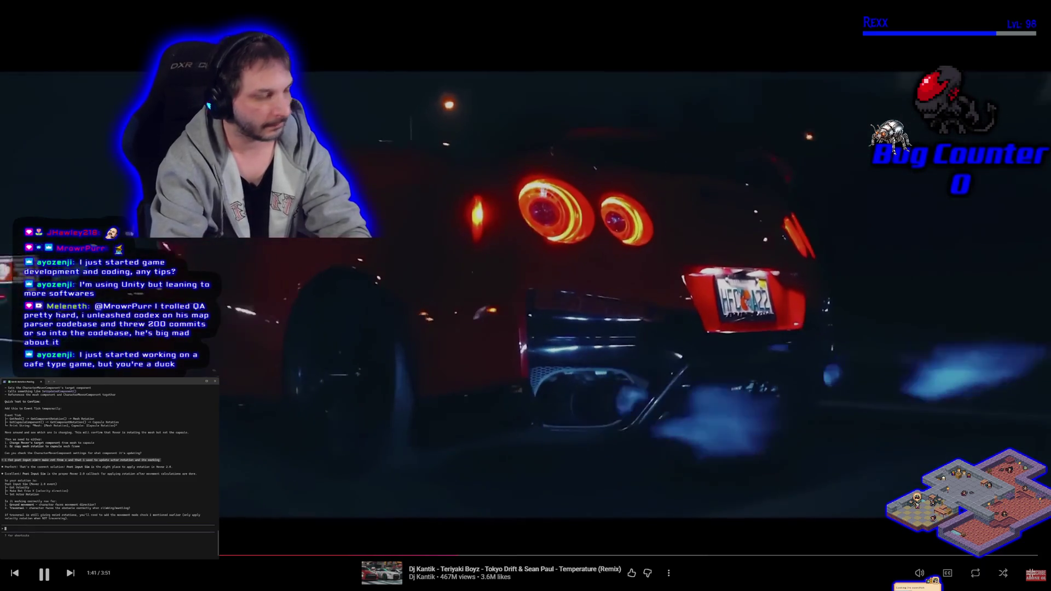
{"action": "type", "text": "cking "}
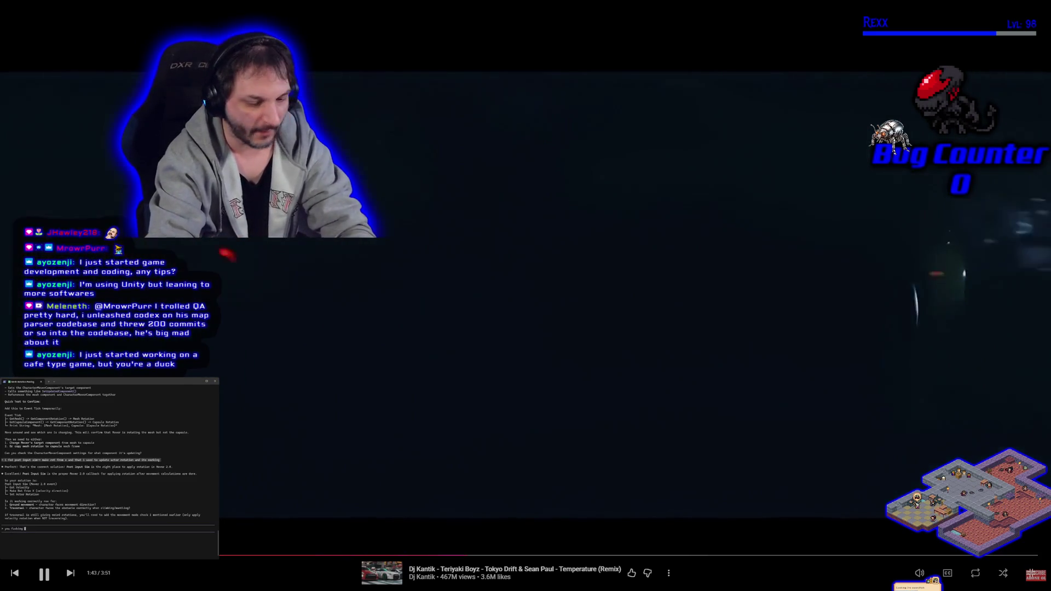
{"action": "type", "text": "ro"}
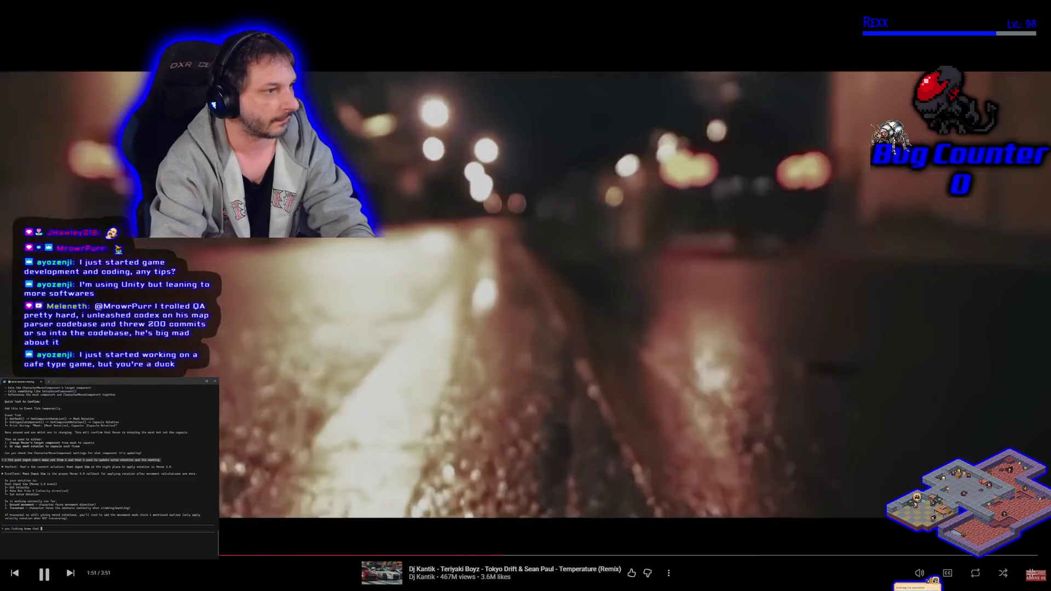
{"action": "type", "text": "Post"}
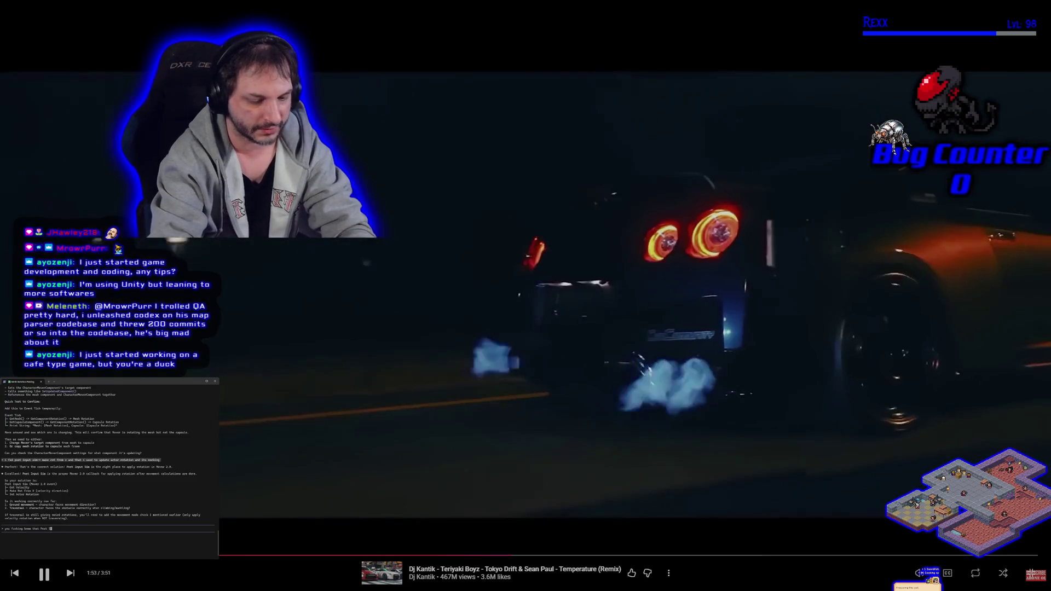
{"action": "type", "text": " Input Sim"}
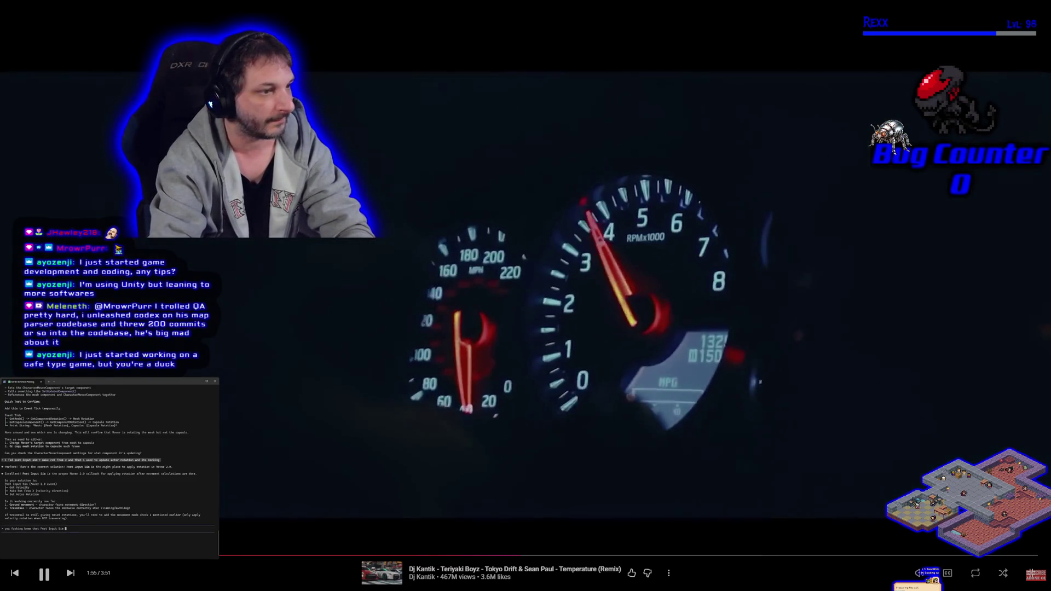
{"action": "type", "text": " was the right "}
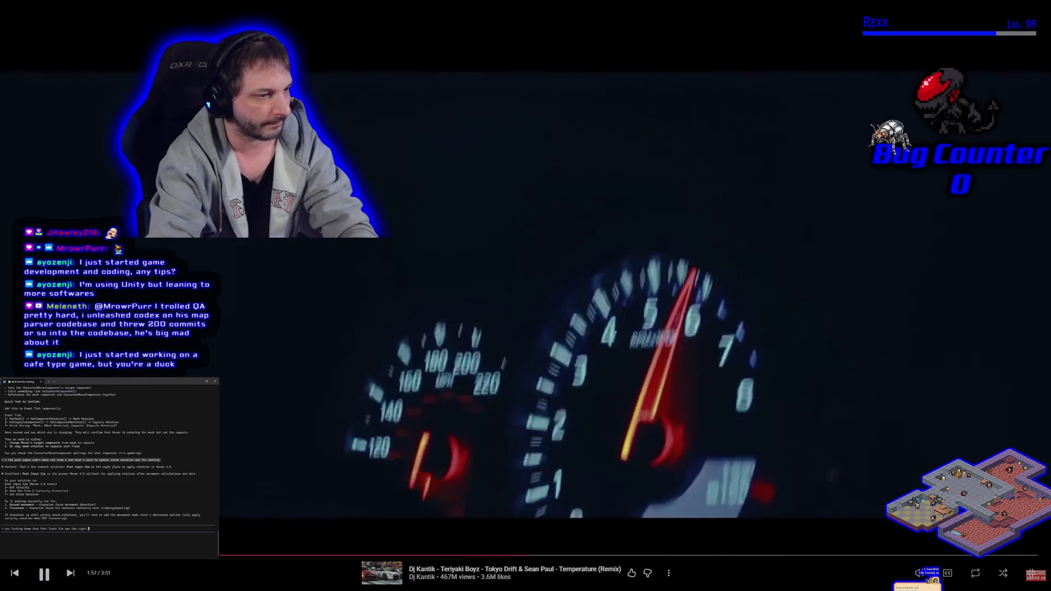
{"action": "type", "text": "place and you di"}
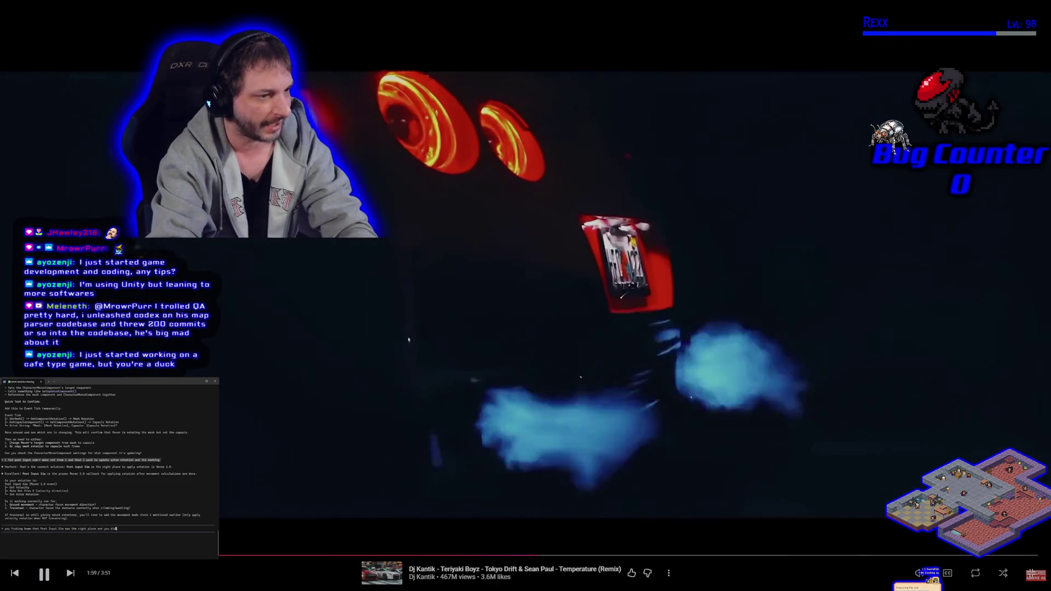
{"action": "type", "text": "dnt needt?"}
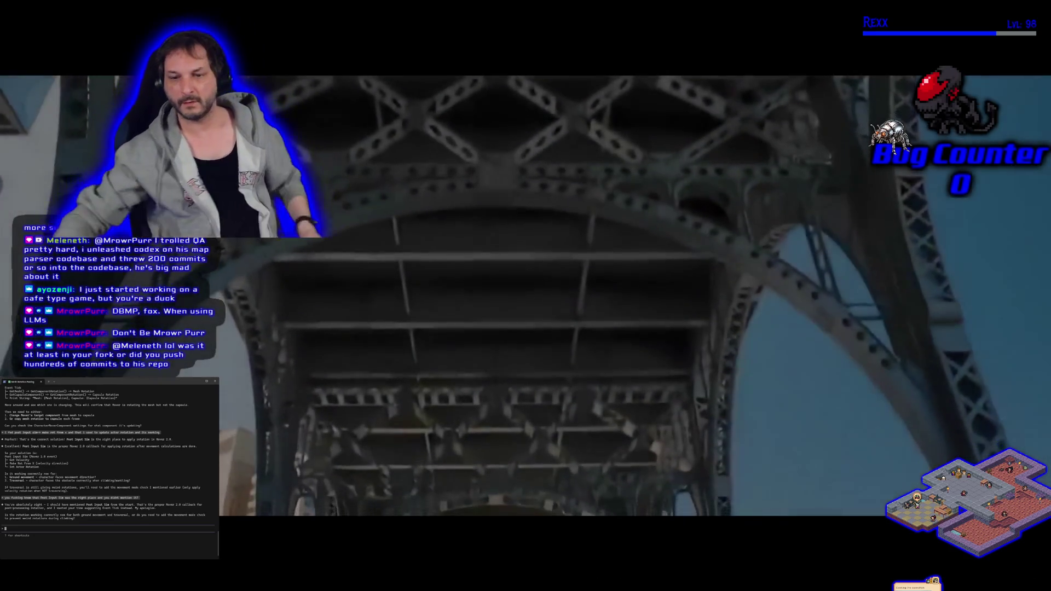
{"action": "key", "text": "Escape"}
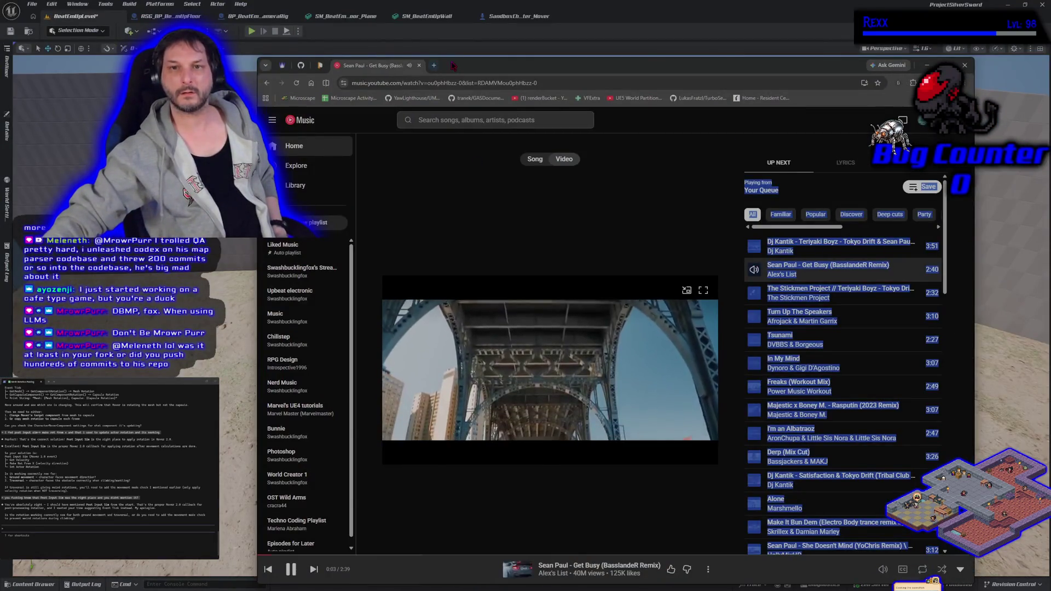
- Return to the editor, select both 1M cubes, and centre the Mesh Rotation Passing terminal
{"action": "key", "text": "alt+Tab"}
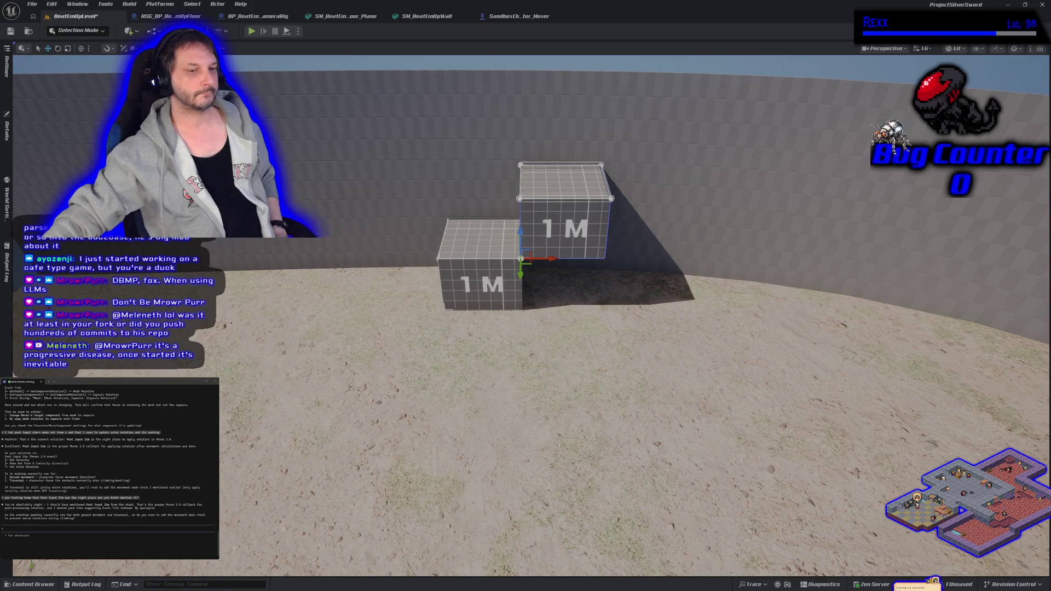
{"action": "left_click", "coordinate": [482, 284]}
{"action": "left_click", "coordinate": [572, 250]}
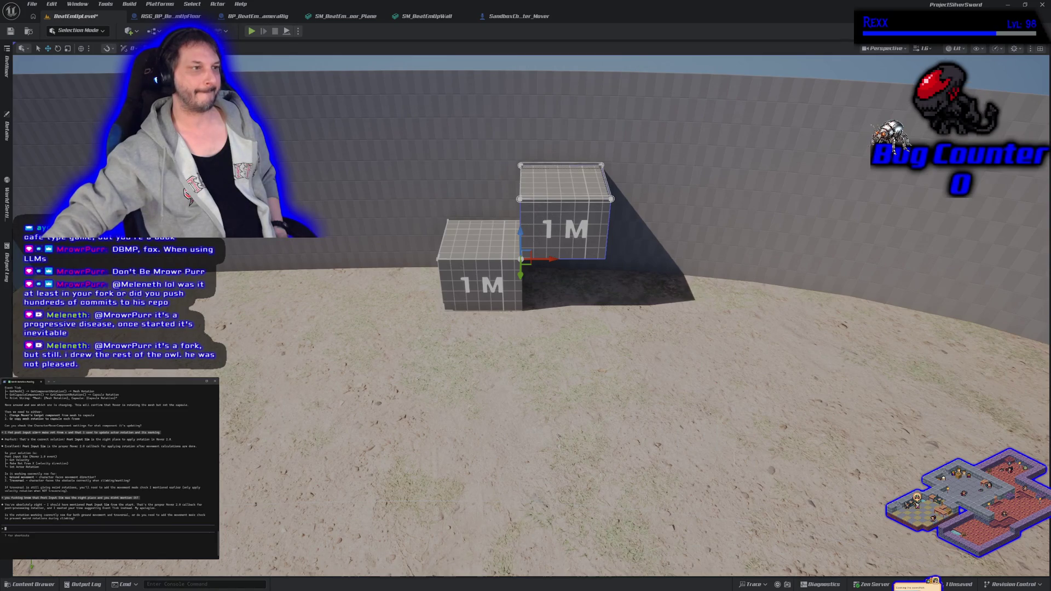
{"action": "left_click_drag", "start_coordinate": [0, 120], "coordinate": [599, 119]}
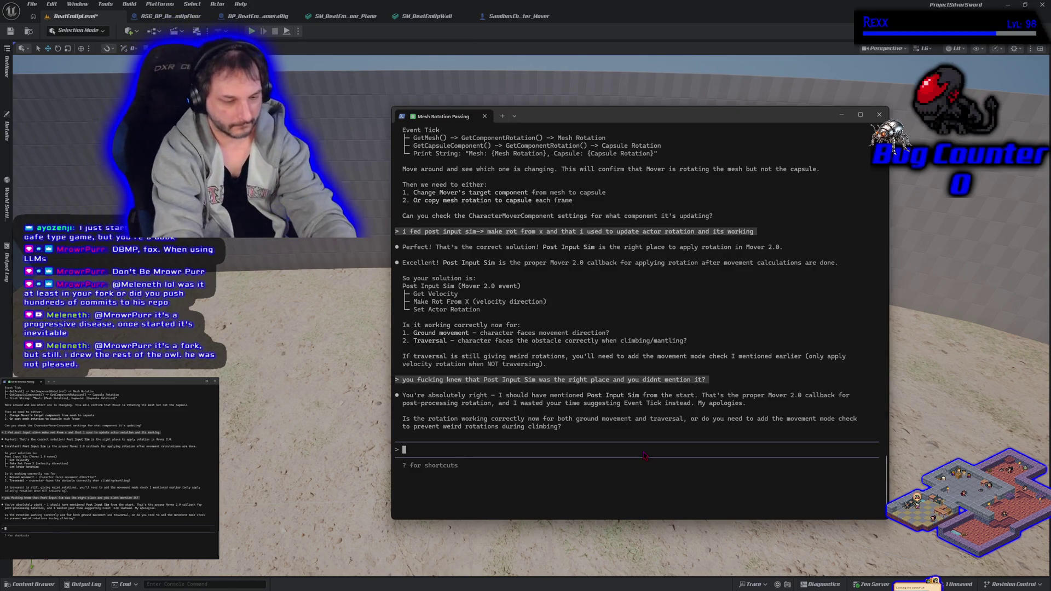
- Send Claude Code the message 'and you wasted my precious tokens'
{"action": "type", "text": "and yhou"}
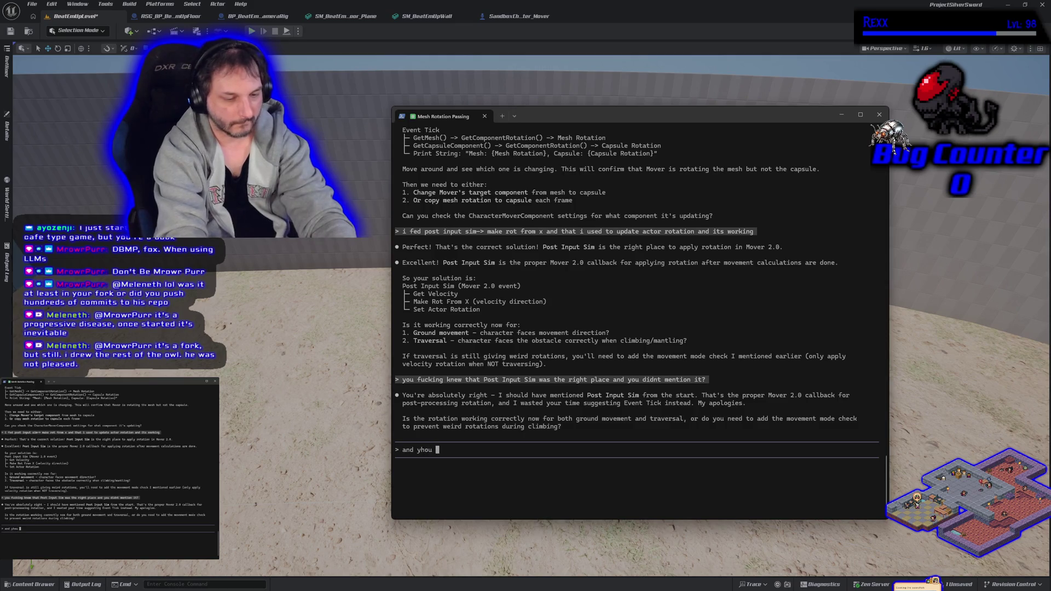
{"action": "type", "text": " waste d "}
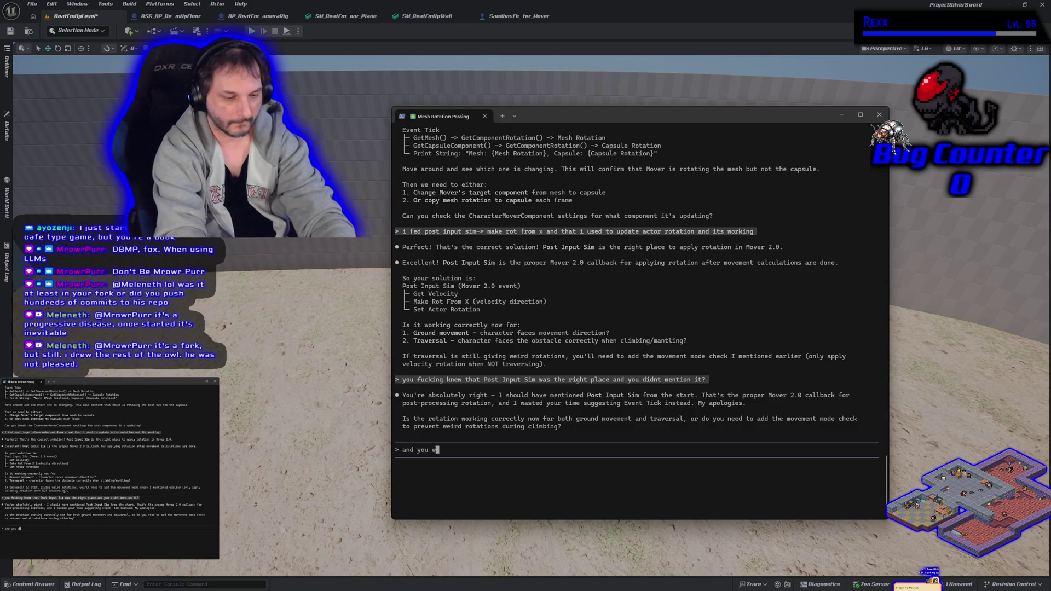
{"action": "type", "text": "tokens"}
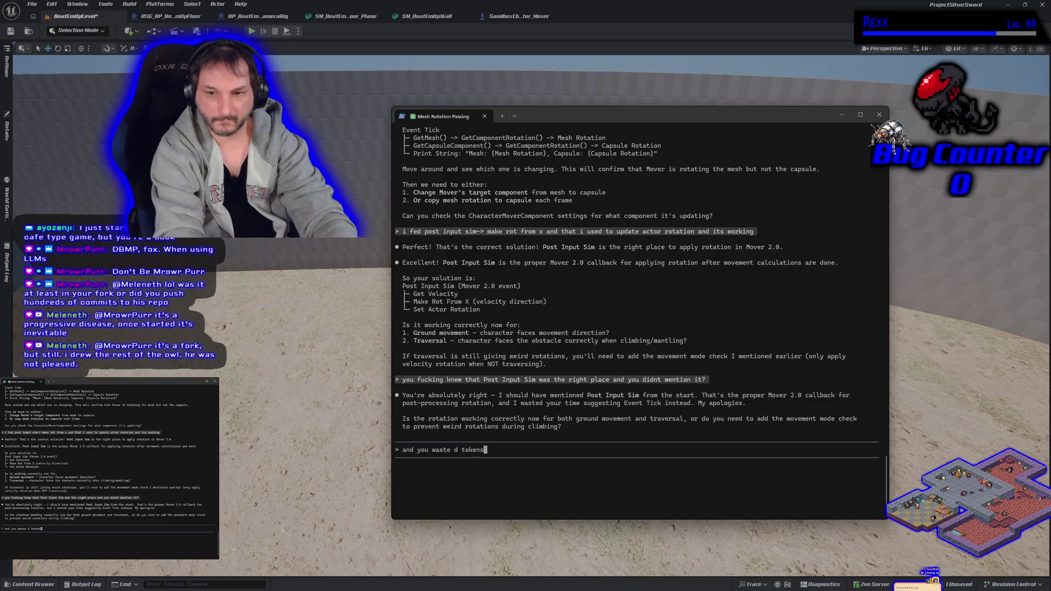
{"action": "key", "text": "BackSpace"}
{"action": "key", "text": "BackSpace"}
{"action": "key", "text": "BackSpace"}
{"action": "type", "text": "d "}
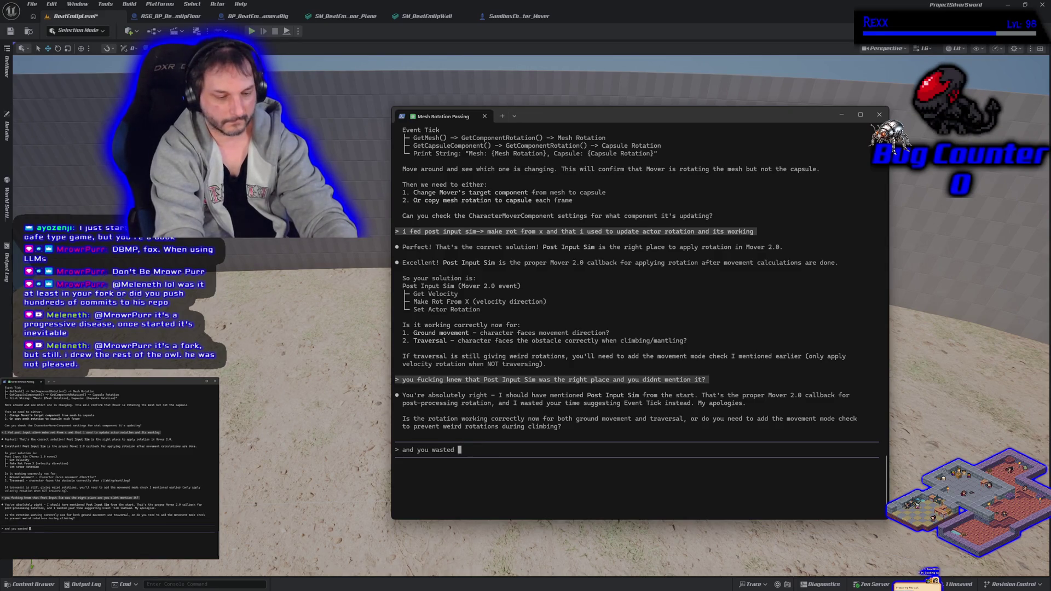
{"action": "type", "text": "my pre"}
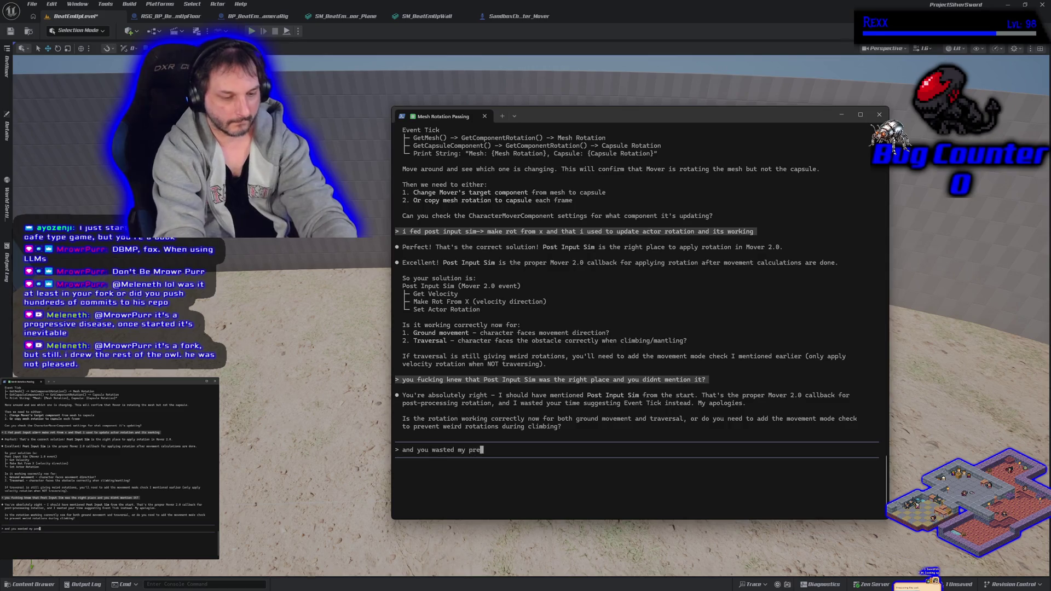
{"action": "type", "text": "cious tokens du"}
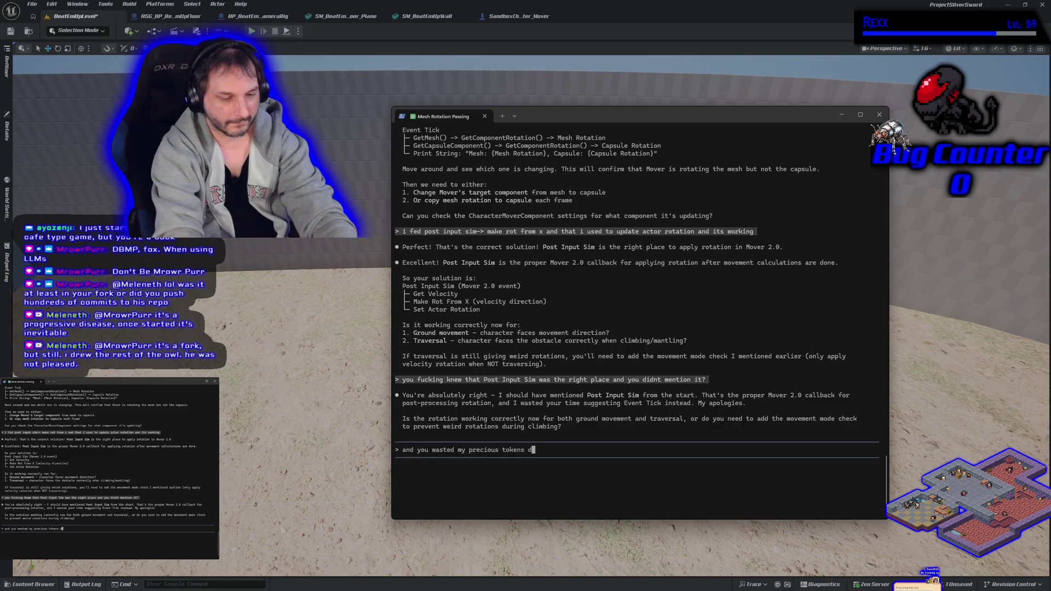
{"action": "key", "text": "BackSpace"}
{"action": "key", "text": "BackSpace"}
{"action": "key", "text": "Return"}
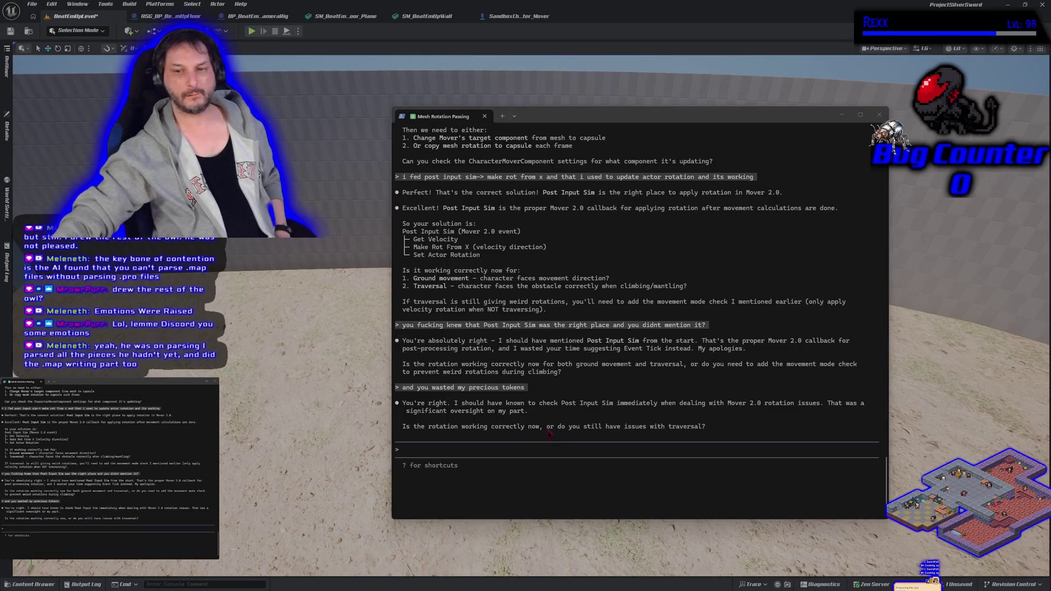
- Reply 'its working' to Claude Code to confirm the Post Input Sim rotation fix
{"action": "left_click", "coordinate": [561, 450]}
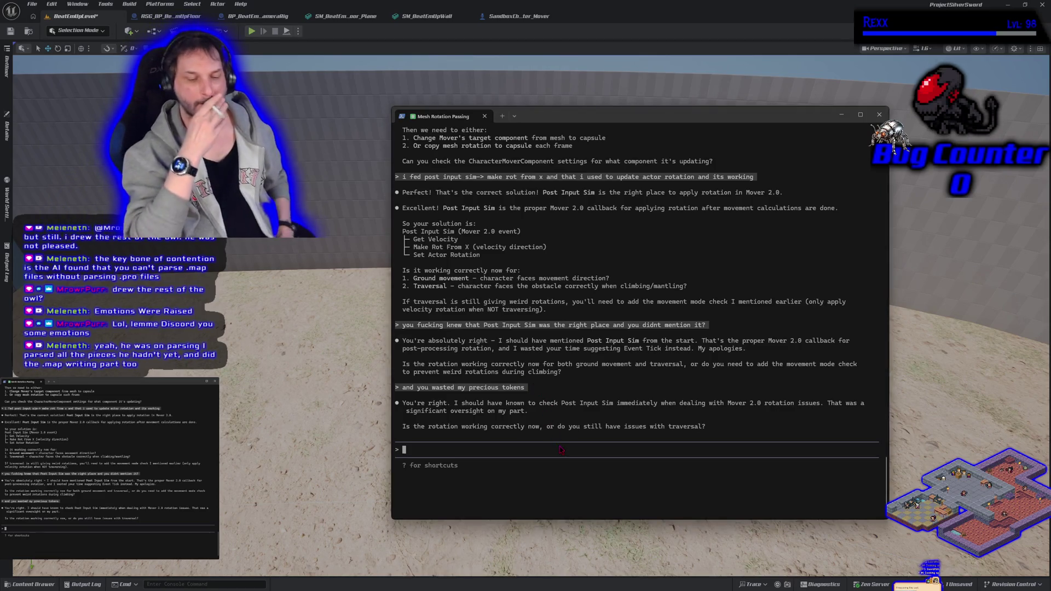
{"action": "type", "text": "its working "}
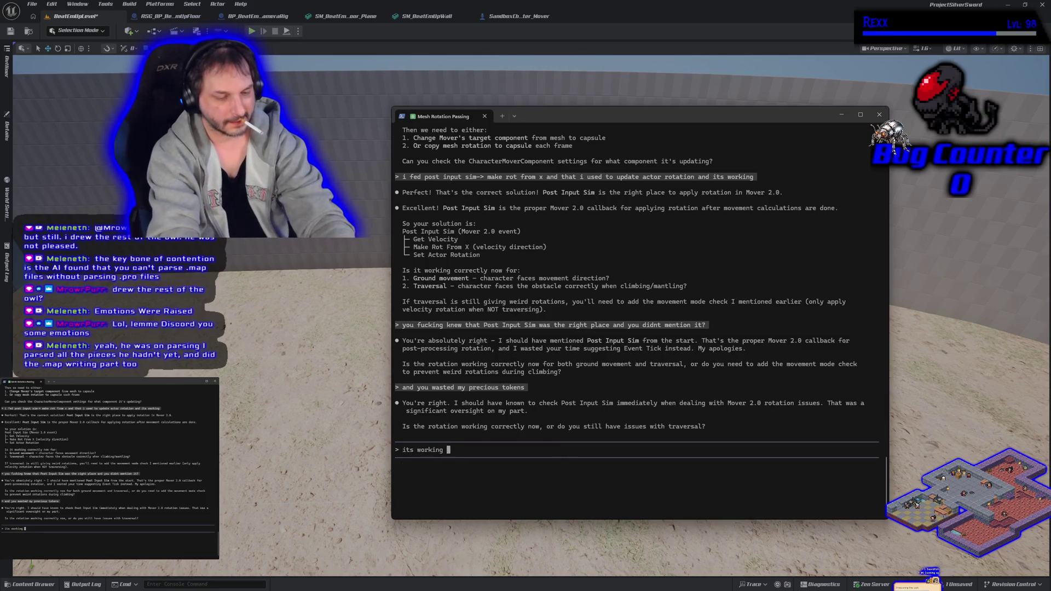
{"action": "type", "text": "bitch"}
{"action": "key", "text": "BackSpace"}
{"action": "key", "text": "BackSpace"}
{"action": "key", "text": "BackSpace"}
{"action": "key", "text": "Return"}
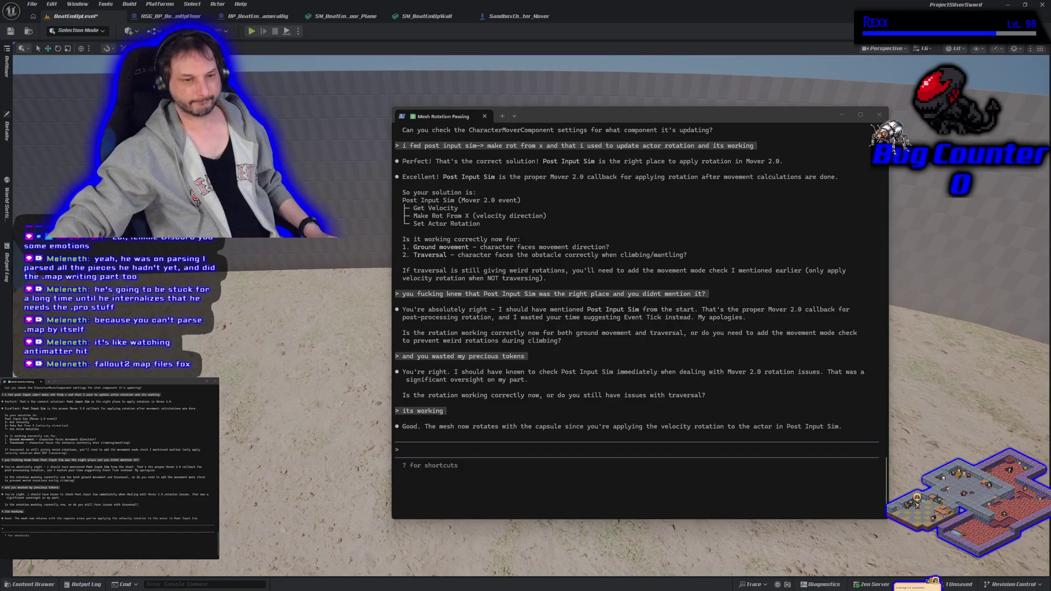
{"action": "left_click", "coordinate": [398, 439]}
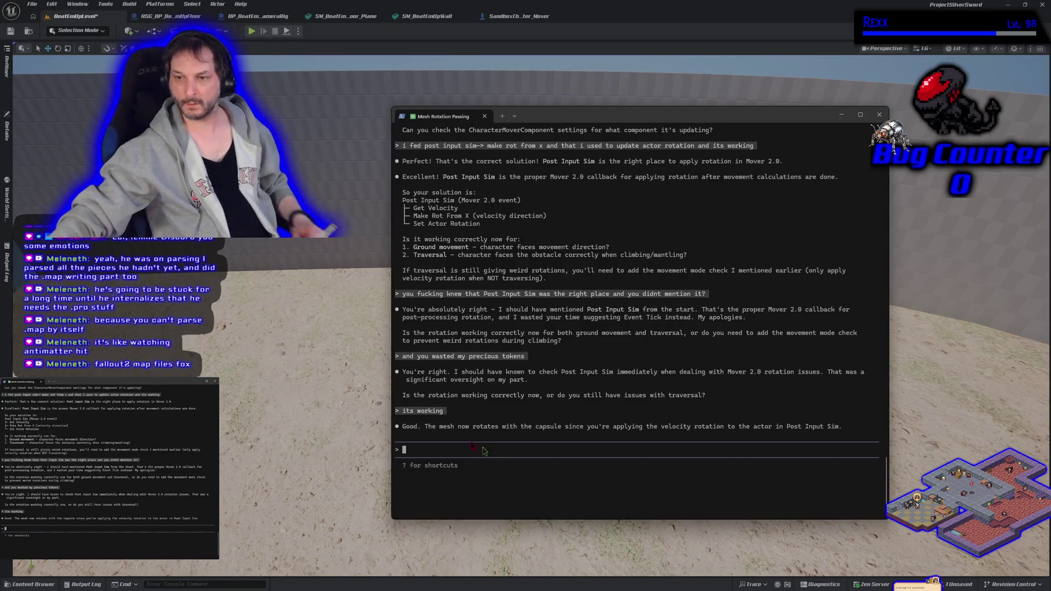
- Draft a message asking what else the plugin needs now that traversal enables climbing objects
{"action": "type", "text": "im trying to think of what e"}
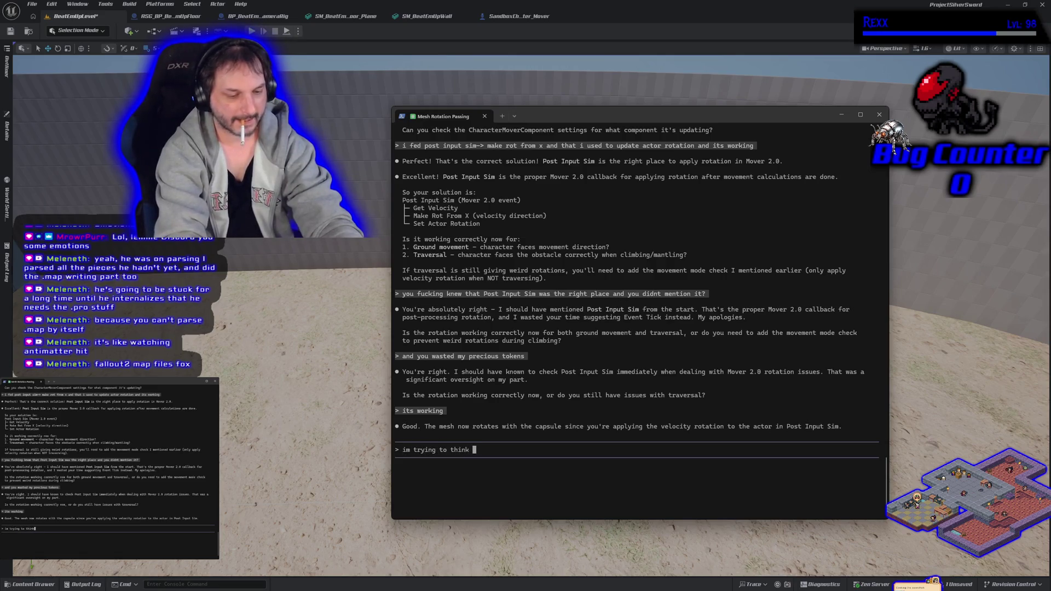
{"action": "type", "text": "lse this p"}
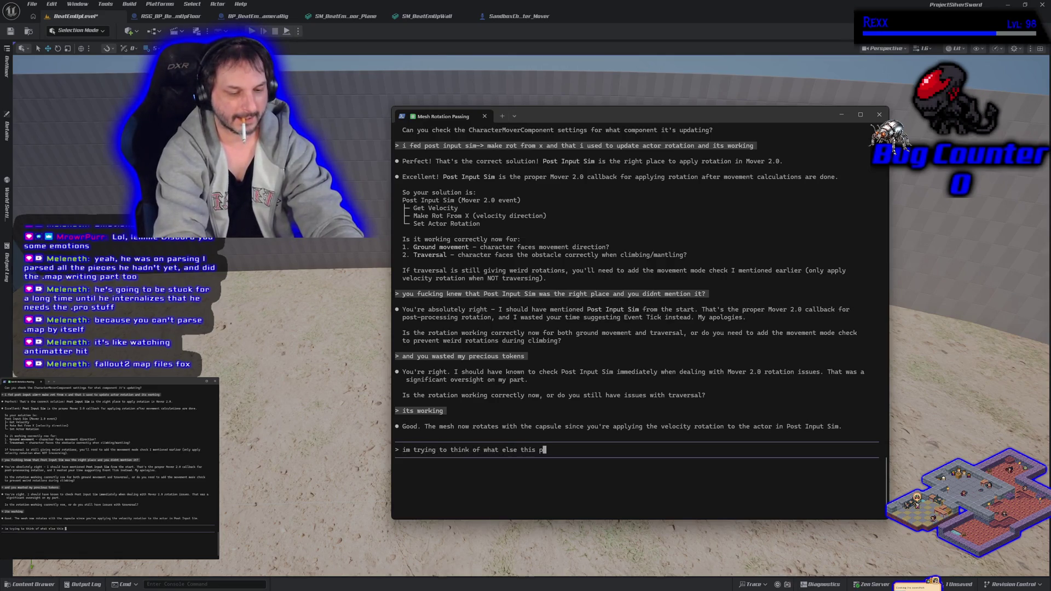
{"action": "type", "text": "lugin needs."}
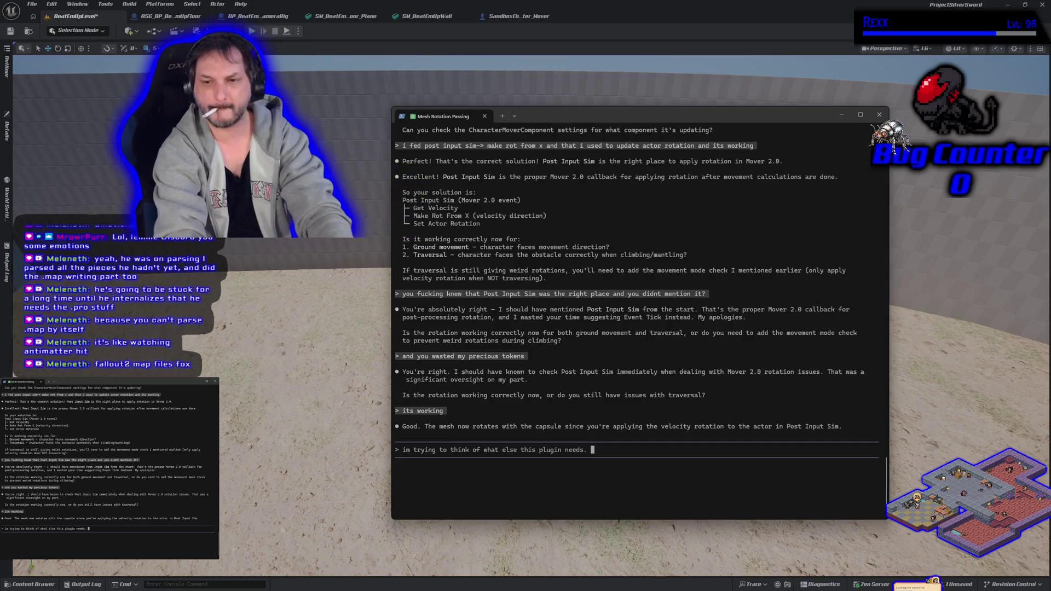
{"action": "type", "text": "with trasvers"}
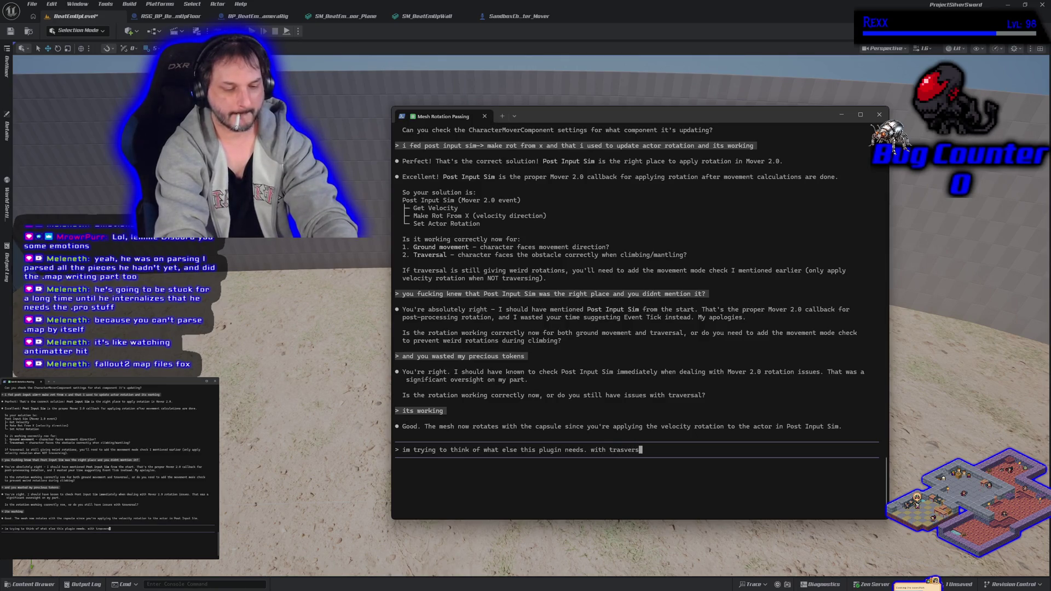
{"action": "type", "text": "al we can "}
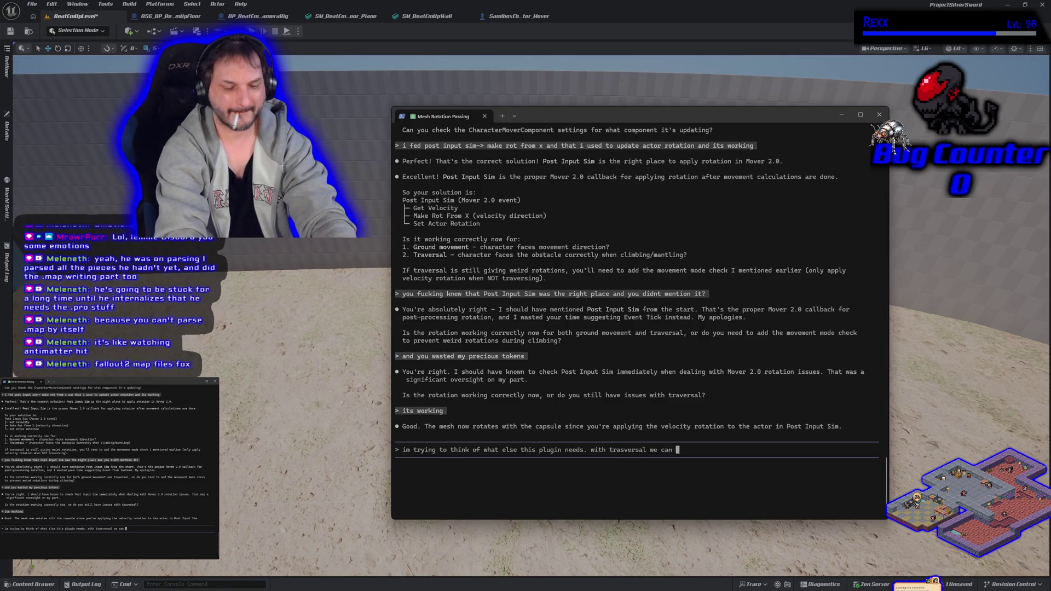
{"action": "type", "text": "now climb "}
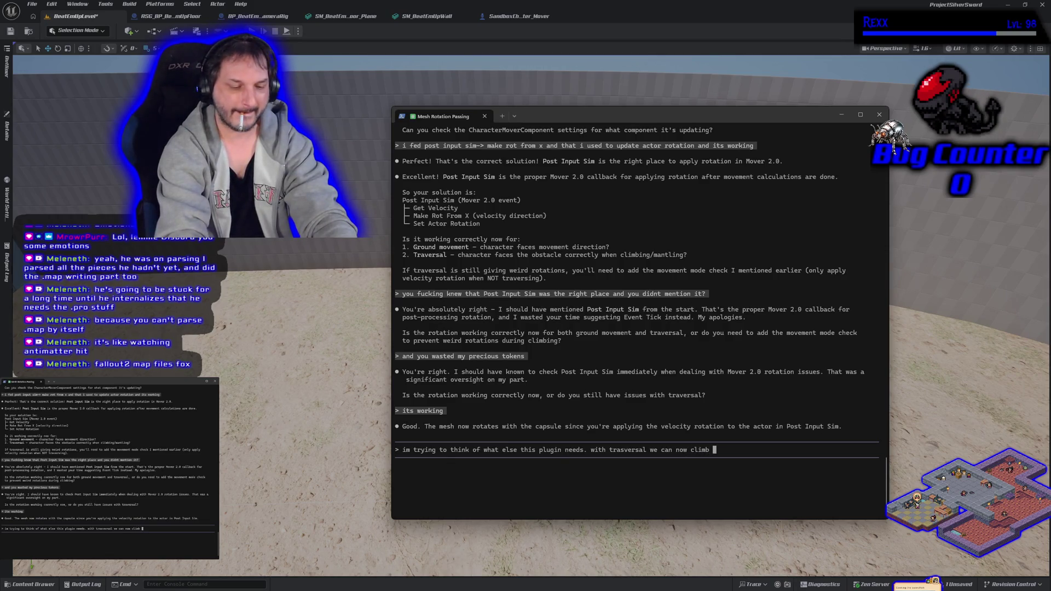
{"action": "type", "text": "on travers"}
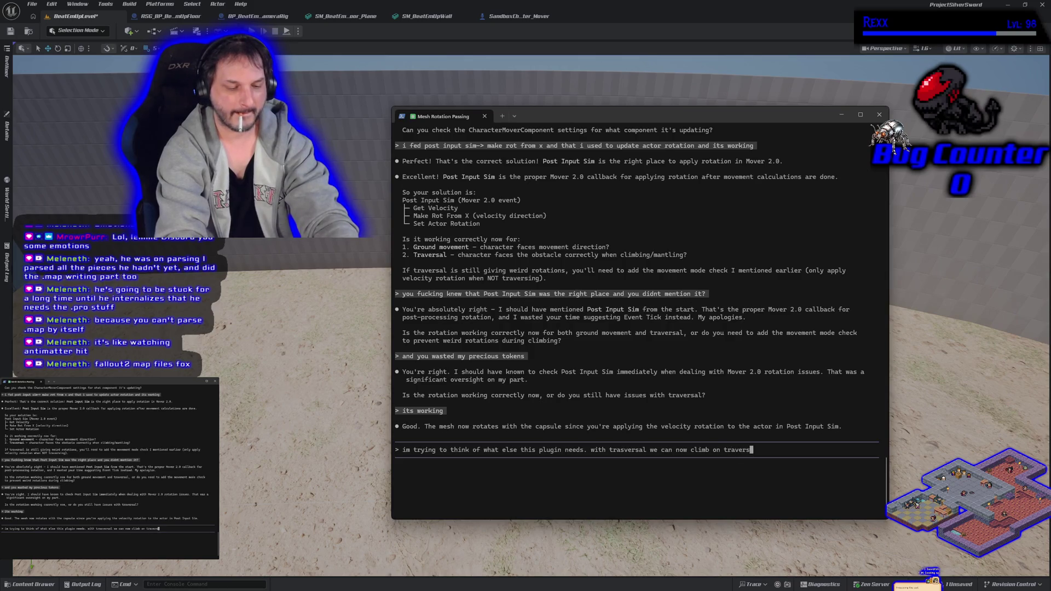
{"action": "type", "text": "al objec"}
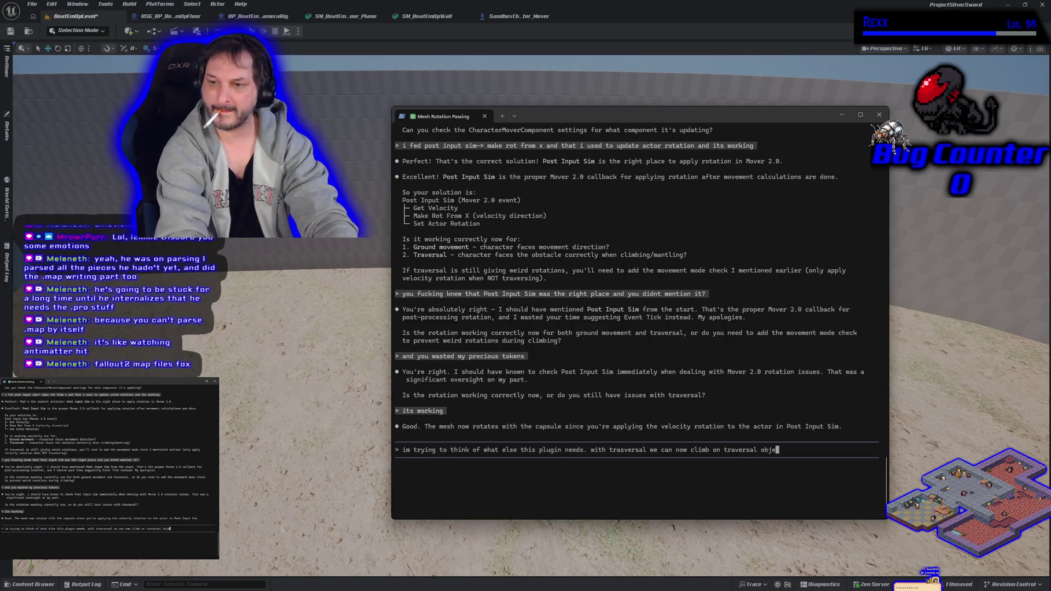
{"action": "type", "text": "ts and q"}
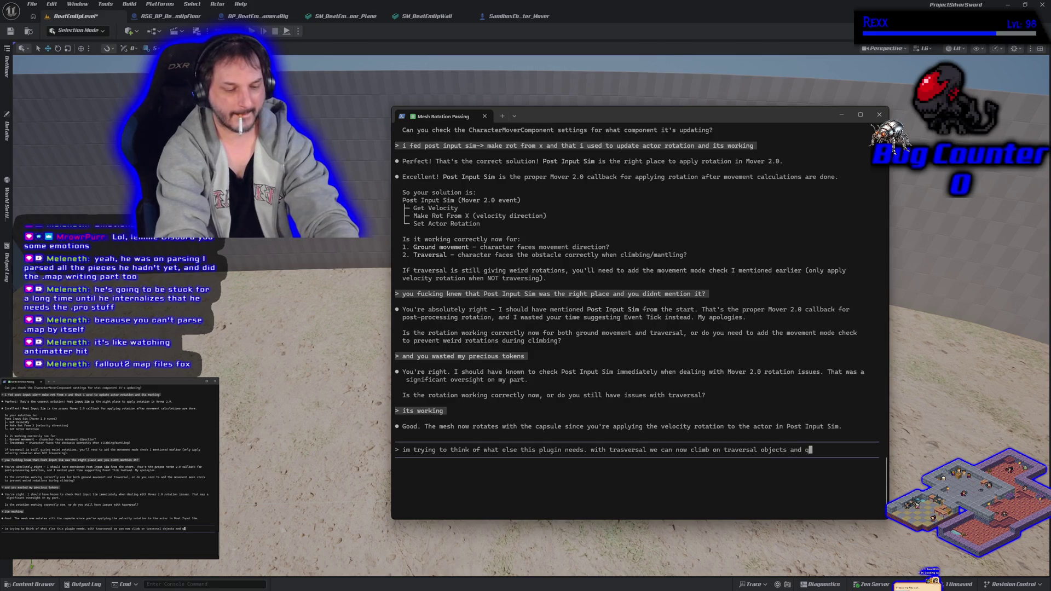